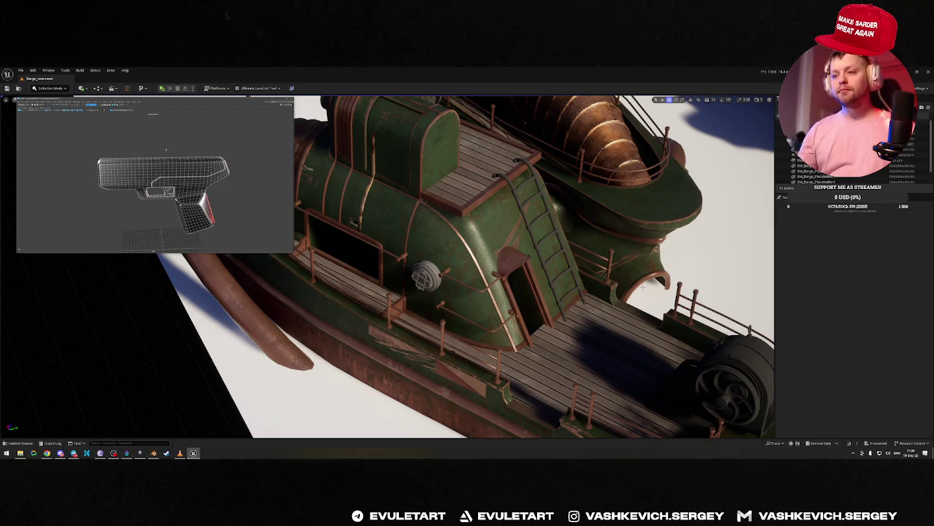
Compare unlit and lit shading on the barge, then select the placeholder hull mesh.
right_click_drag(717, 168, 648, 194)
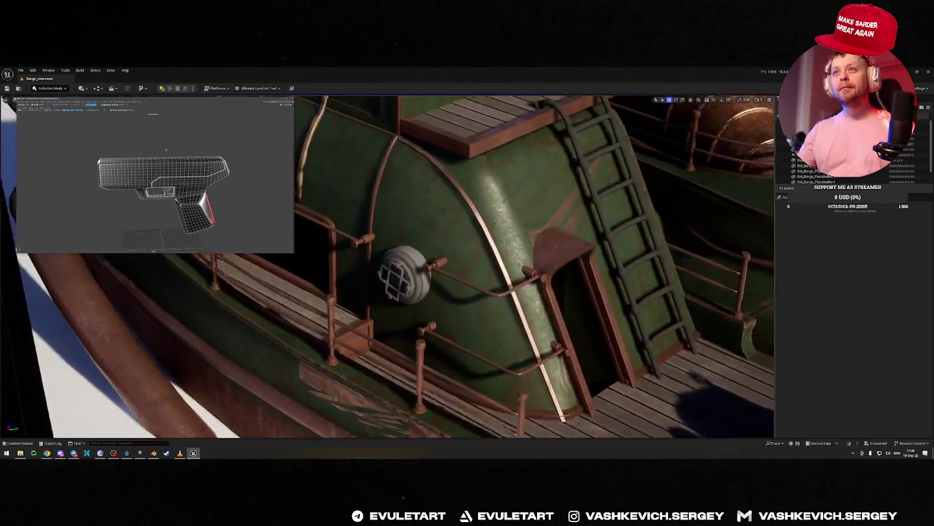
mouse_move(454, 259)
right_mouse_down()
mouse_move(422, 311)
mouse_move(399, 293)
right_mouse_up()
right_click_drag(573, 223, 572, 222)
key("alt+3")
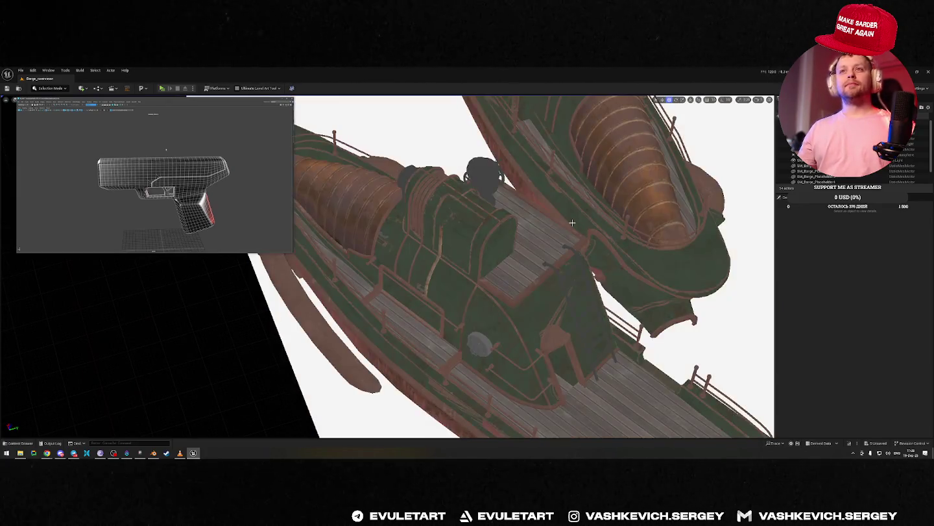
key("alt+4")
key("alt+3")
key("alt+4")
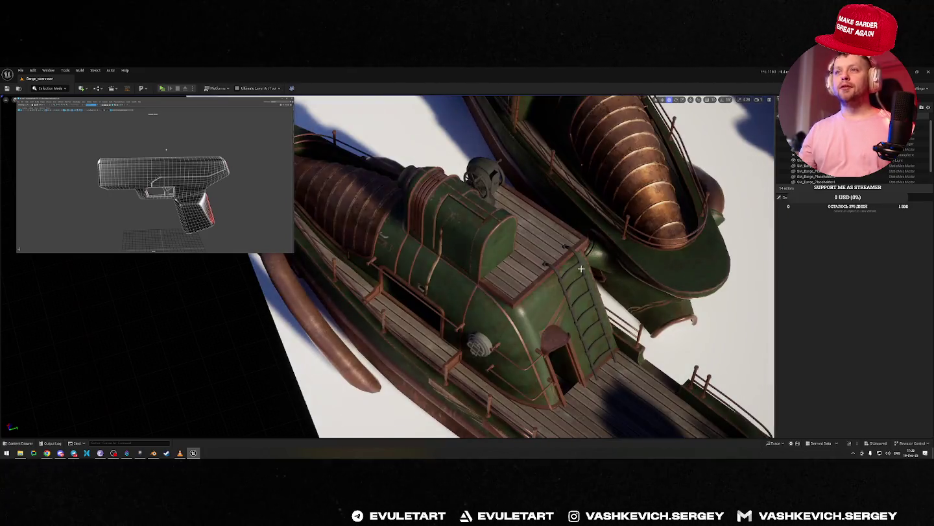
left_click(505, 329)
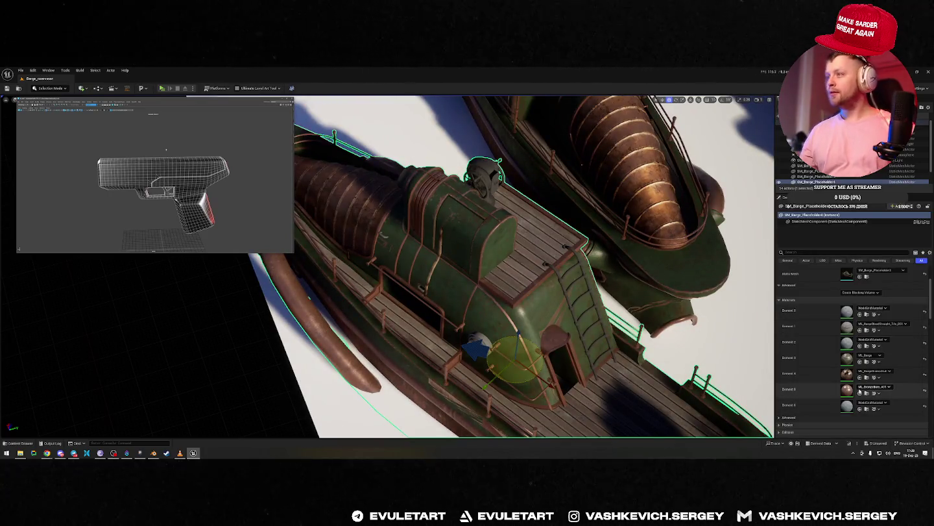
Open the trim material instance in a smaller, taller floating editor window.
double_click(846, 388)
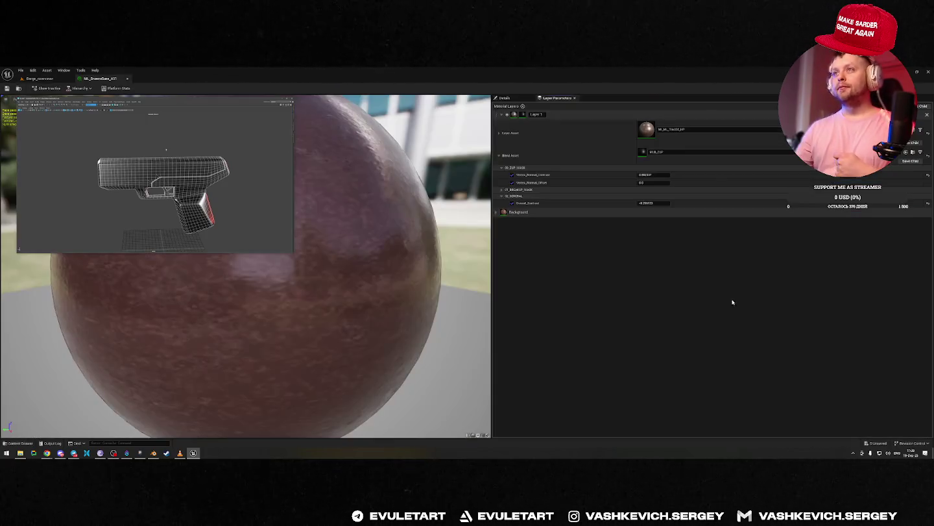
left_click_drag(92, 72, 739, 255)
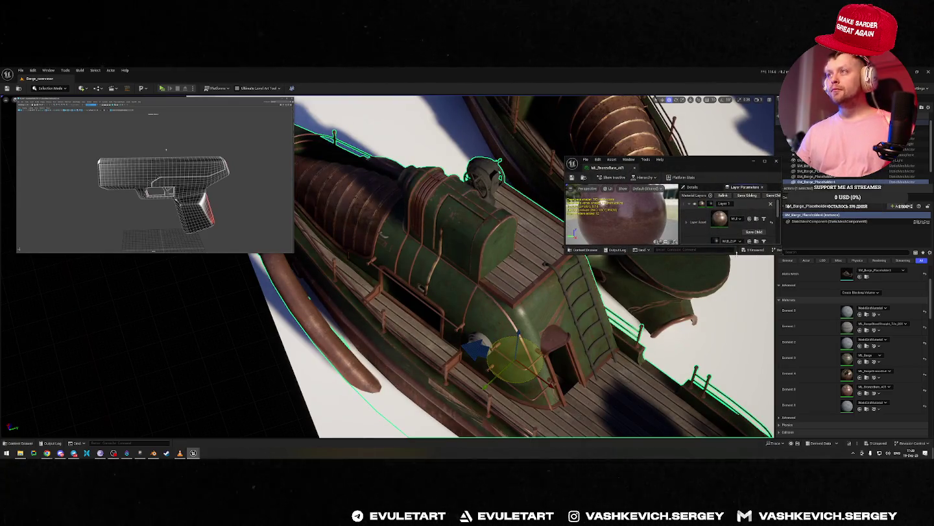
left_click_drag(737, 253, 739, 388)
left_click(685, 301)
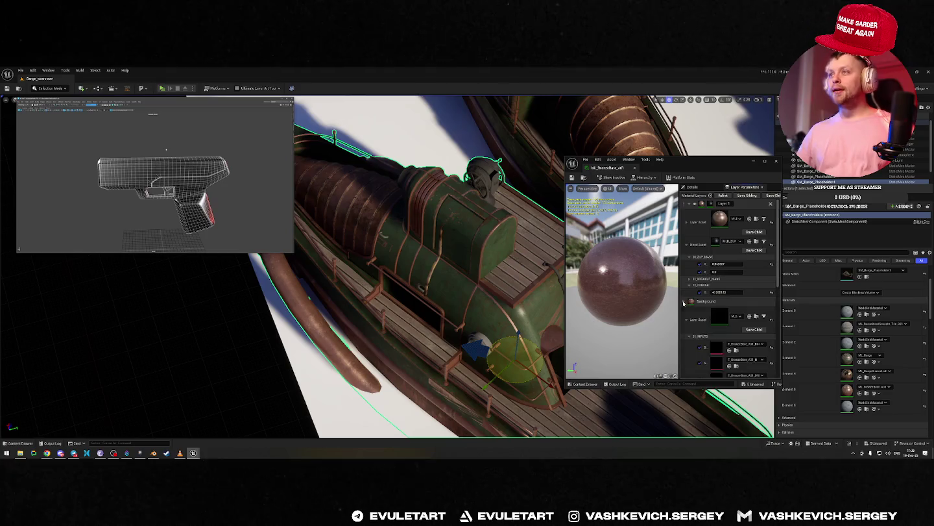
scroll(714, 312, "down", 3)
scroll(715, 312, "down", 2)
Change the layer colour to an orange-brown shade.
left_click(721, 349)
left_click_drag(772, 359, 777, 356)
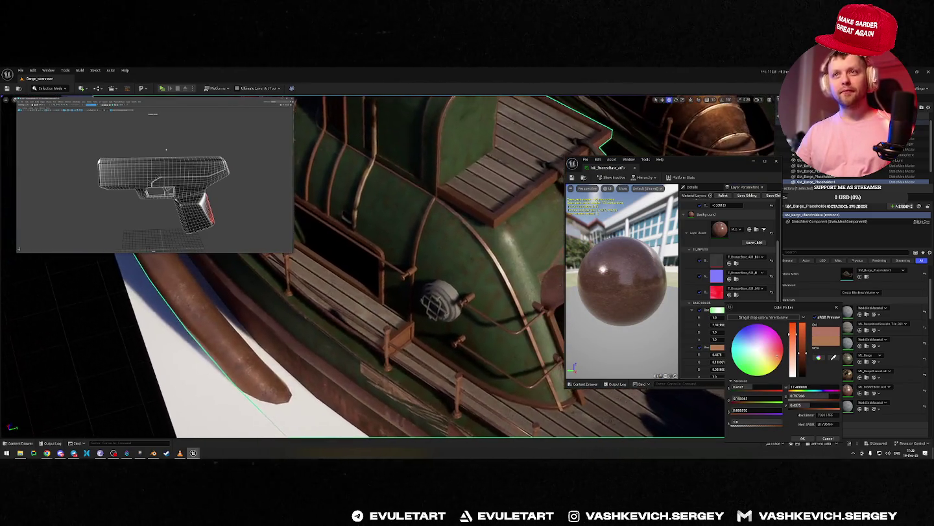
left_click(689, 221)
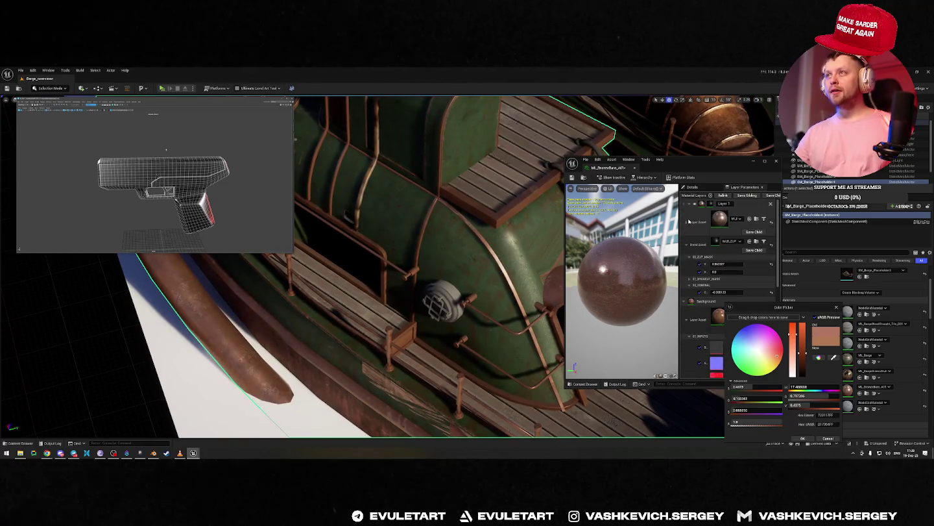
left_click(695, 204)
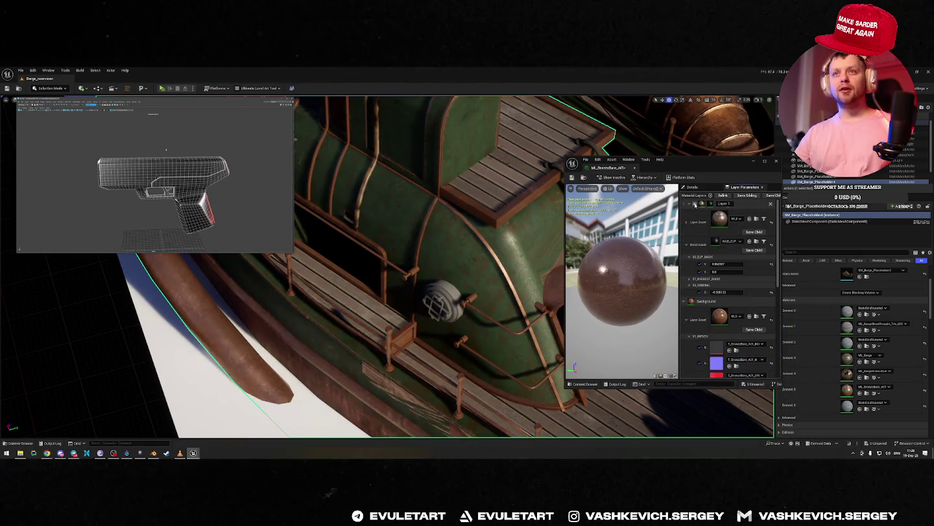
Tint the background base colour a yellow-olive brass.
scroll(727, 279, "down", 5)
left_click(728, 314)
left_click_drag(773, 350, 784, 368)
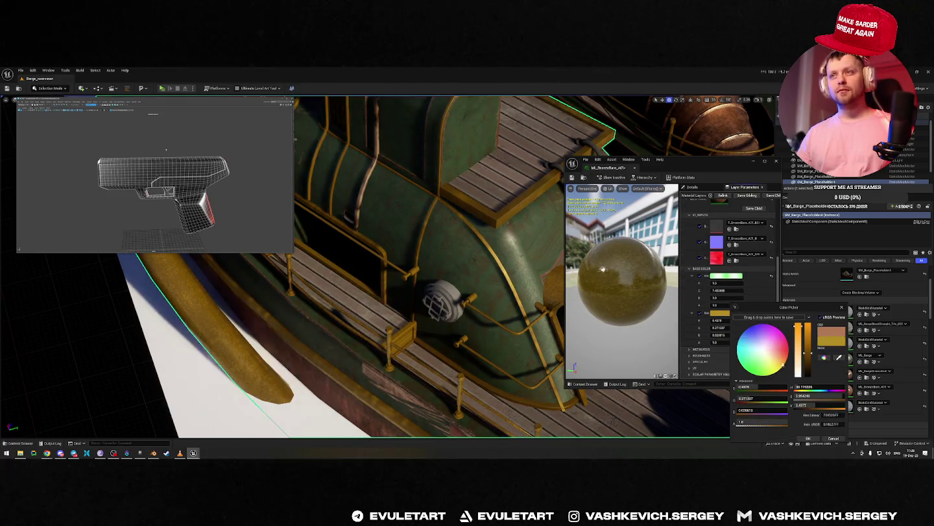
scroll(704, 224, "up", 2)
scroll(704, 224, "up", 2)
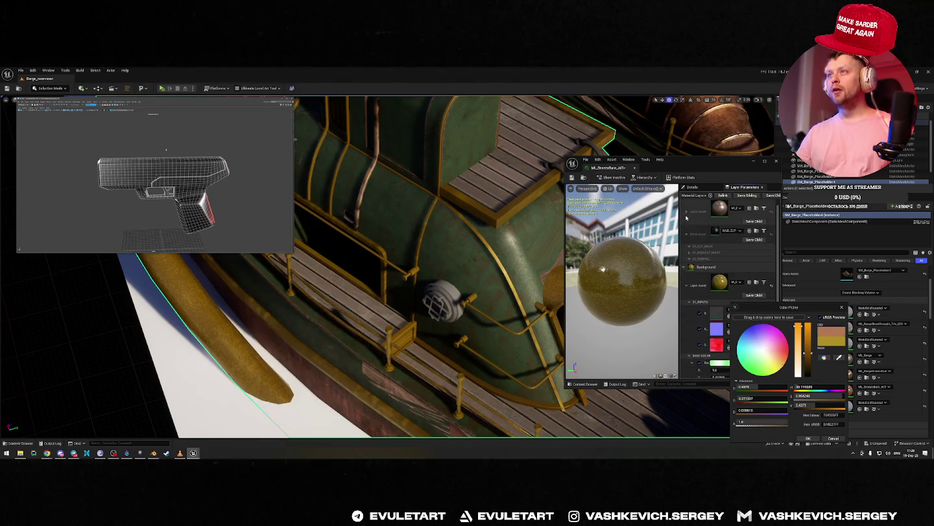
left_click(696, 205)
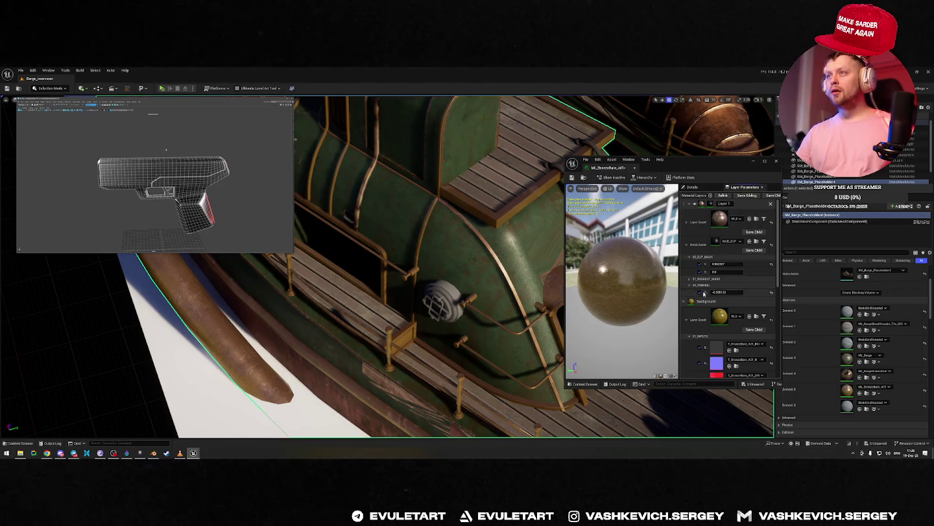
Toggle Layer 1 visibility to compare the trim, leaving the background layer exposed.
mouse_move(681, 294)
left_mouse_down()
mouse_move(746, 293)
mouse_move(708, 292)
left_mouse_up()
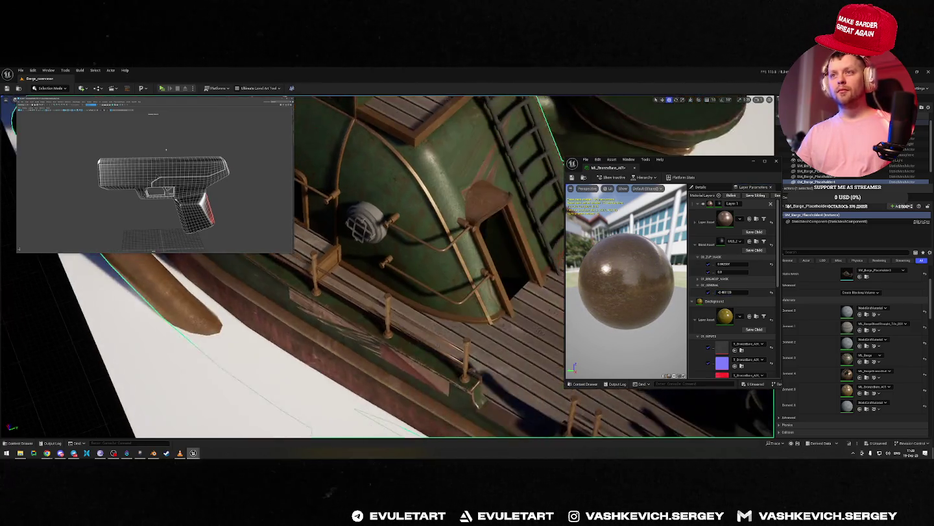
left_click_drag(522, 270, 587, 273, "alt")
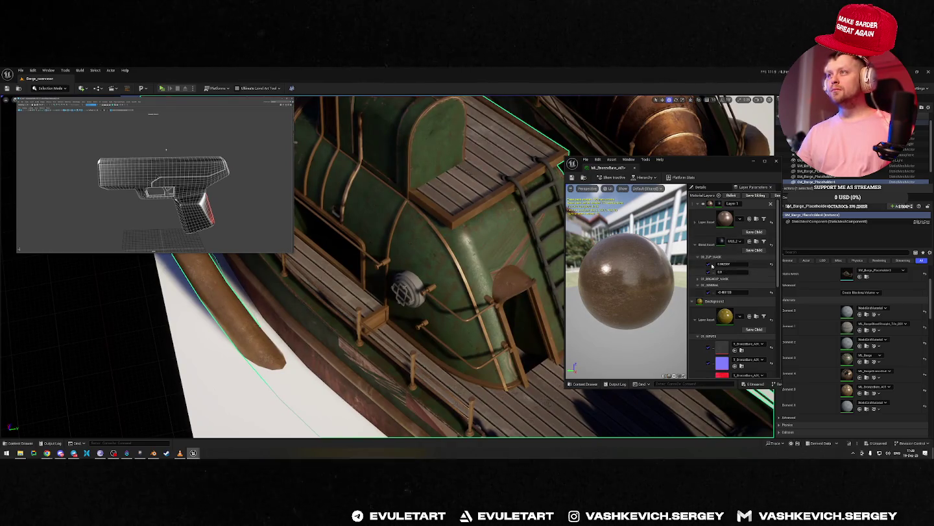
left_click(704, 203)
left_click(704, 203)
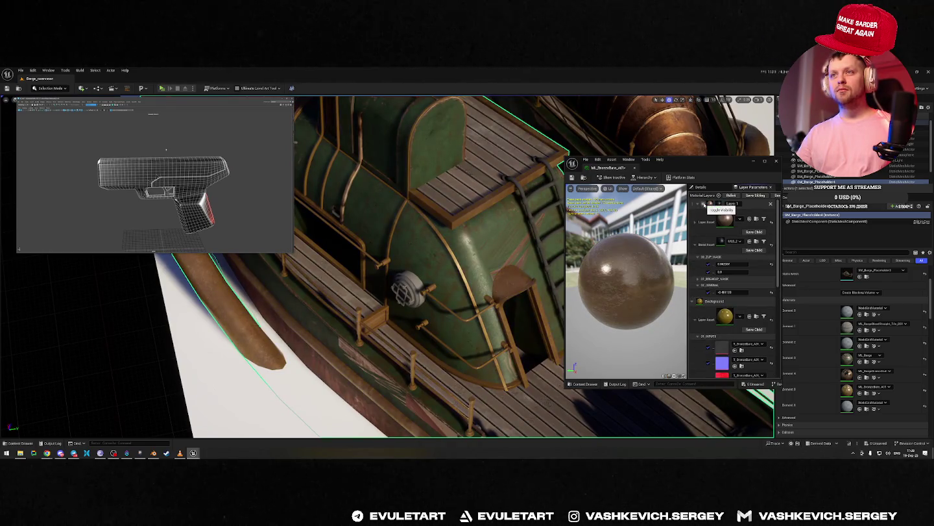
left_click(704, 204)
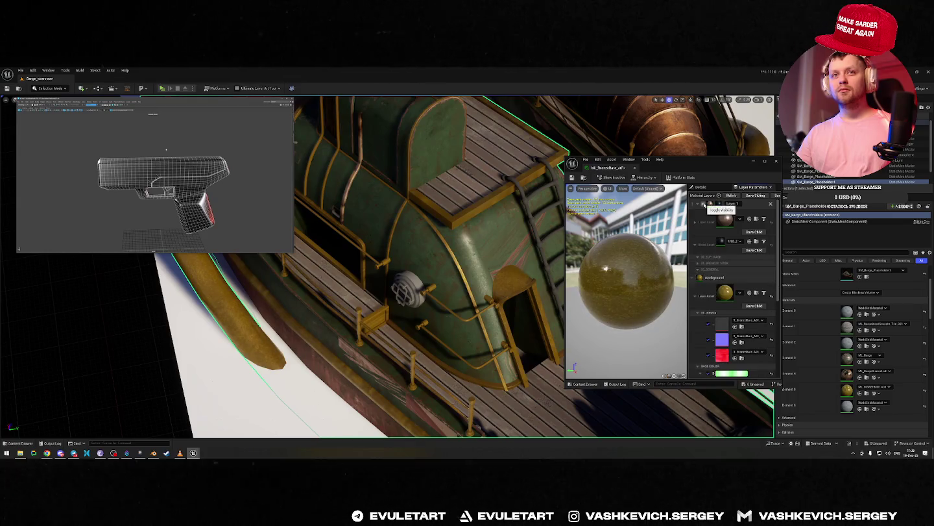
left_click(703, 206)
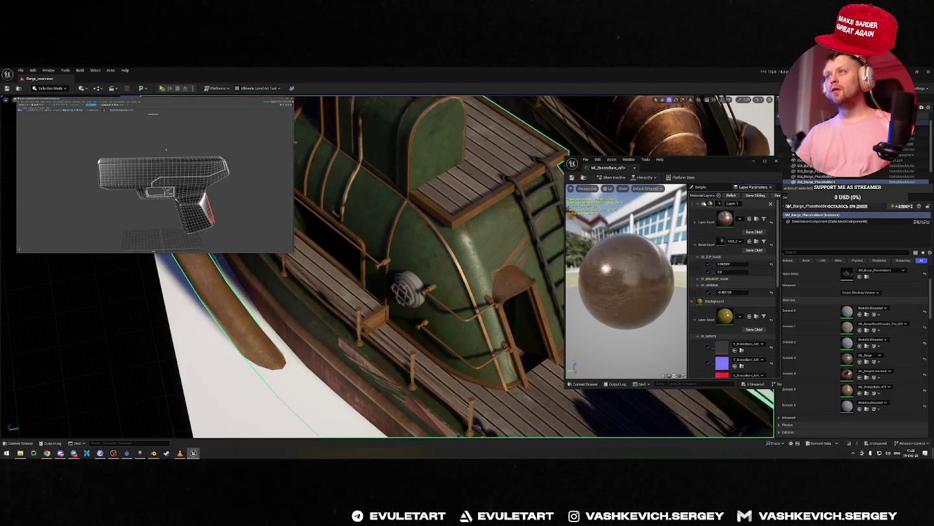
left_click(704, 203)
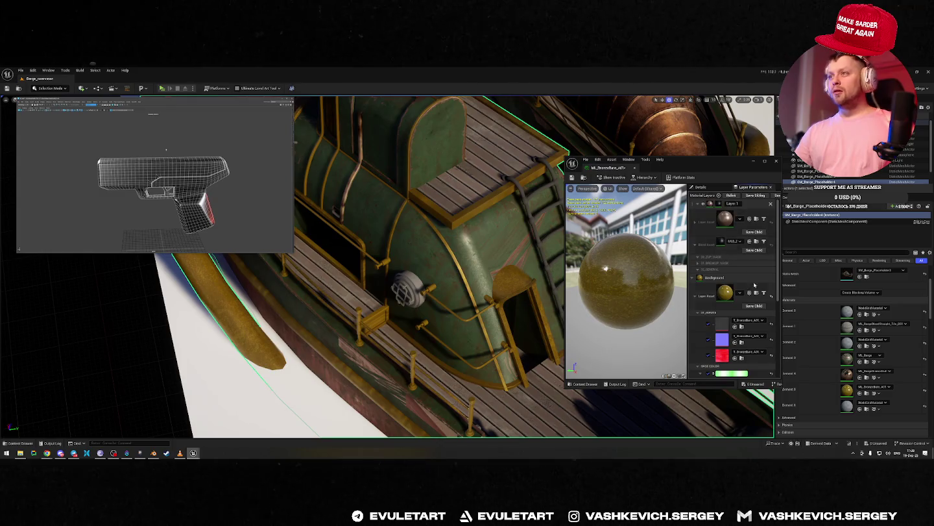
Shift the gold base colour toward brownish orange and show Layer 1 again.
scroll(734, 292, "down", 3)
scroll(732, 292, "down", 2)
left_click(723, 332)
mouse_move(771, 352)
left_mouse_down()
mouse_move(788, 364)
mouse_move(811, 331)
mouse_move(786, 362)
left_mouse_up()
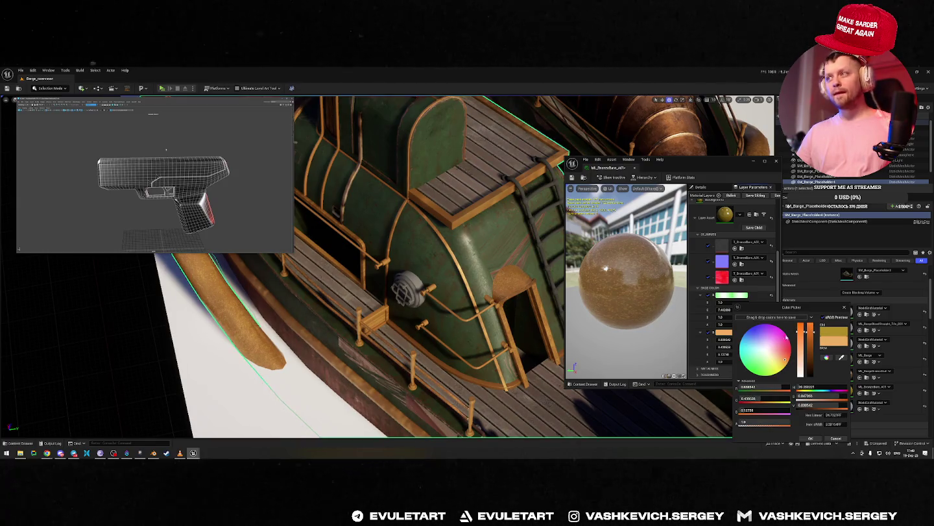
scroll(707, 221, "up", 3)
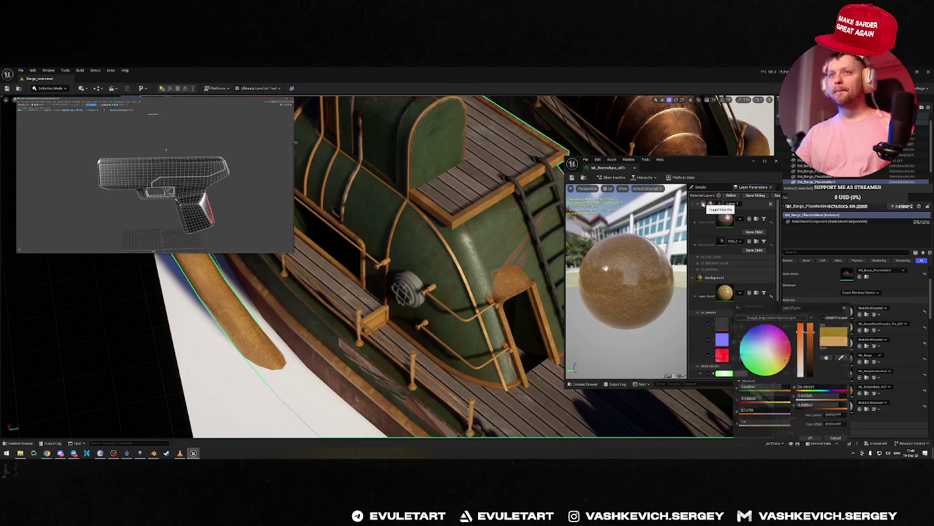
left_click(705, 207)
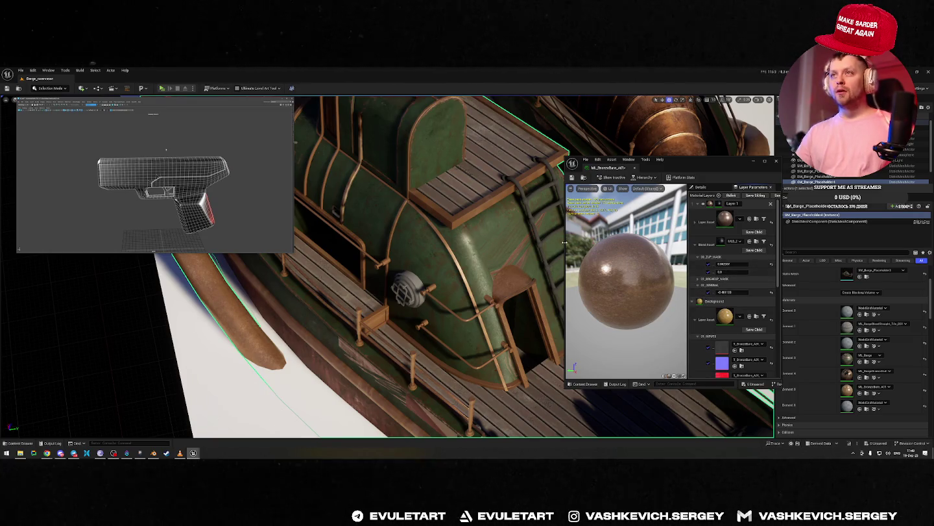
Widen the material editor and set Overall_Contrast slightly negative.
left_click_drag(567, 253, 449, 253)
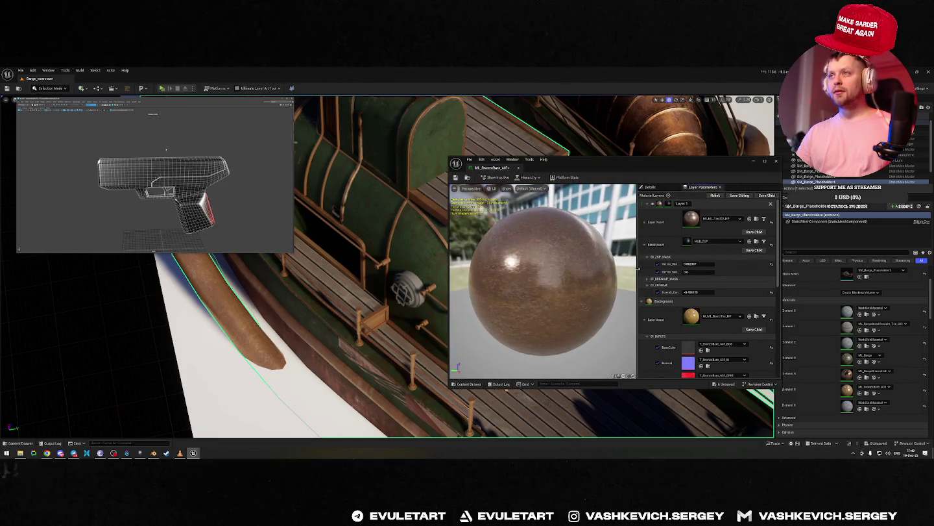
left_click_drag(637, 268, 558, 268)
key("Return")
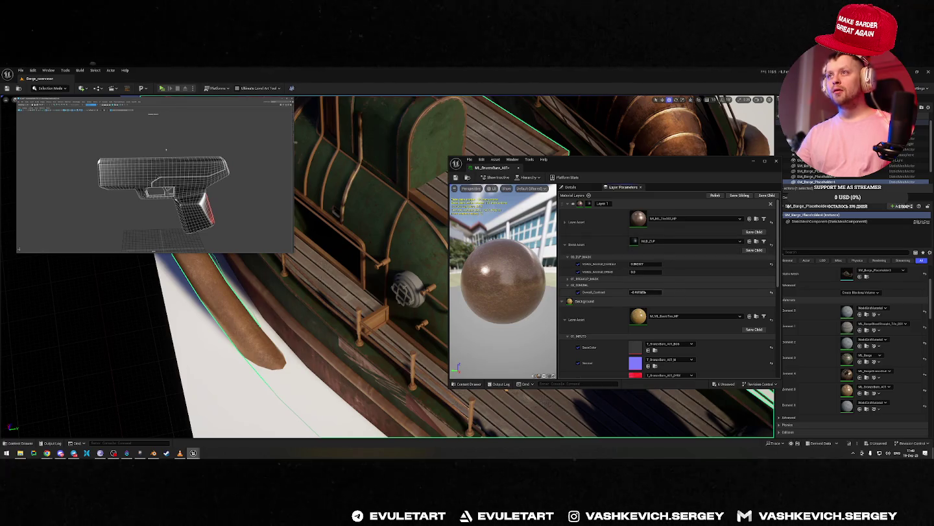
mouse_move(646, 292)
left_mouse_down()
mouse_move(658, 292)
mouse_move(640, 292)
left_mouse_up()
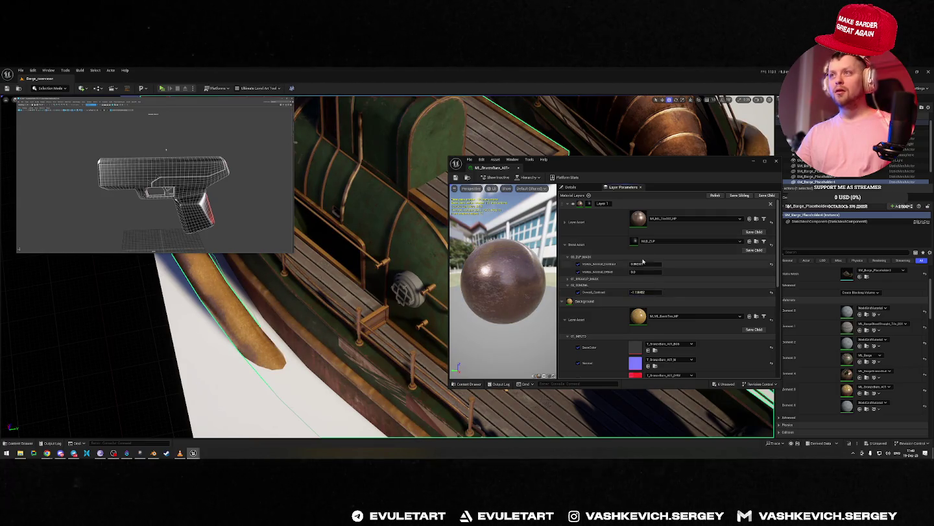
Set Vertex_Normal_Contrast, fine-tune the contrast, and close the material instance editor.
left_click(649, 264)
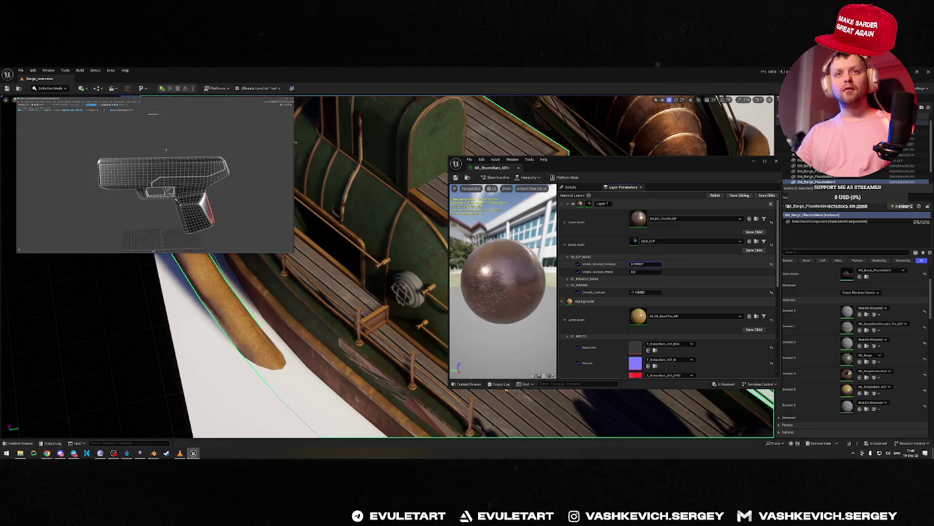
key("Return")
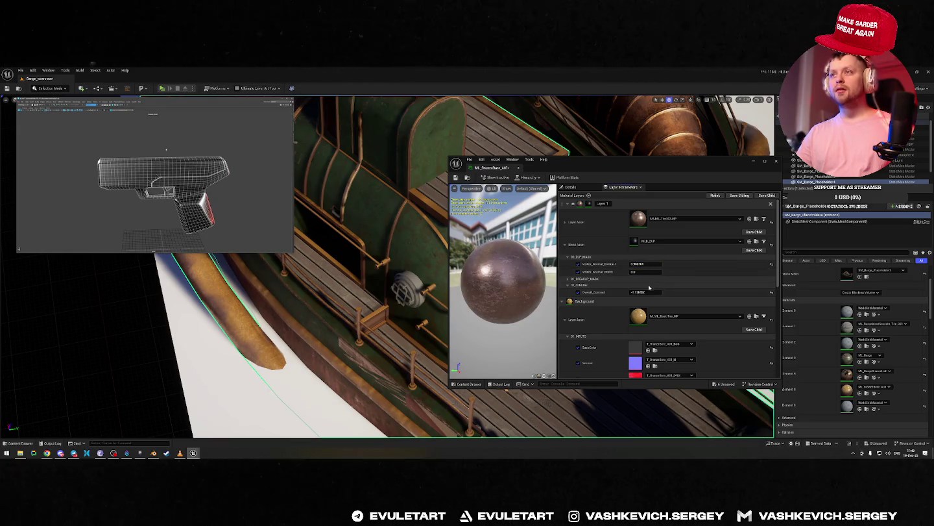
mouse_move(639, 292)
left_mouse_down()
mouse_move(651, 292)
mouse_move(642, 292)
left_mouse_up()
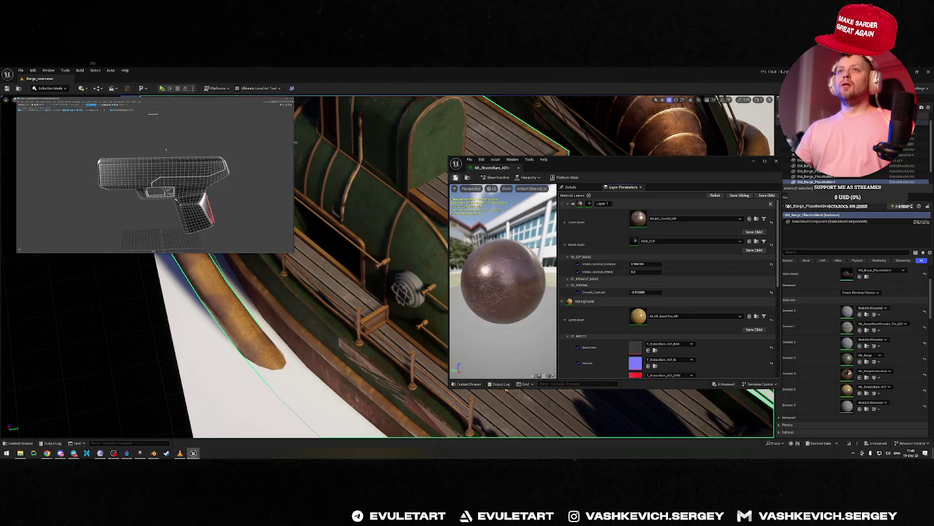
left_click(774, 164)
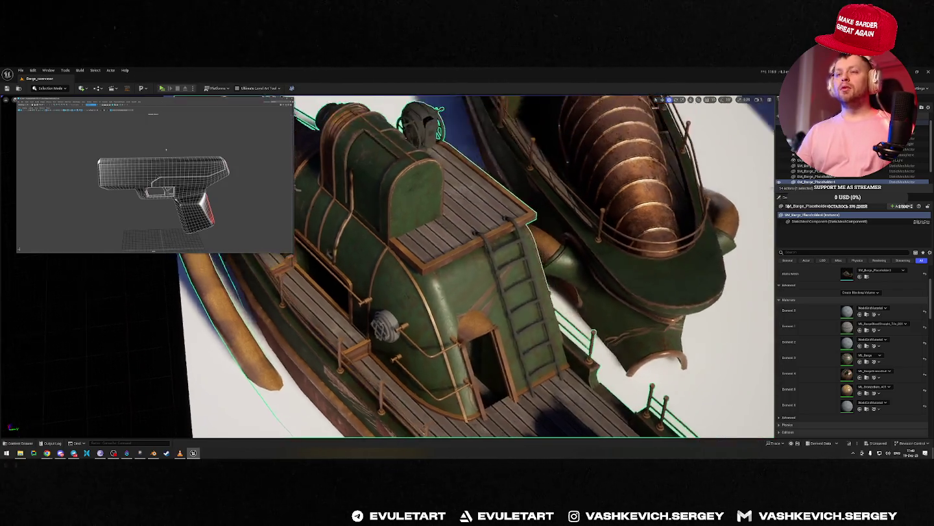
Open MI_BronzeBare_A01, expand Layer 1's groups, and float it in a resized window.
right_click_drag(746, 195, 649, 273)
mouse_move(545, 265)
right_mouse_down()
mouse_move(505, 279)
mouse_move(533, 273)
right_mouse_up()
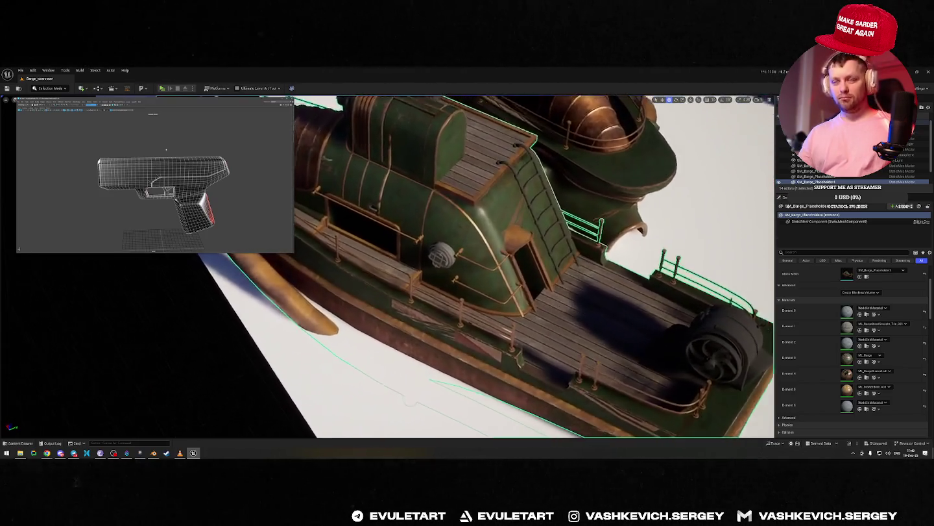
double_click(847, 388)
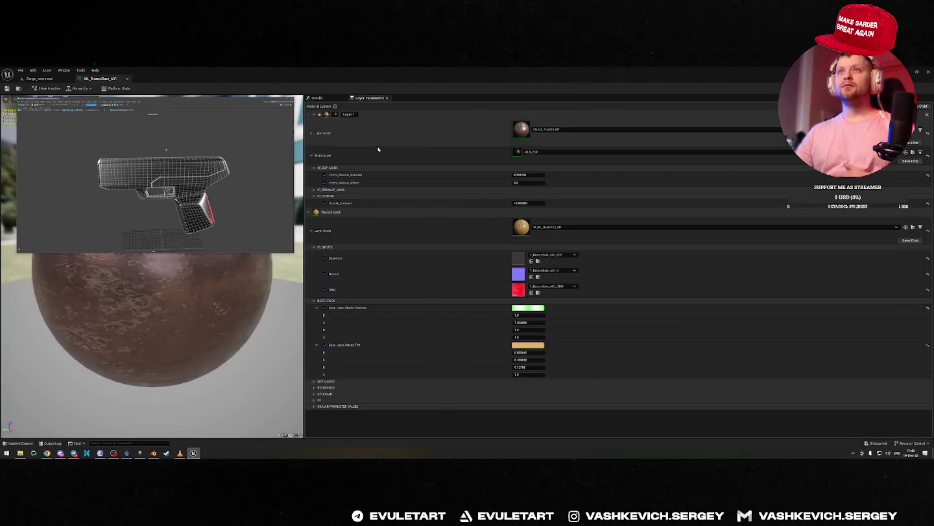
left_click(311, 133)
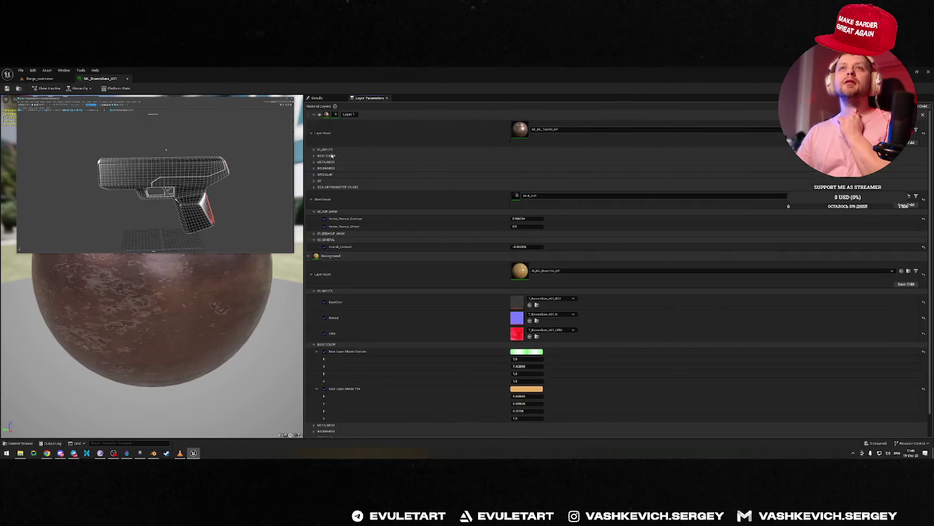
left_click(313, 160)
left_click(312, 159)
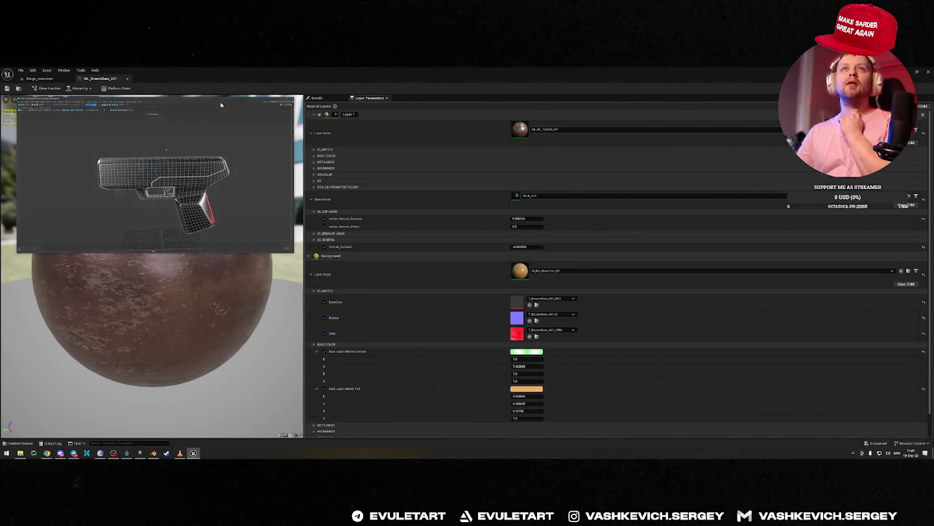
left_click_drag(100, 80, 610, 183)
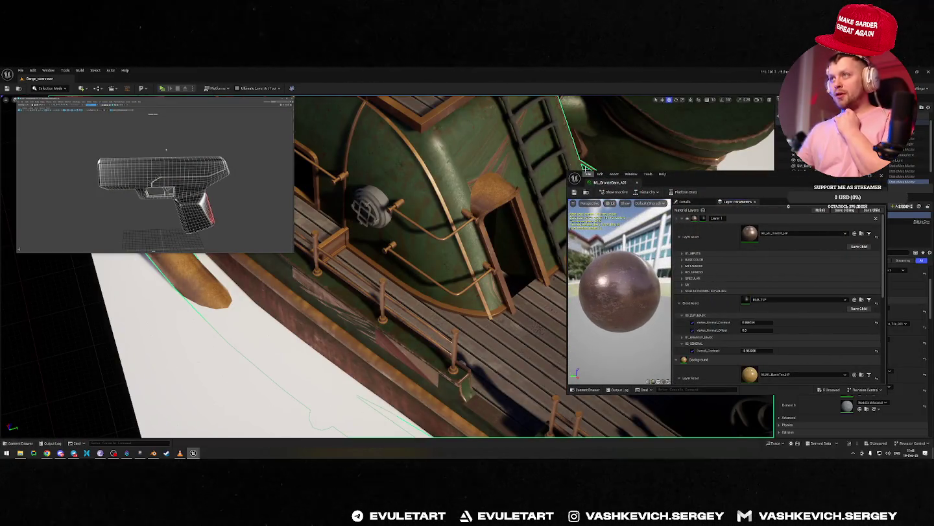
left_click_drag(568, 168, 508, 94)
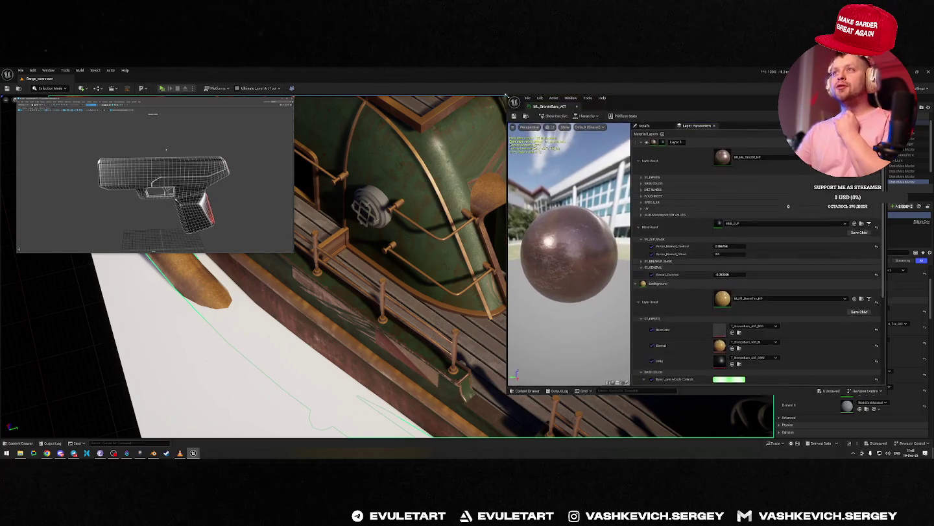
Expand the Metalness and Roughness groups and lower Base Layer Roughness Max to about -1.09.
left_click(642, 189)
left_click(641, 190)
left_click(642, 196)
left_click(642, 196)
left_click(642, 196)
left_click(641, 196)
left_click(643, 190)
left_click(642, 191)
left_click(641, 197)
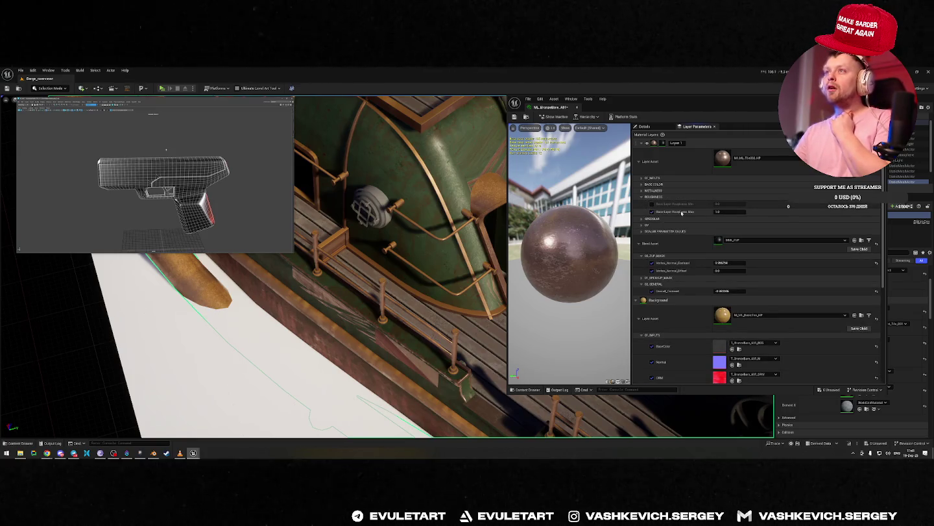
left_click_drag(736, 212, 746, 212)
mouse_move(730, 212)
left_mouse_down()
mouse_move(714, 211)
mouse_move(729, 212)
left_mouse_up()
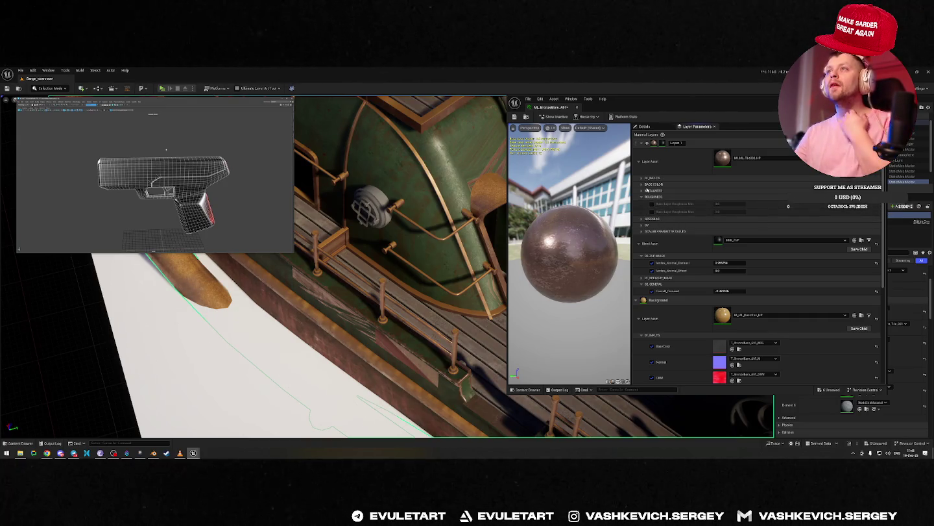
Set a pink Base Layer Albedo Tint, close the editor, and orbit above the barges.
left_click(640, 183)
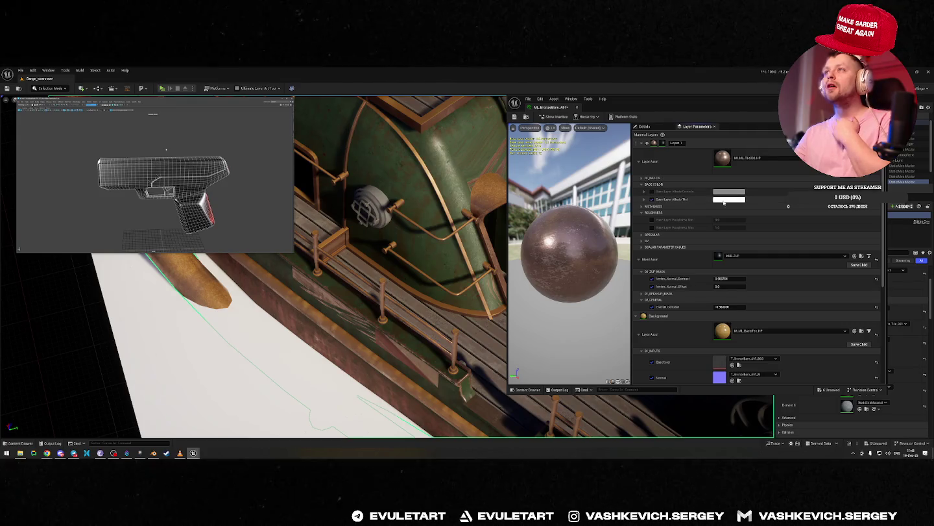
left_click(727, 199)
mouse_move(773, 256)
left_mouse_down()
mouse_move(763, 244)
mouse_move(741, 245)
left_mouse_up()
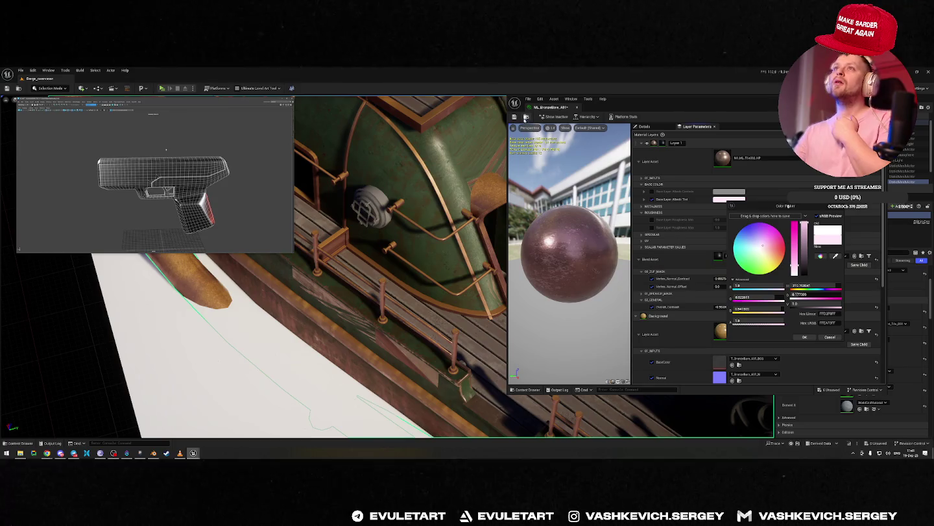
left_click(578, 107)
right_click_drag(568, 255, 567, 256)
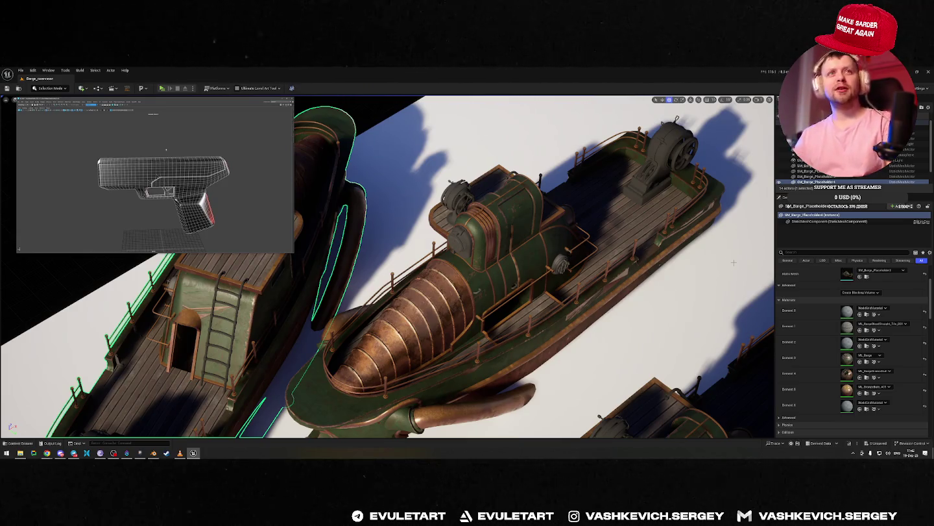
scroll(733, 262, "up", 3)
right_click_drag(513, 223, 495, 241)
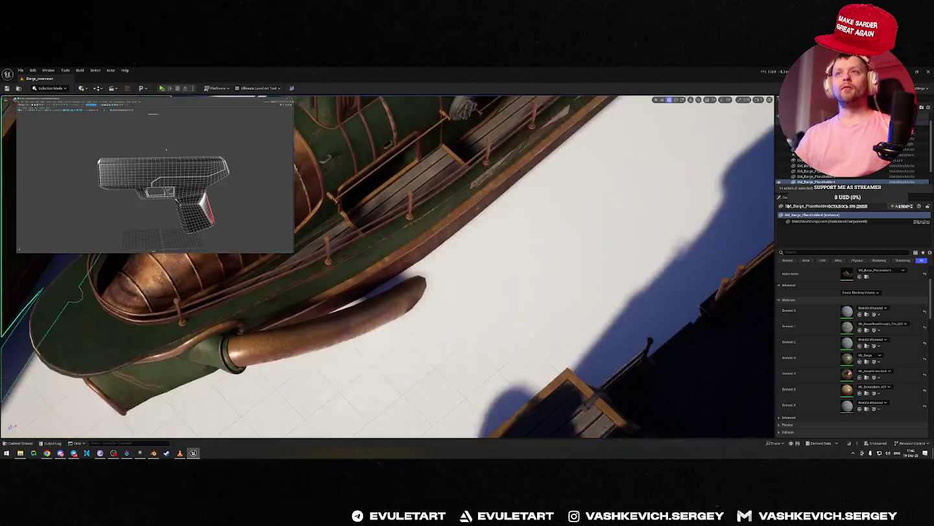
right_click_drag(500, 230, 499, 231)
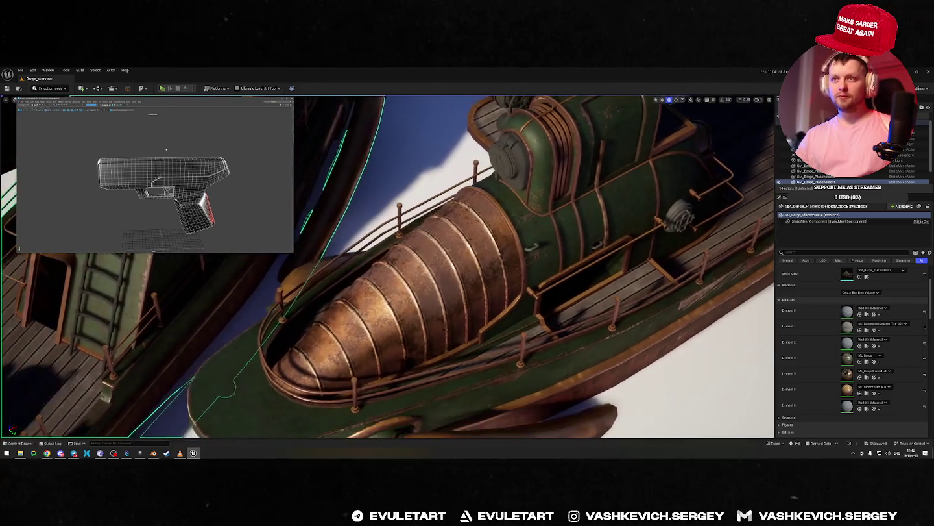
right_click_drag(476, 199, 477, 199)
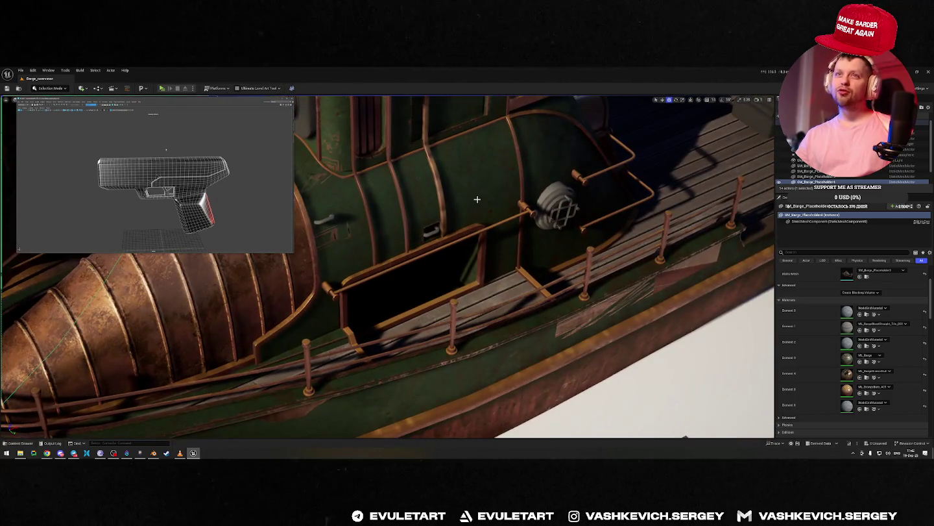
right_click_drag(485, 235, 485, 234)
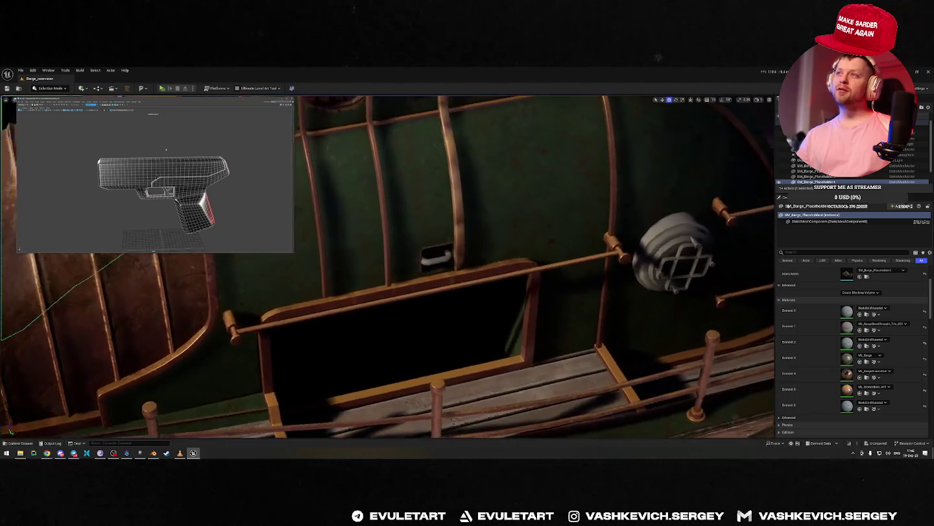
Switch to Blender and select the hull-side rail pipe for editing.
key("alt+Tab")
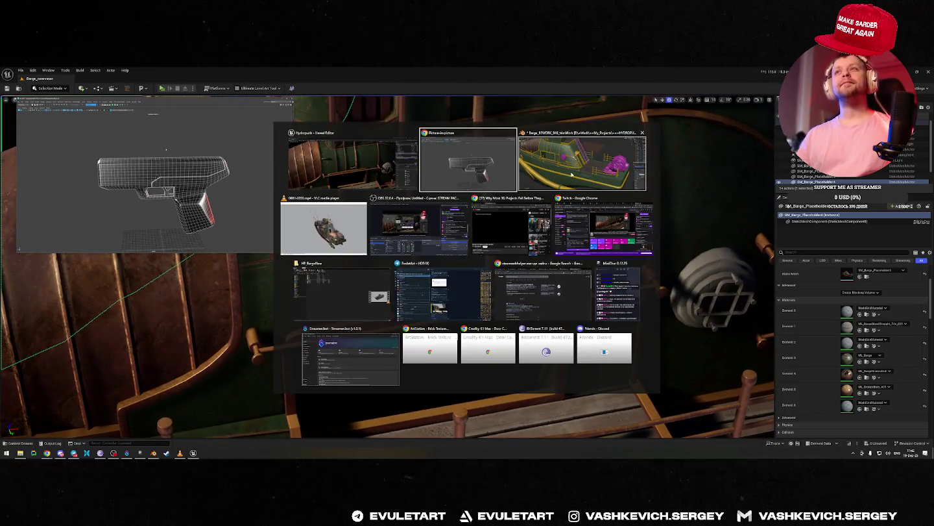
left_click(571, 174)
middle_click_drag(486, 235, 486, 235)
scroll(486, 235, "up", 5)
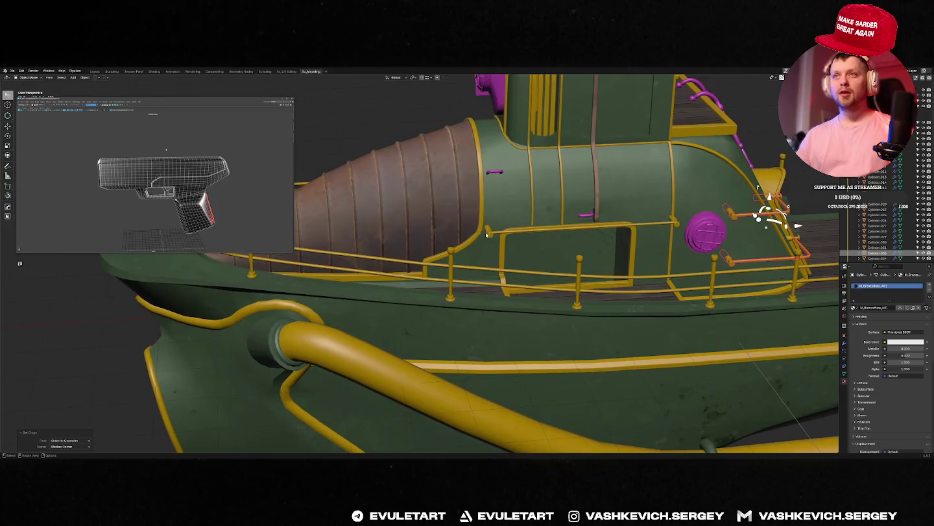
left_click(486, 235)
key("Tab")
Move the rail pipe's end along X from the front orthographic view.
key("alt+z")
key("KP_Decimal")
key("alt+z")
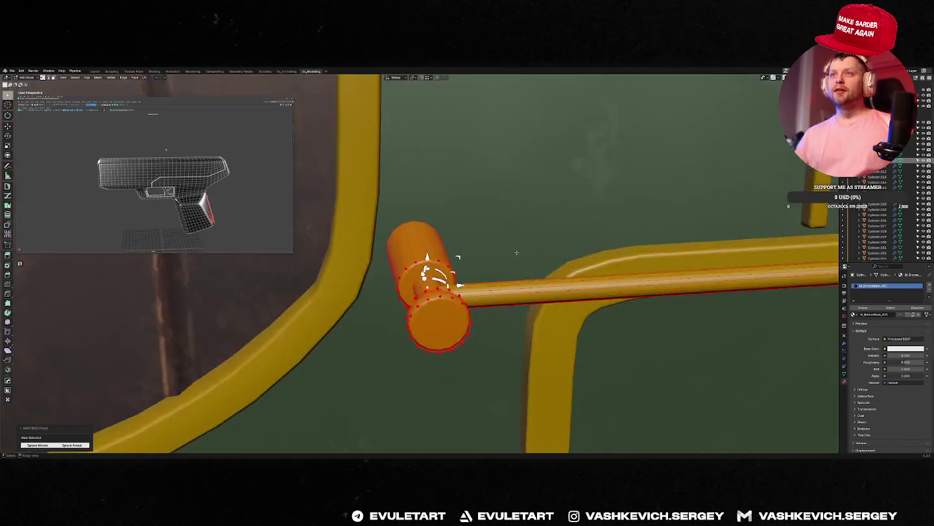
key("KP_1")
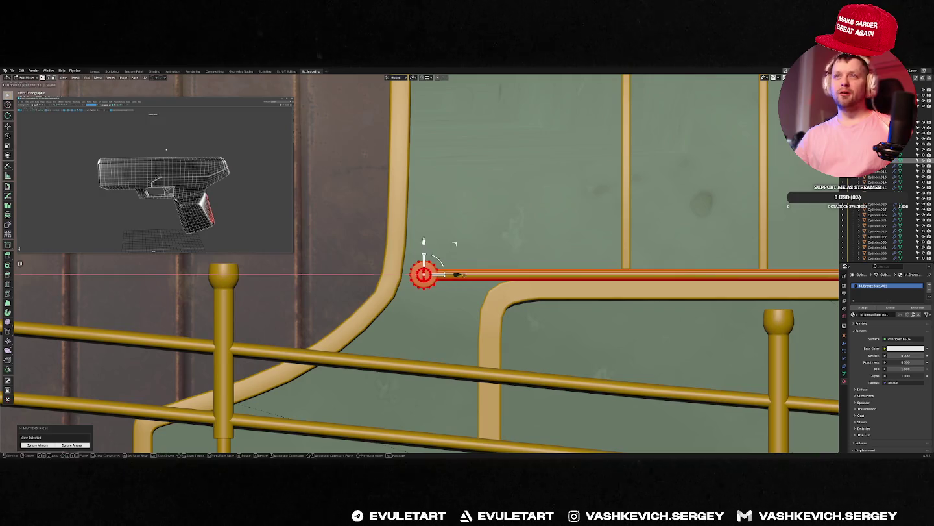
left_click(480, 275)
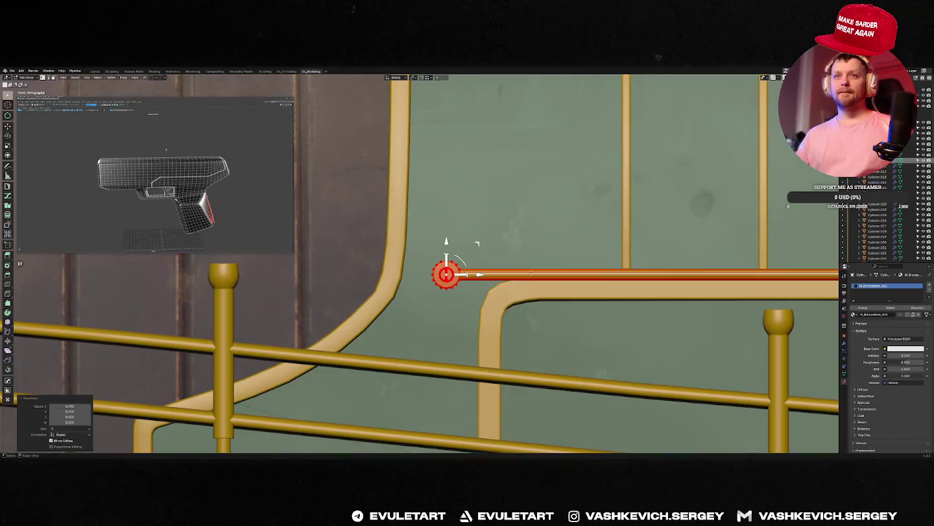
middle_click_drag(481, 274, 523, 241)
key("Tab")
scroll(551, 273, "down", 8)
Save the Blender file and quick-export the barge mesh to Unreal.
key("ctrl+s")
left_click(591, 286)
middle_click_drag(591, 286, 501, 273)
key("ctrl+e")
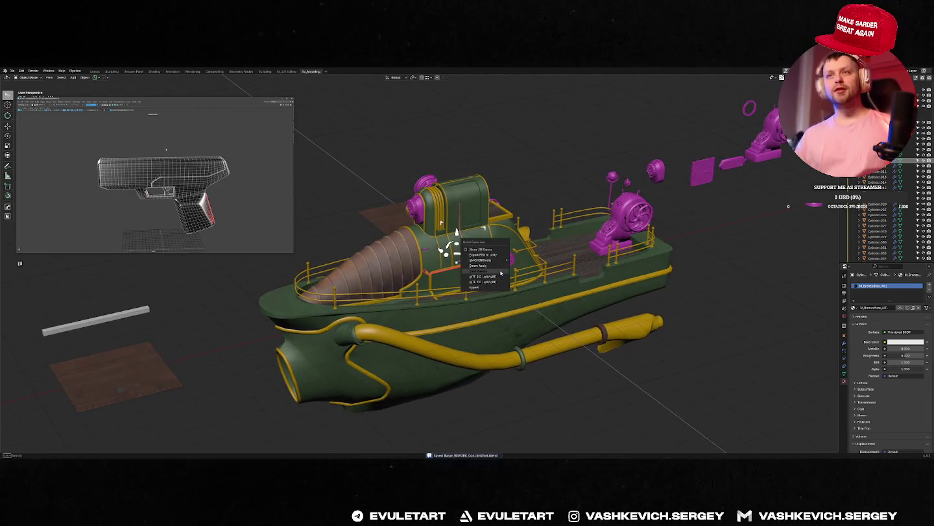
left_click(500, 272)
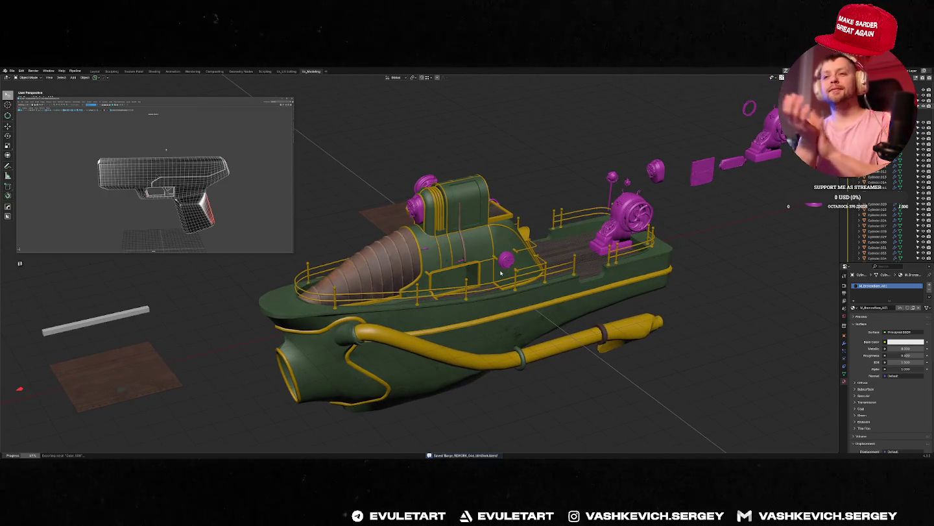
key("alt+Tab")
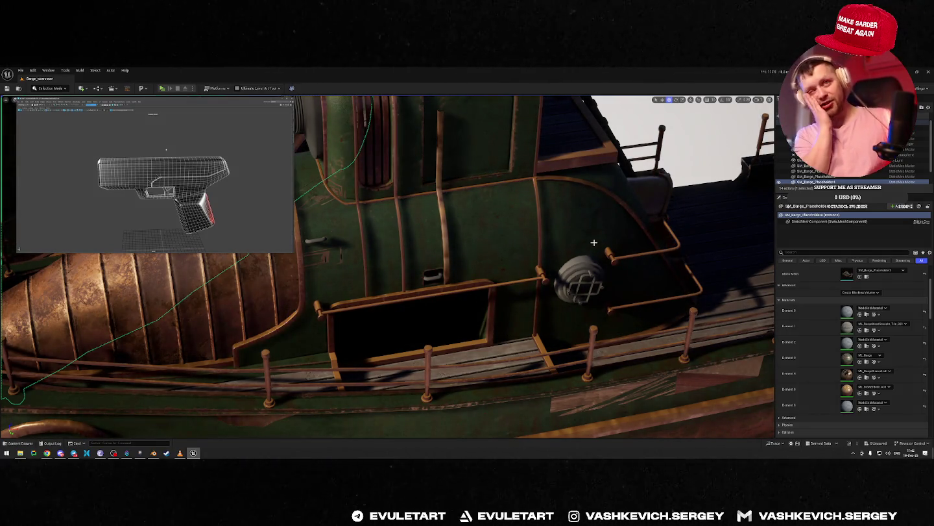
Orbit around the reimported hull in Unreal, then return to Blender and select the railings.
mouse_move(594, 243)
left_mouse_down("alt")
mouse_move(564, 256)
mouse_move(554, 227)
left_mouse_up("alt")
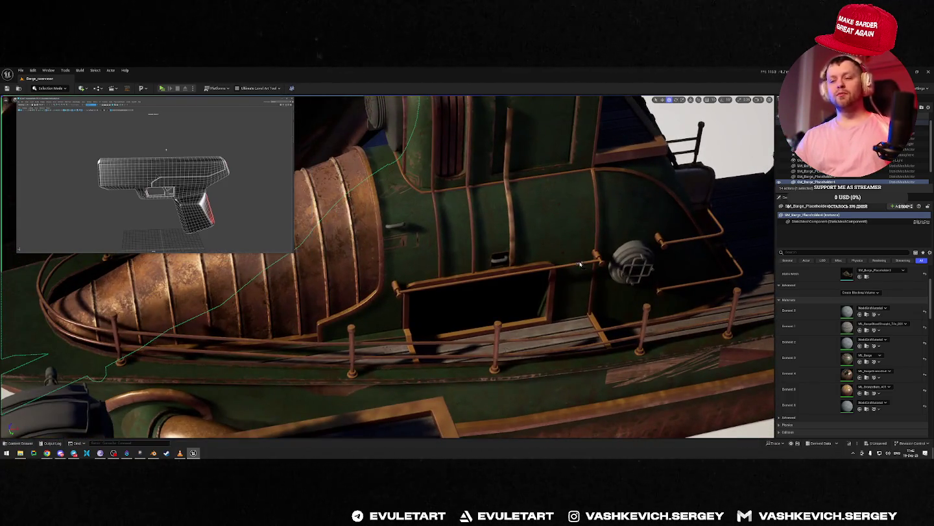
key("alt+Tab")
left_click(494, 244)
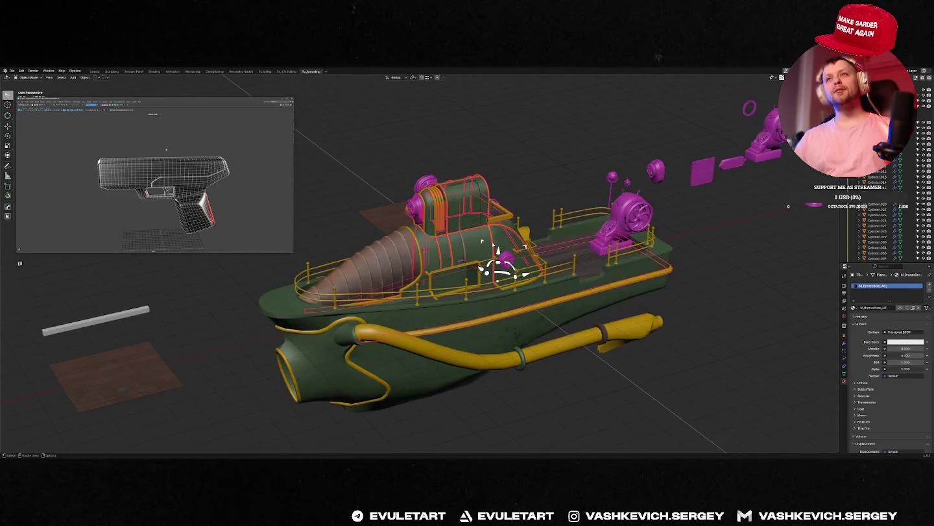
Frame the railings and select the edge loop along the hull edge in Edit Mode.
key("f")
key("f")
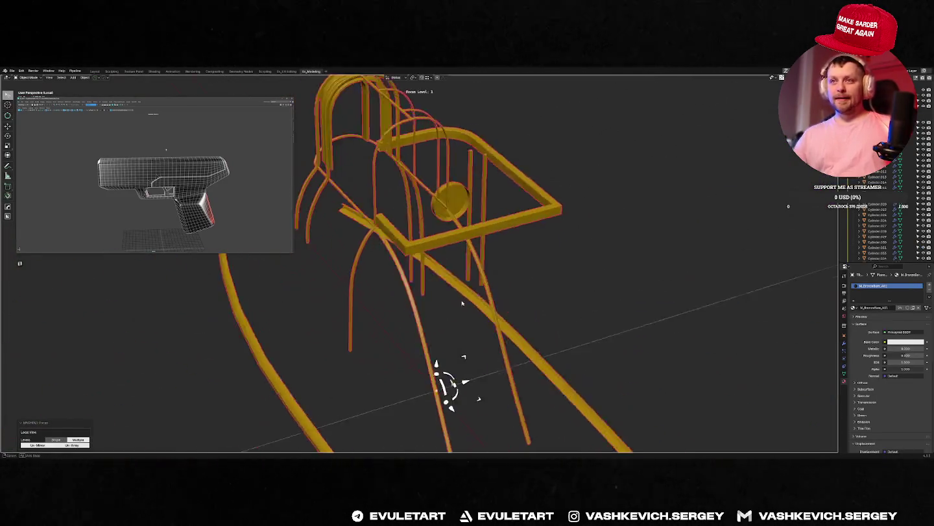
key("Tab")
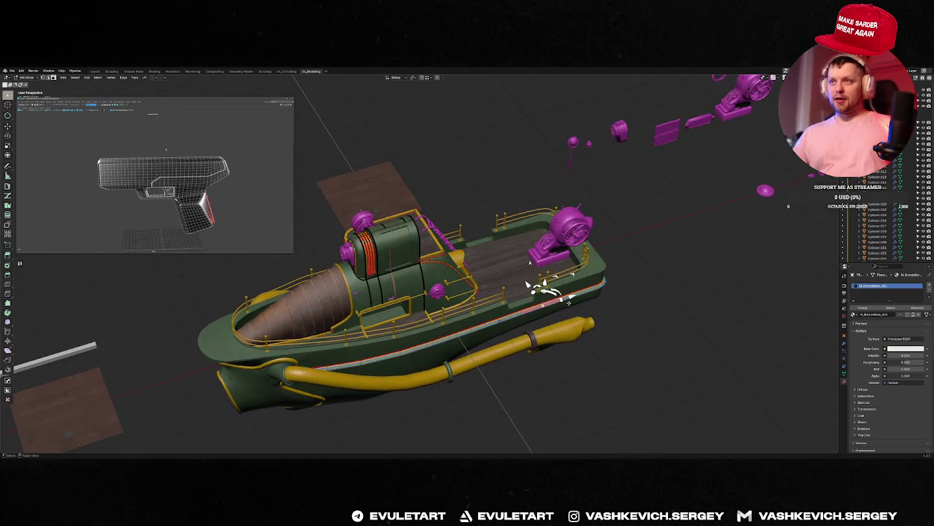
middle_click_drag(546, 277, 565, 326)
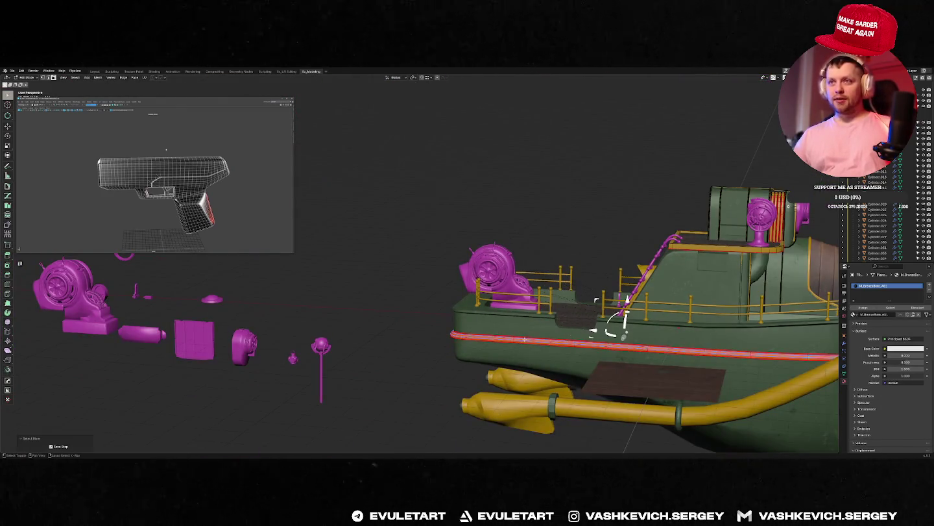
left_click(525, 338, "alt")
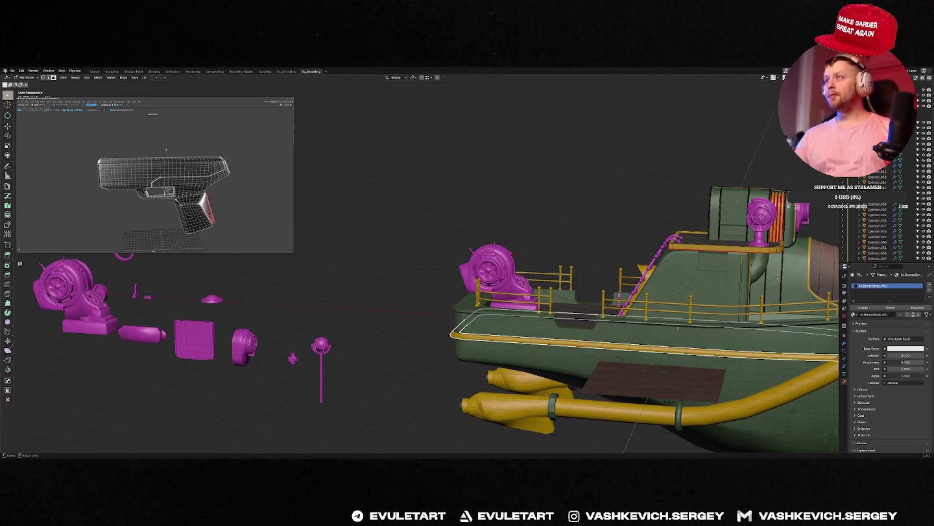
key("Tab")
middle_click_drag(778, 275, 680, 266)
key("f")
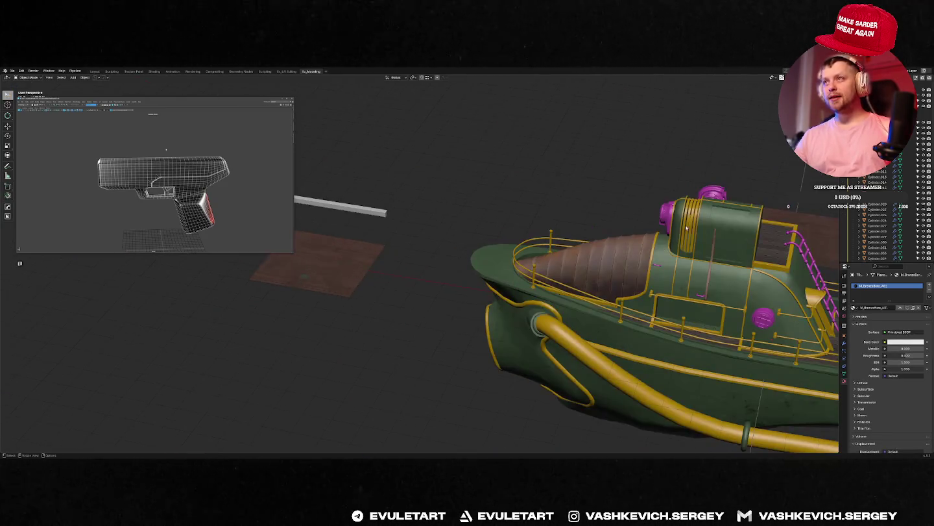
key("f")
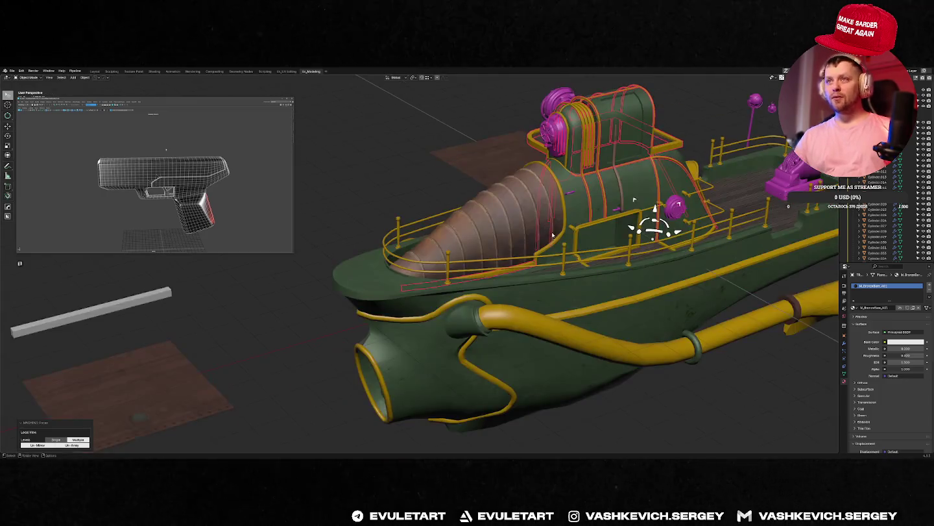
Orbit to a high three-quarter view, then return to Unreal tilted toward the deck.
mouse_move(642, 263)
middle_mouse_down()
mouse_move(617, 277)
mouse_move(500, 285)
middle_mouse_up()
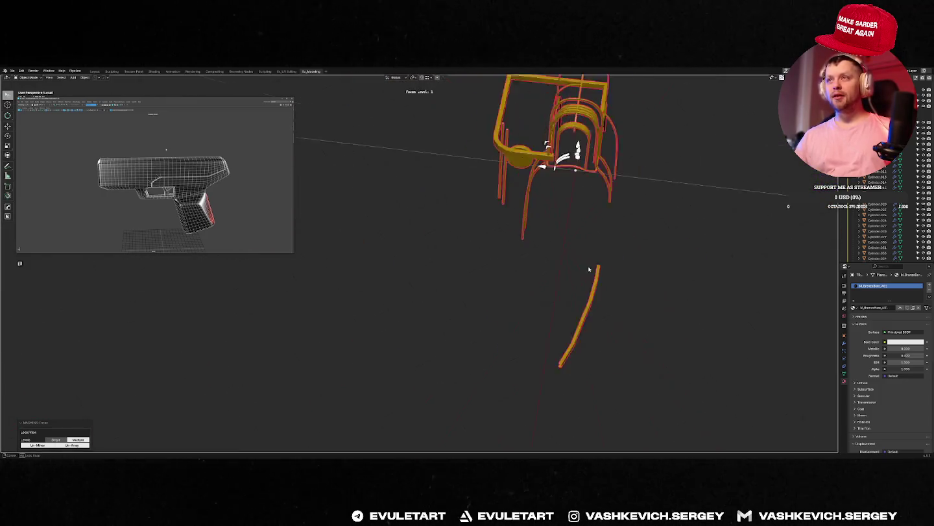
scroll(499, 286, "up", 1)
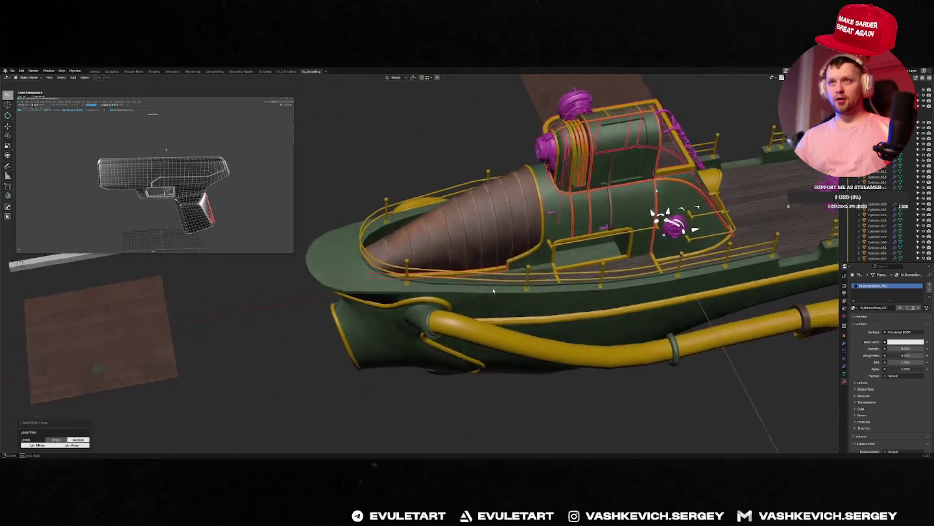
scroll(500, 286, "up", 4)
scroll(498, 285, "up", 2)
key("alt+Tab")
mouse_move(501, 292)
right_mouse_down()
mouse_move(500, 364)
mouse_move(454, 323)
mouse_move(519, 292)
mouse_move(493, 279)
mouse_move(480, 298)
mouse_move(506, 279)
mouse_move(494, 292)
mouse_move(480, 279)
mouse_move(493, 305)
mouse_move(506, 286)
mouse_move(447, 297)
mouse_move(472, 295)
right_mouse_up()
Focus the middle barge and fly around its copper cone, hull and deck.
left_click(447, 296)
key("f")
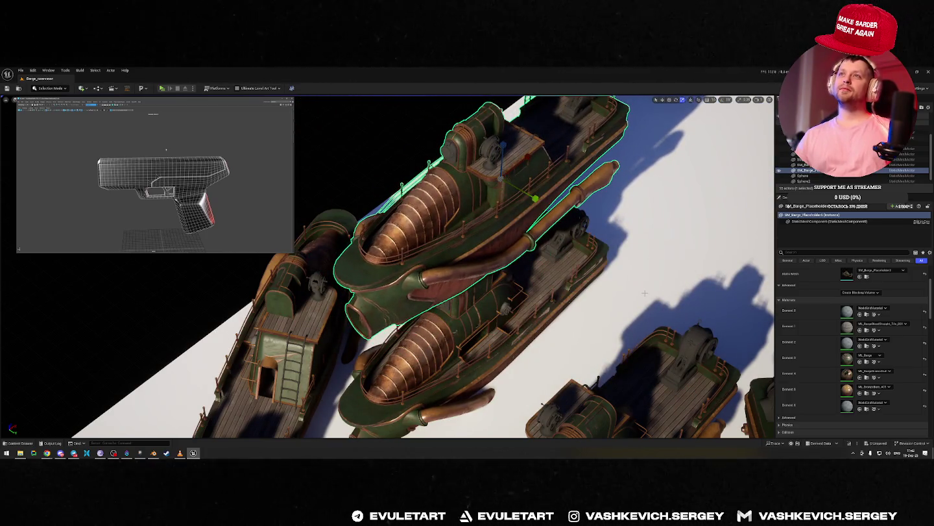
right_click_drag(639, 291, 610, 290)
right_click_drag(537, 229, 447, 103)
right_click_drag(538, 320, 537, 321)
right_click_drag(459, 391, 460, 392)
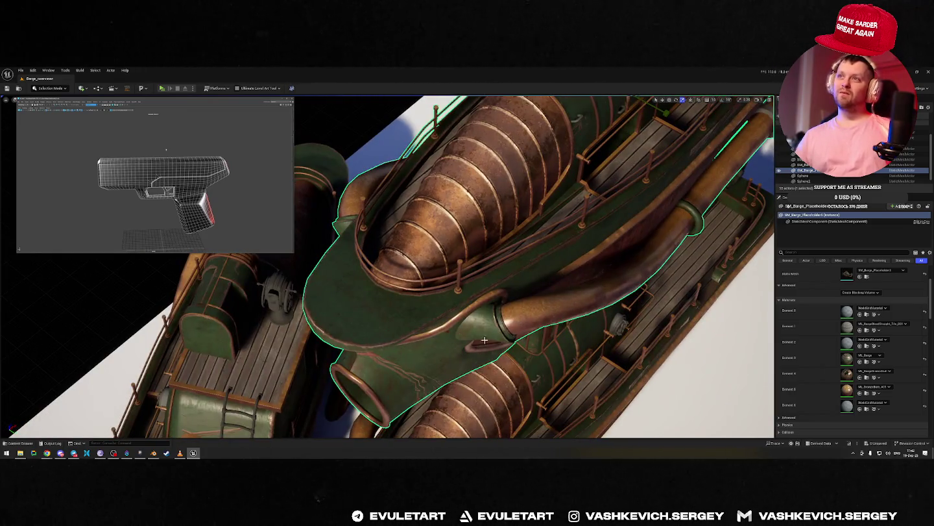
mouse_move(513, 316)
right_mouse_down()
mouse_move(536, 206)
mouse_move(523, 201)
mouse_move(549, 213)
right_mouse_up()
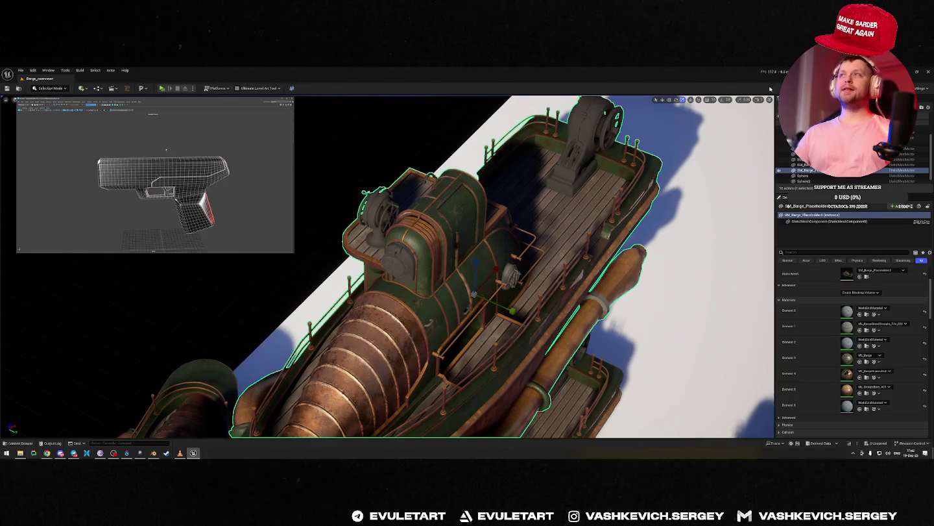
left_click(51, 85)
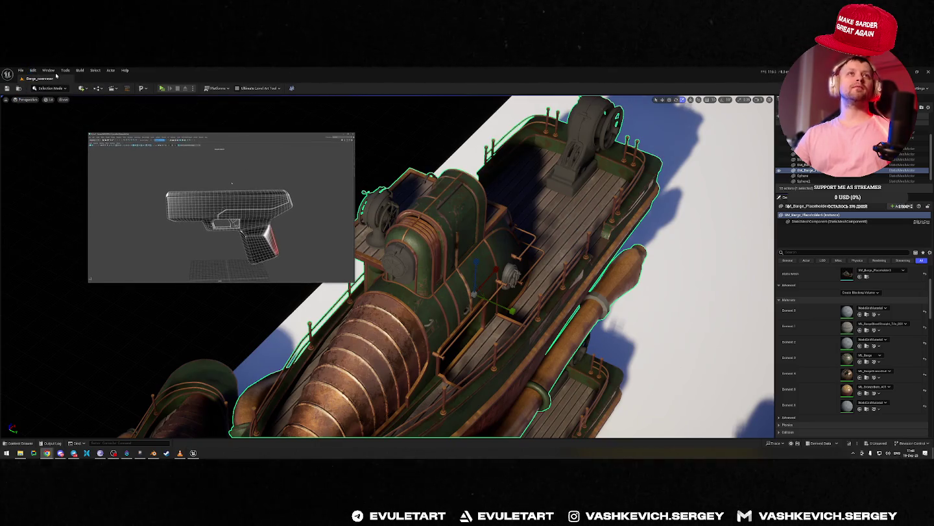
Open Editor Preferences from the Edit menu, try a search, then close it.
left_click(35, 72)
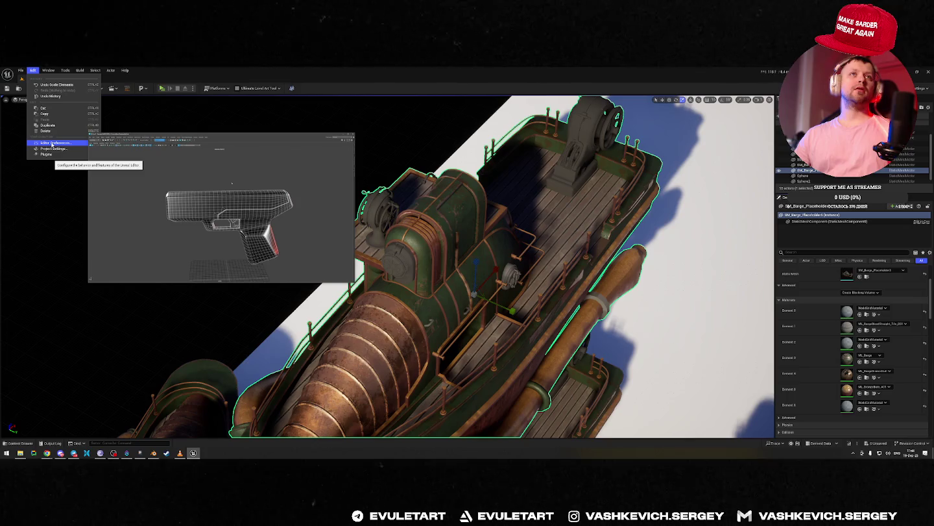
left_click(55, 142)
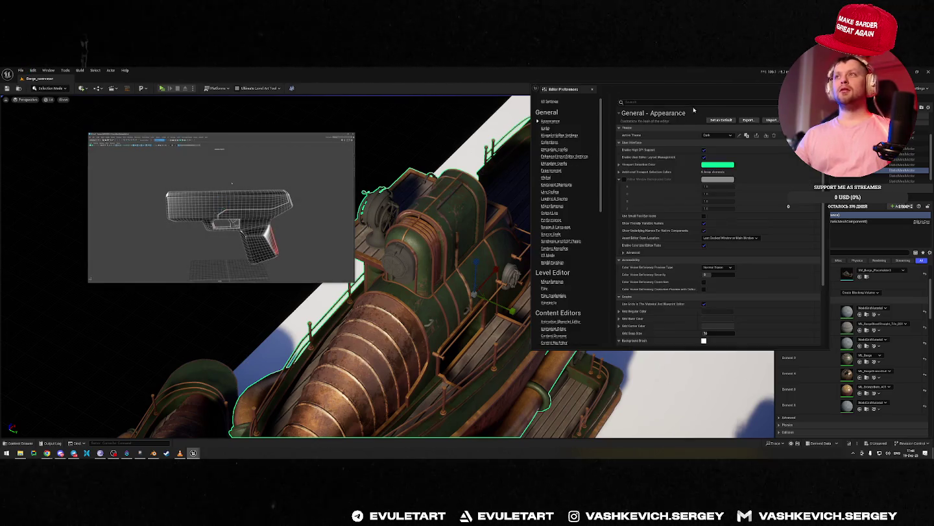
type("f")
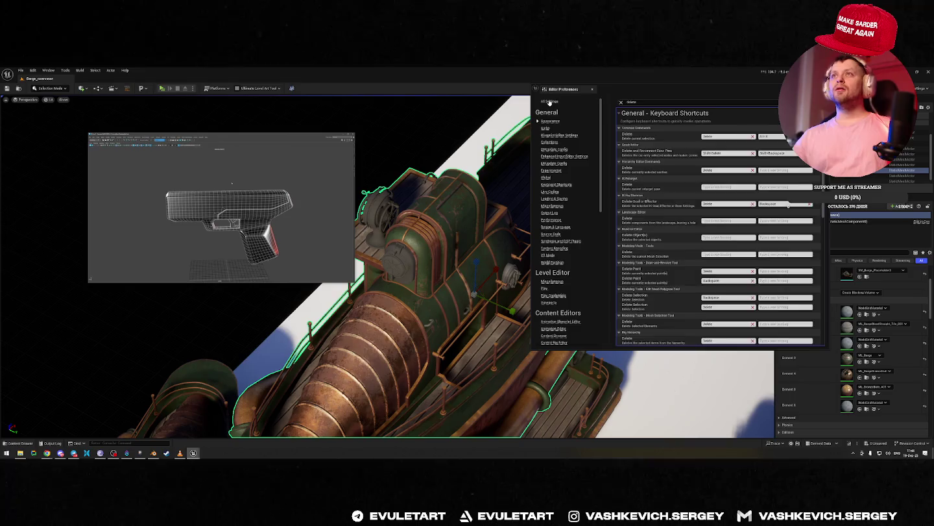
key("BackSpace")
key("BackSpace")
key("BackSpace")
left_click(593, 89)
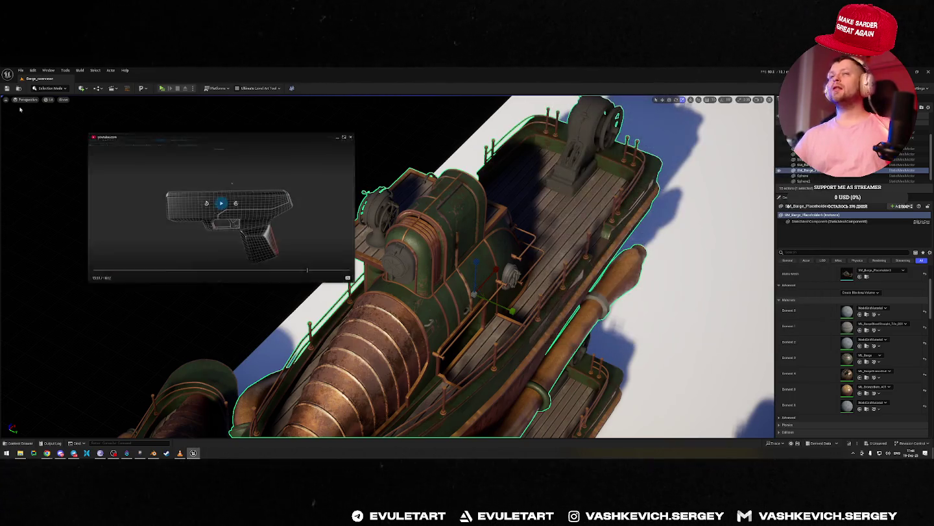
Save the level as Barge_overview, confirming replacement of the existing level.
left_click(32, 71)
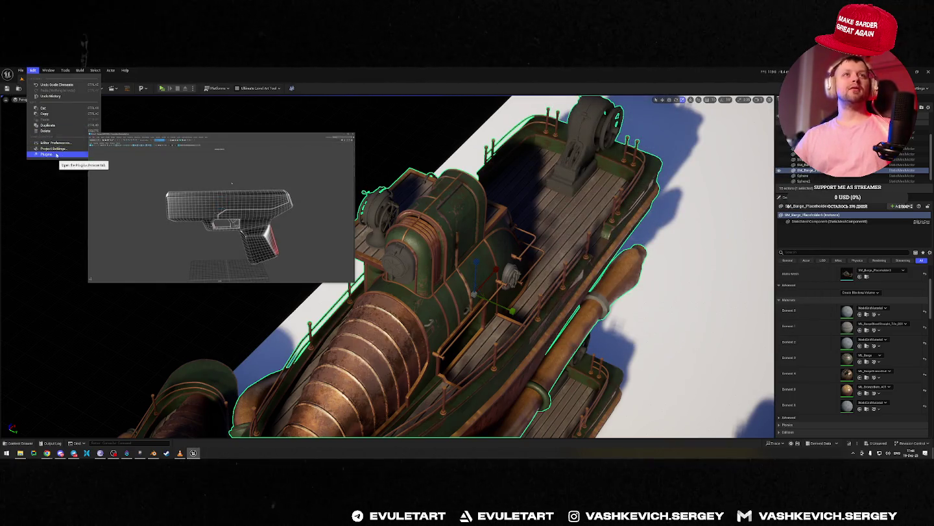
right_click_drag(565, 174, 583, 191)
key("ctrl+alt+s")
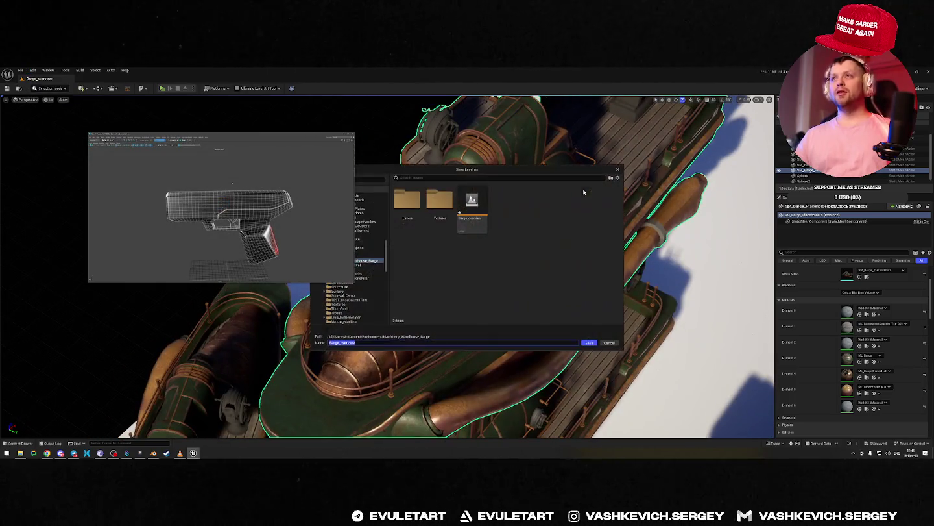
left_click(470, 215)
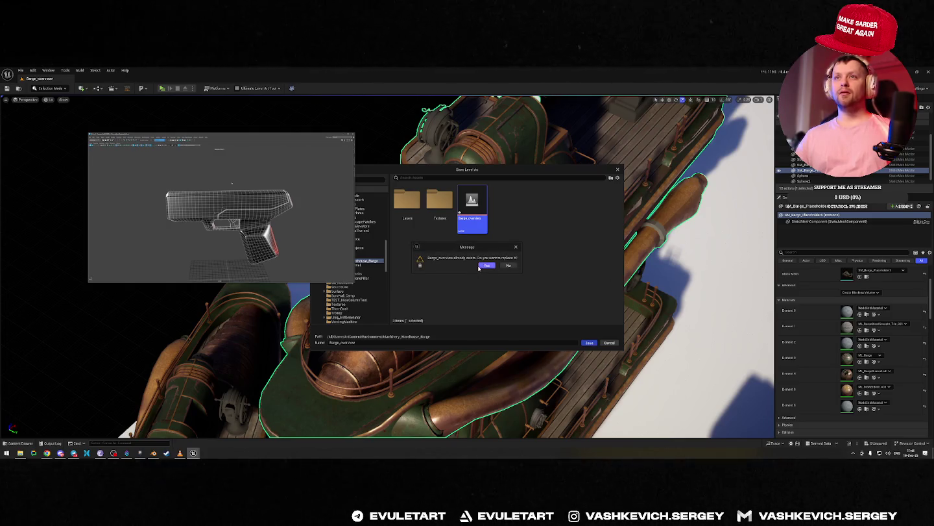
left_click(486, 265)
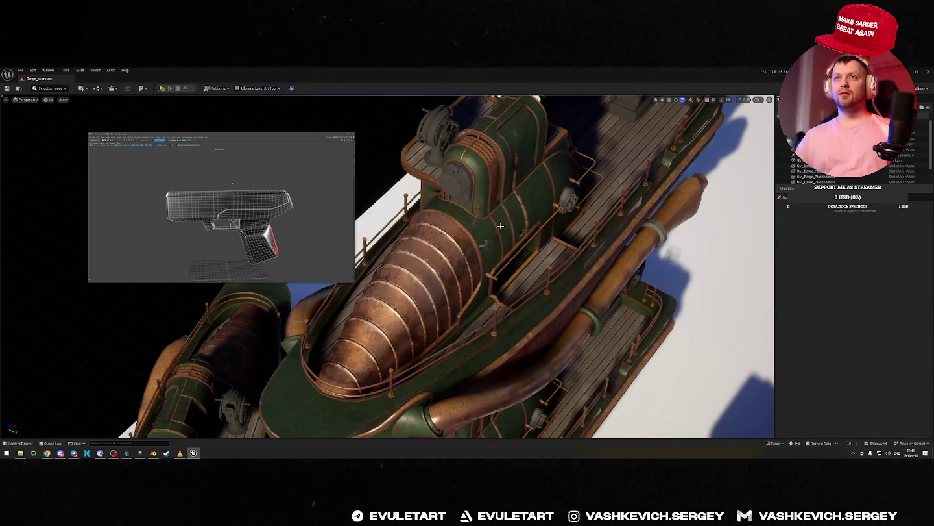
Delete the selected middle barge and save the level over Barge_overview.
key("Delete")
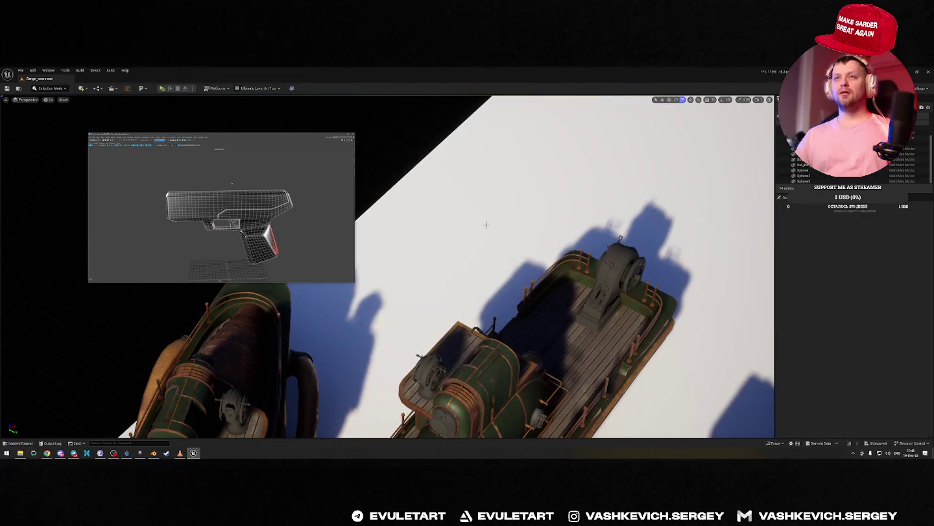
key("ctrl+alt+s")
left_click(487, 266)
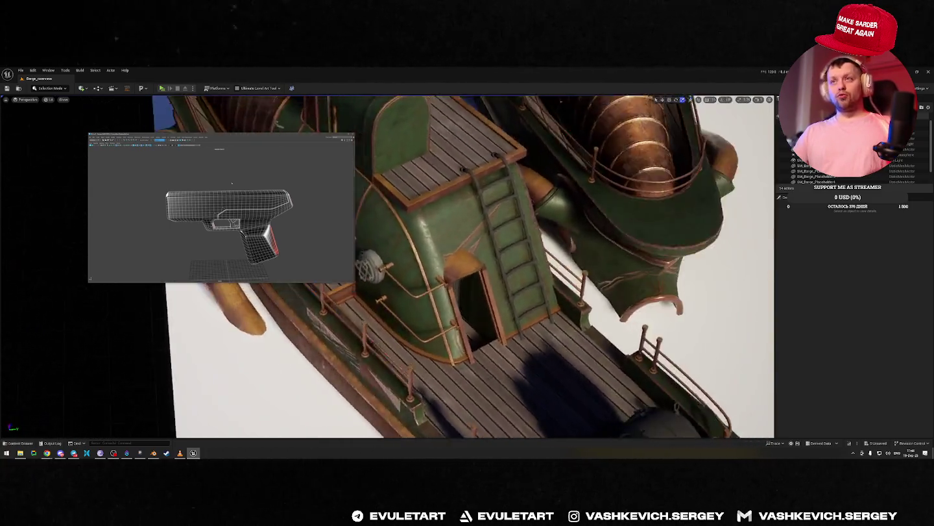
Fly the viewport camera around the remaining barges' cabin.
right_click_drag(522, 227, 522, 226)
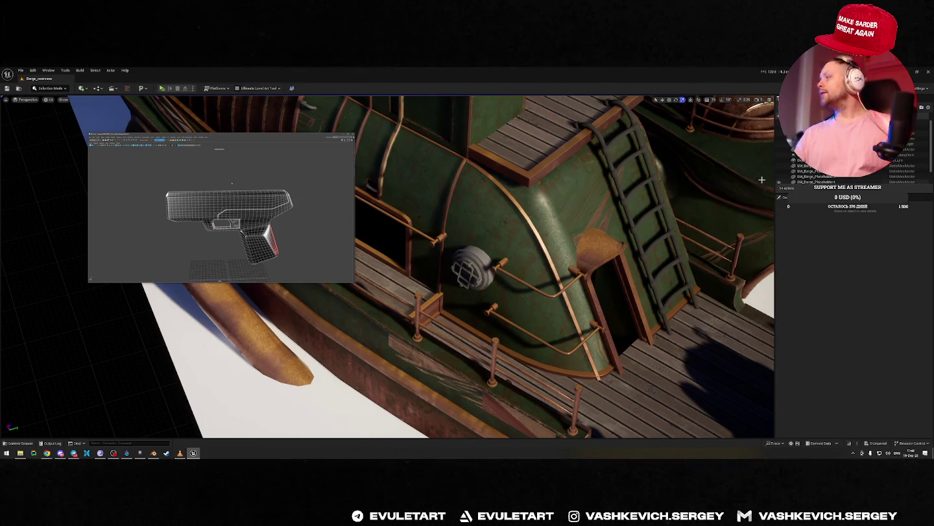
right_click_drag(556, 180, 547, 183)
key("alt+Tab")
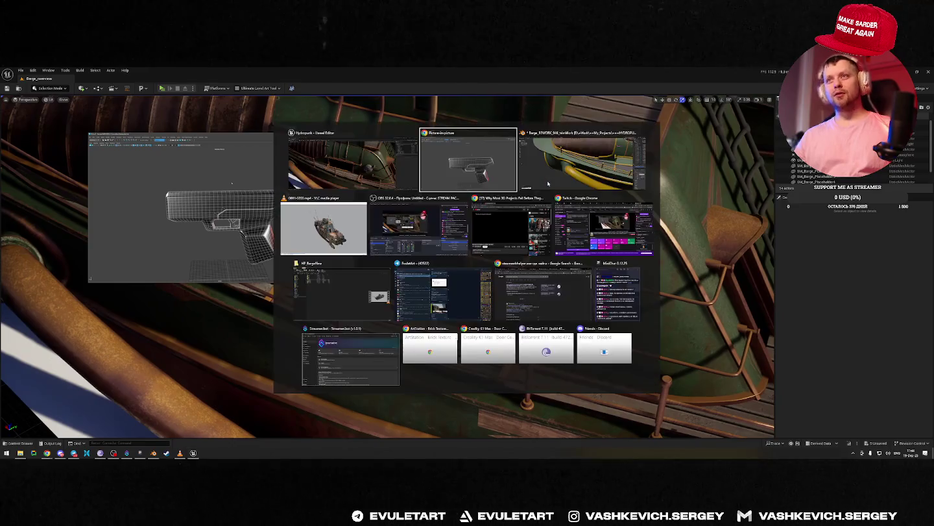
Look over the boat in Blender, briefly isolating the railing pieces for a closer view.
left_click(578, 172)
mouse_move(558, 233)
middle_mouse_down()
mouse_move(576, 248)
mouse_move(519, 246)
middle_mouse_up()
scroll(512, 246, "up", 3)
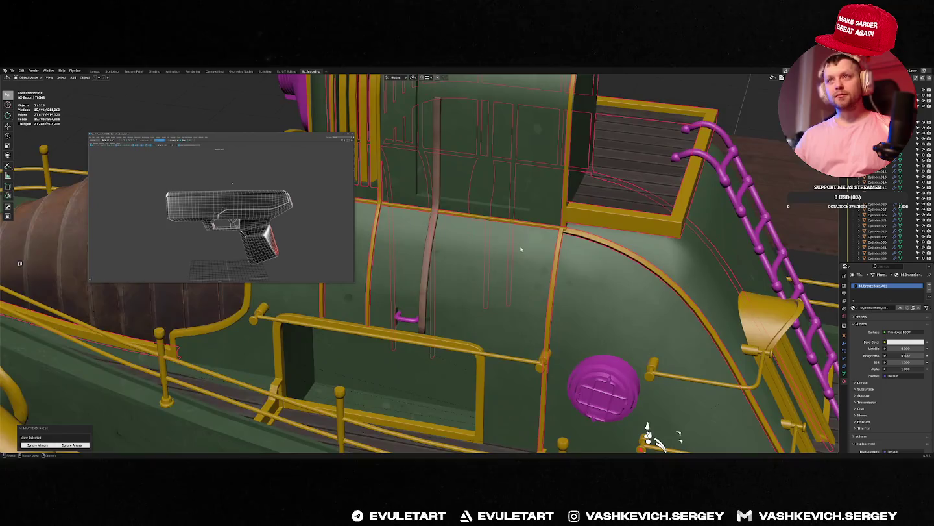
scroll(503, 245, "up", 4)
scroll(504, 245, "down", 5)
scroll(496, 249, "down", 3)
key("f")
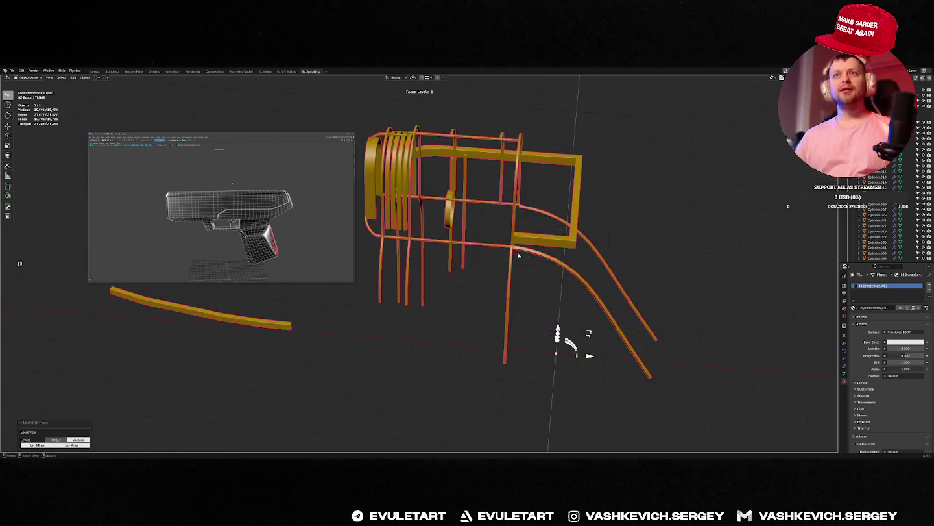
scroll(489, 254, "up", 4)
mouse_move(489, 253)
middle_mouse_down()
mouse_move(450, 253)
mouse_move(529, 257)
mouse_move(515, 208)
mouse_move(514, 221)
mouse_move(420, 294)
middle_mouse_up()
key("f")
scroll(512, 260, "down", 3)
scroll(529, 256, "up", 3)
scroll(514, 227, "up", 3)
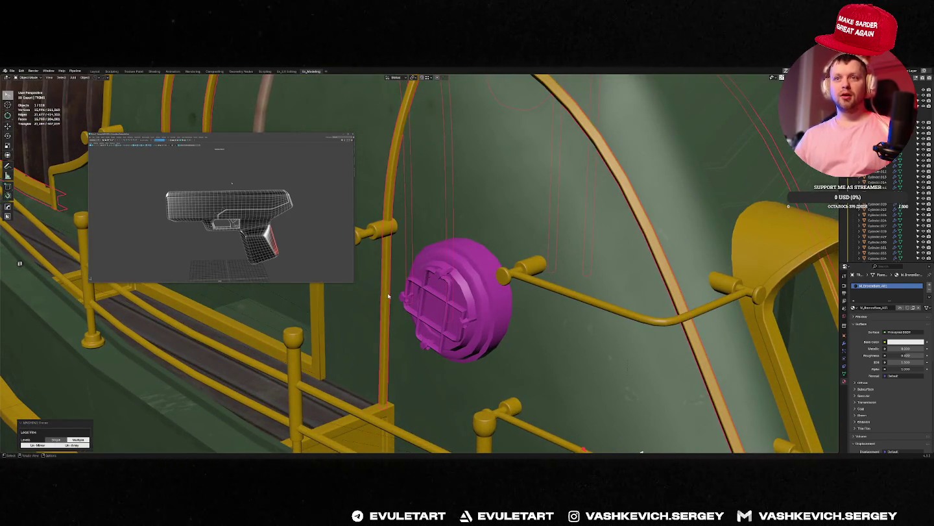
Separate the vertical trim beside the round hatch into its own object.
key("Tab")
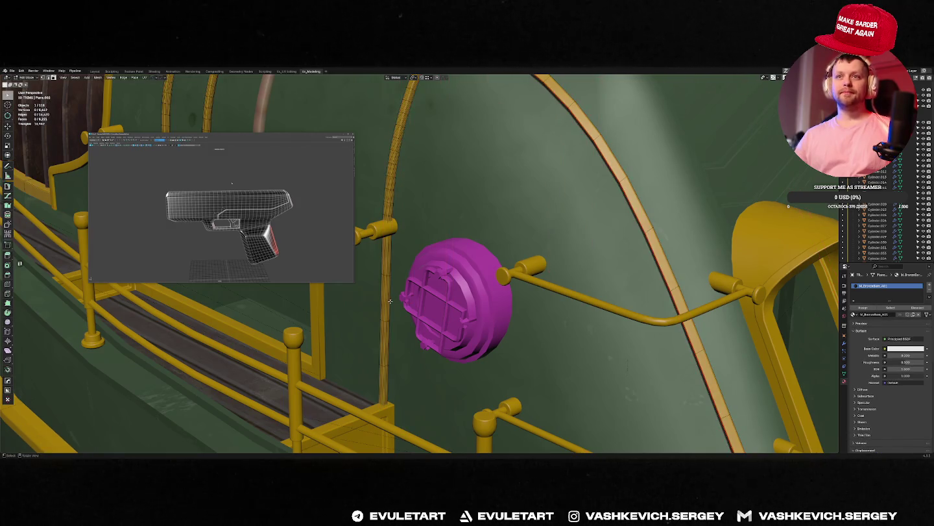
key("Tab")
scroll(389, 301, "down", 3)
middle_click_drag(390, 300, 443, 228)
key("Tab")
key("p")
left_click(453, 167)
key("Tab")
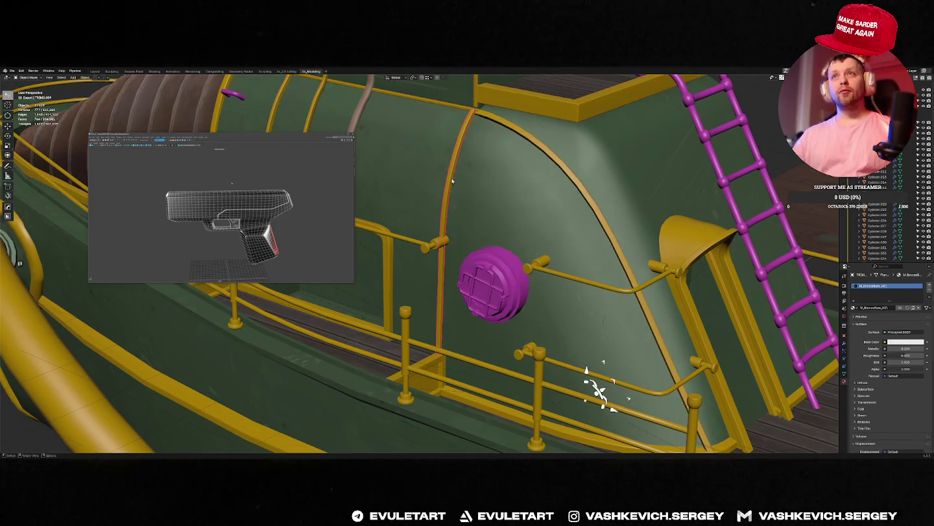
key("KP_Decimal")
Scale the separated trim along X and shift it along X.
key("Tab")
key("a")
key("s")
key("x")
left_click(485, 199)
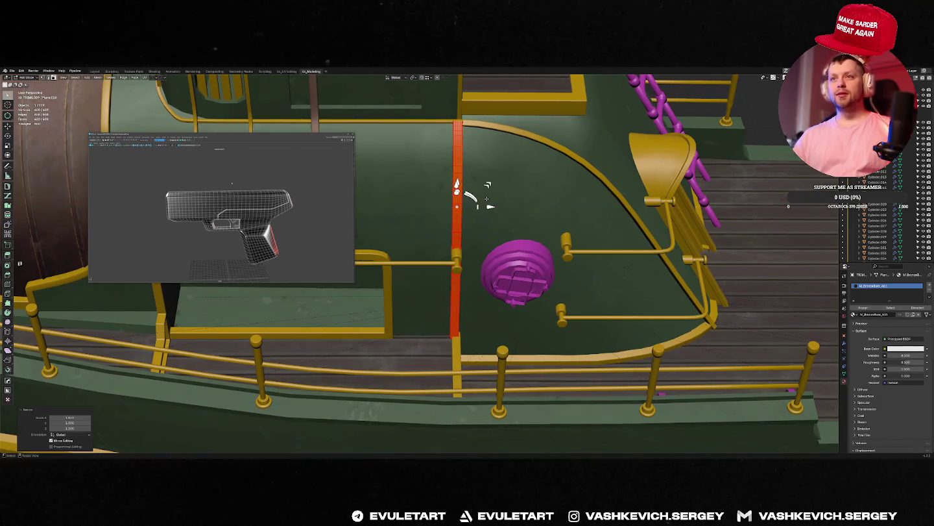
key("g")
key("x")
left_click(480, 198)
key("Tab")
Review the cabin around the ship and re-export the barge to Unreal Engine.
middle_click_drag(505, 211, 423, 252)
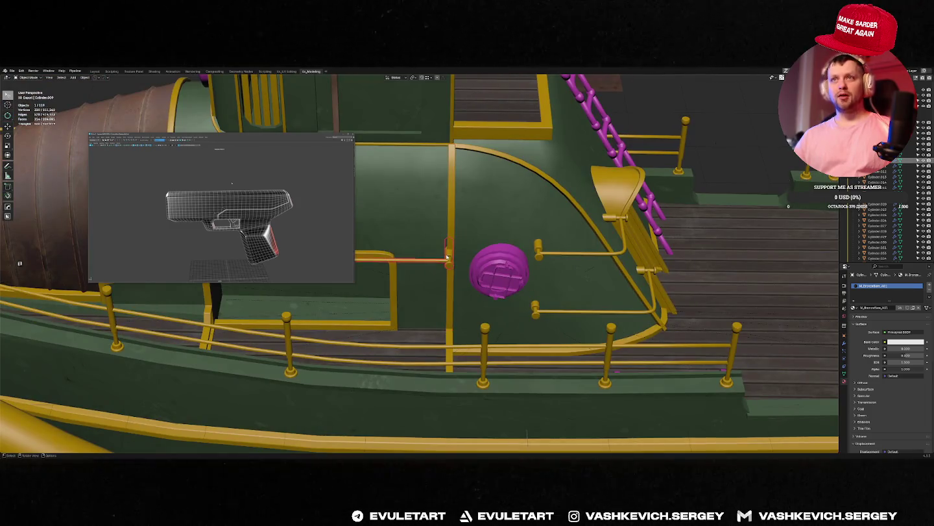
key("Tab")
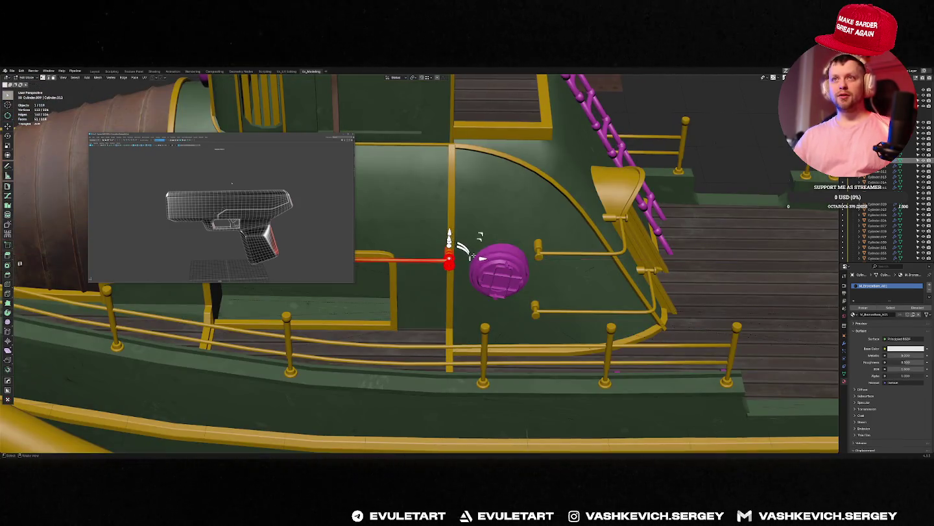
scroll(473, 255, "up", 5)
key("Tab")
scroll(543, 231, "down", 2)
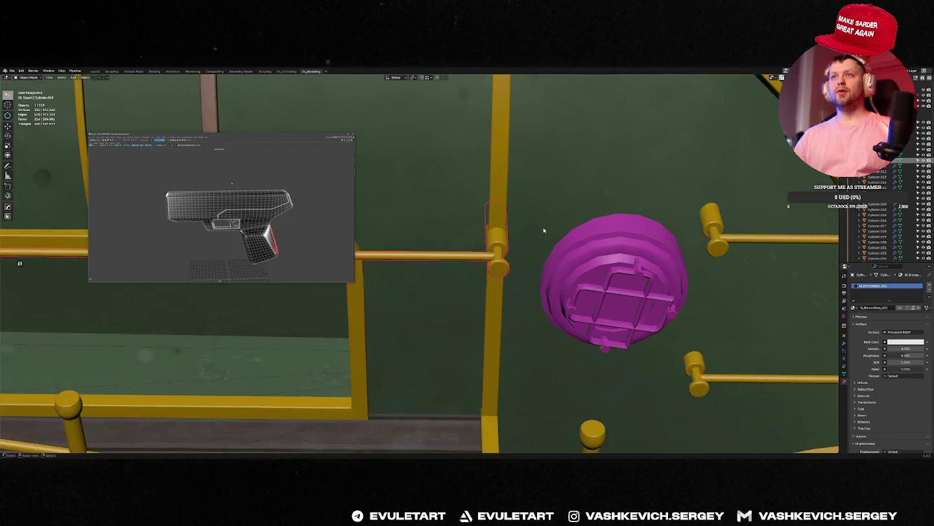
scroll(544, 231, "down", 5)
middle_click_drag(511, 245, 576, 154)
scroll(511, 236, "up", 3)
scroll(510, 236, "down", 5)
left_click(577, 153)
key("alt+Tab")
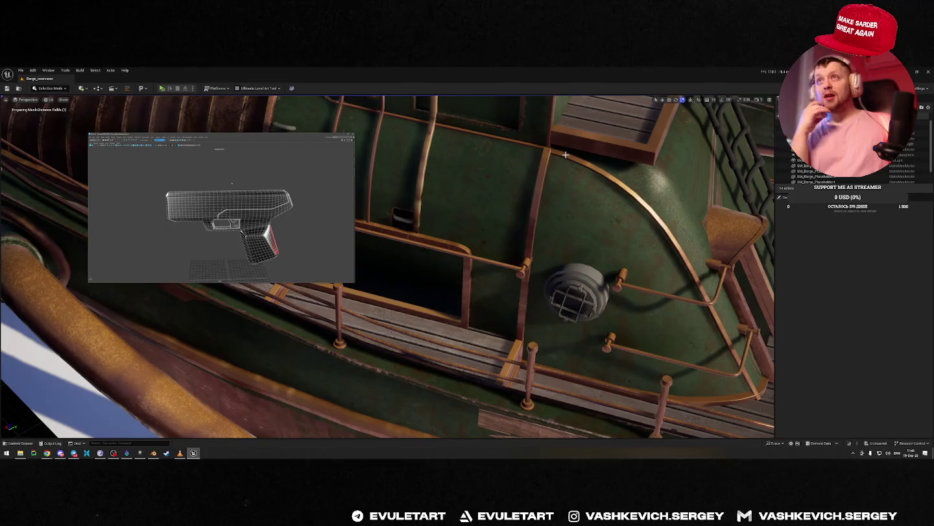
View the reimported cabin fitting in Unreal, then select the curved arch trim in Blender.
right_click_drag(556, 169, 454, 183)
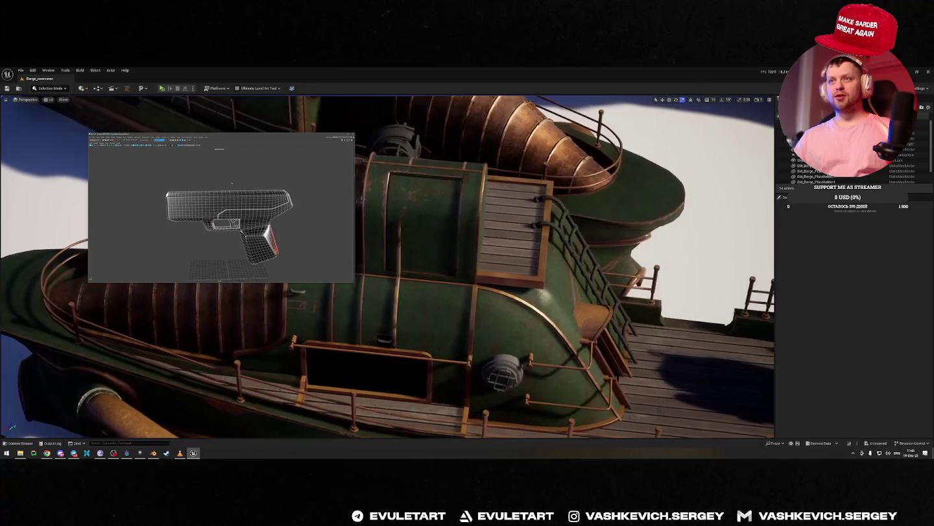
key("alt+Tab")
left_click(436, 225)
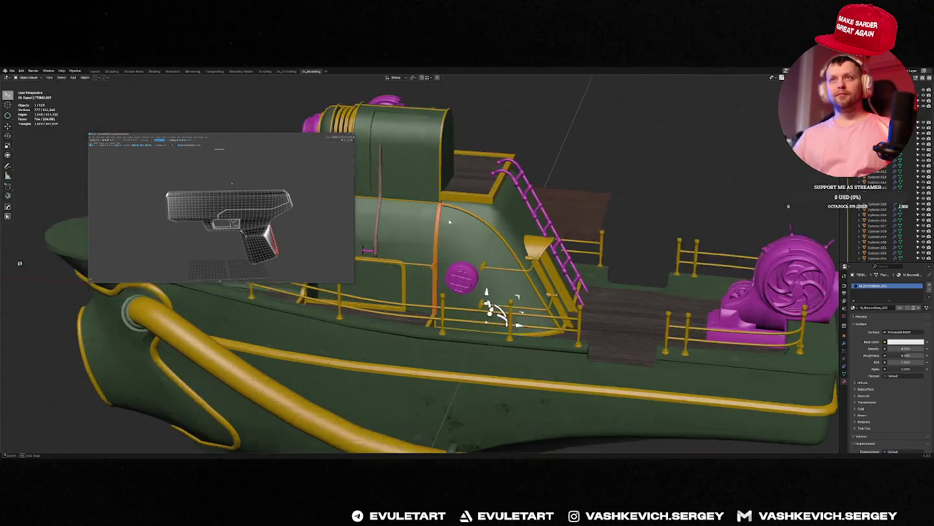
Zoom to the arch trim, peek into its mesh, then select HULL_COVER and HULL.
scroll(498, 143, "up", 3)
scroll(498, 143, "up", 3)
scroll(497, 143, "up", 3)
mouse_move(497, 144)
middle_mouse_down()
mouse_move(405, 271)
mouse_move(426, 253)
mouse_move(442, 205)
middle_mouse_up()
key("Tab")
key("Tab")
scroll(411, 271, "down", 5)
scroll(426, 253, "up", 5)
key("Tab")
key("Tab")
left_click(458, 216)
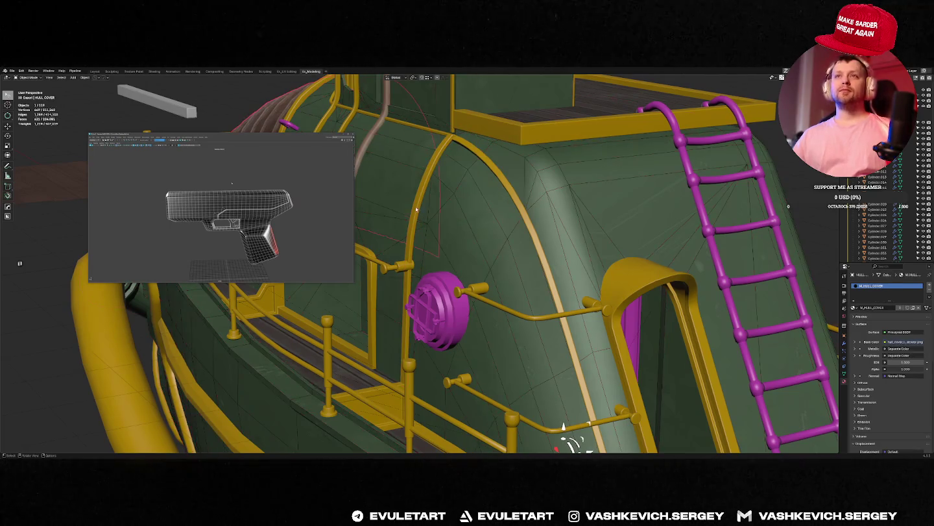
left_click(464, 222)
Select the brass trim piece by the cabin wall and enter its Edit Mode.
scroll(426, 210, "up", 3)
mouse_move(425, 211)
middle_mouse_down()
mouse_move(408, 209)
mouse_move(536, 207)
mouse_move(573, 290)
mouse_move(510, 238)
middle_mouse_up()
scroll(408, 208, "up", 2)
scroll(558, 259, "down", 5)
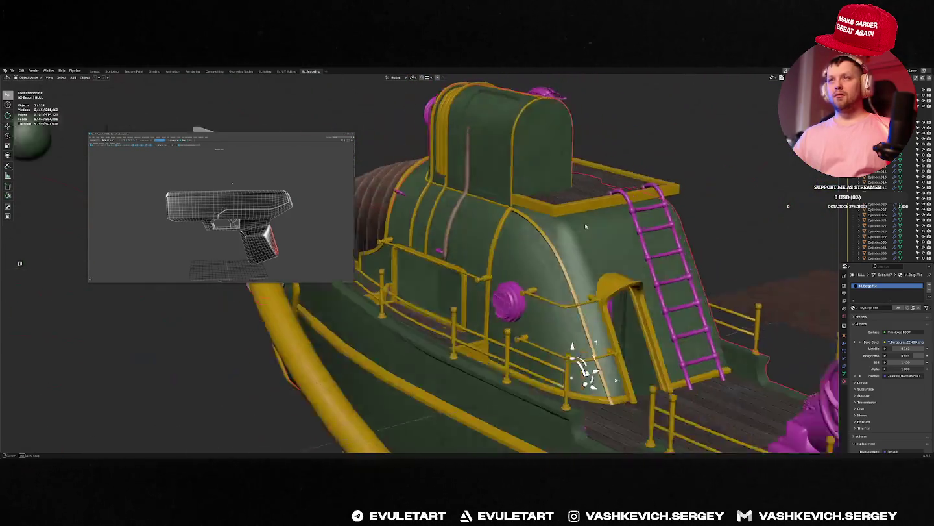
left_click(509, 239)
scroll(509, 239, "up", 5)
middle_click_drag(510, 239, 569, 216)
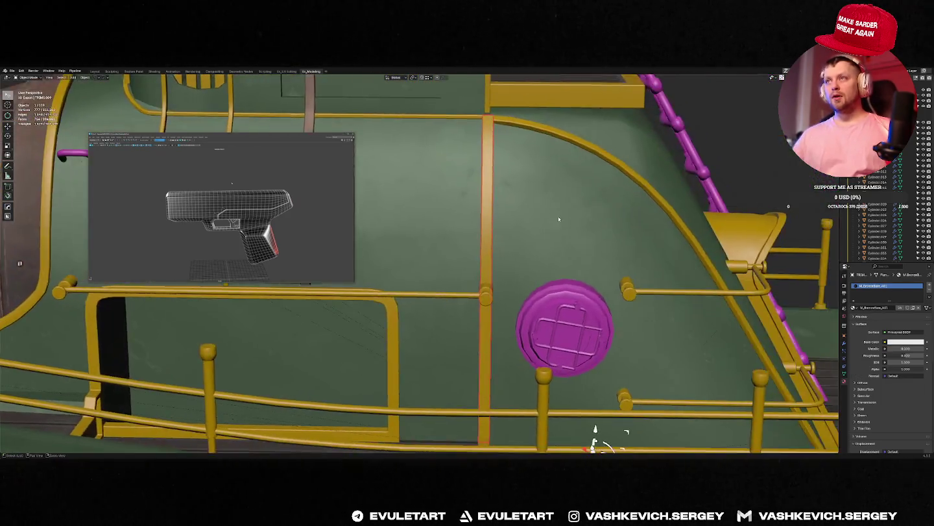
key("Tab")
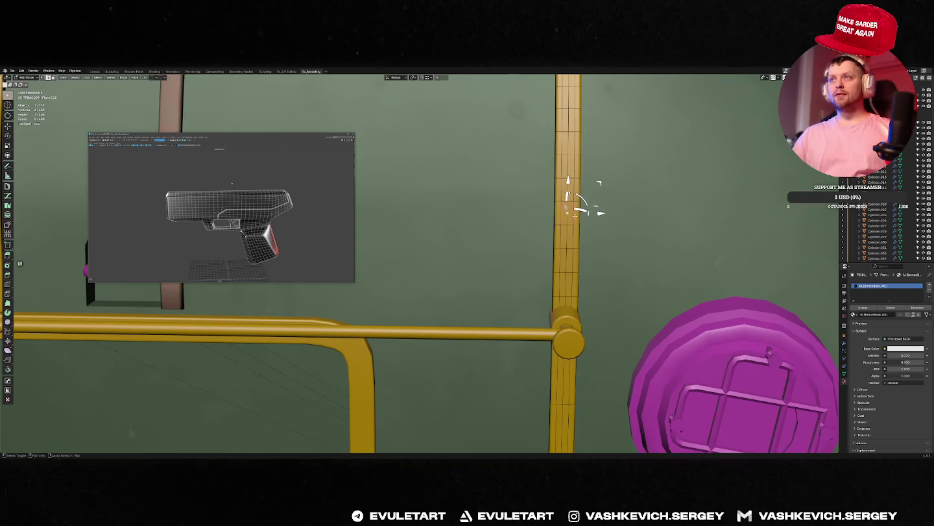
Isolate the curved brass pole and dissolve its selected extra vertices.
key("Tab")
key("f")
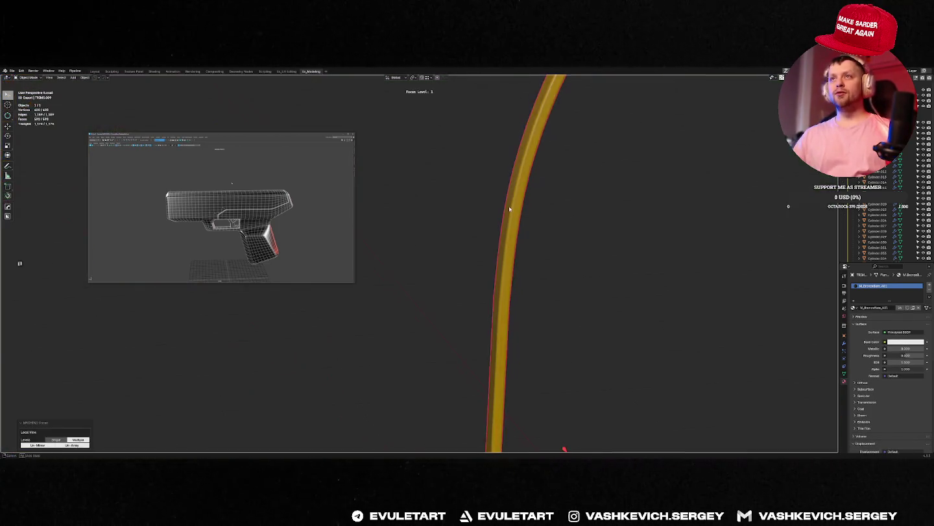
key("Tab")
right_click(523, 207)
left_click(524, 207, "shift")
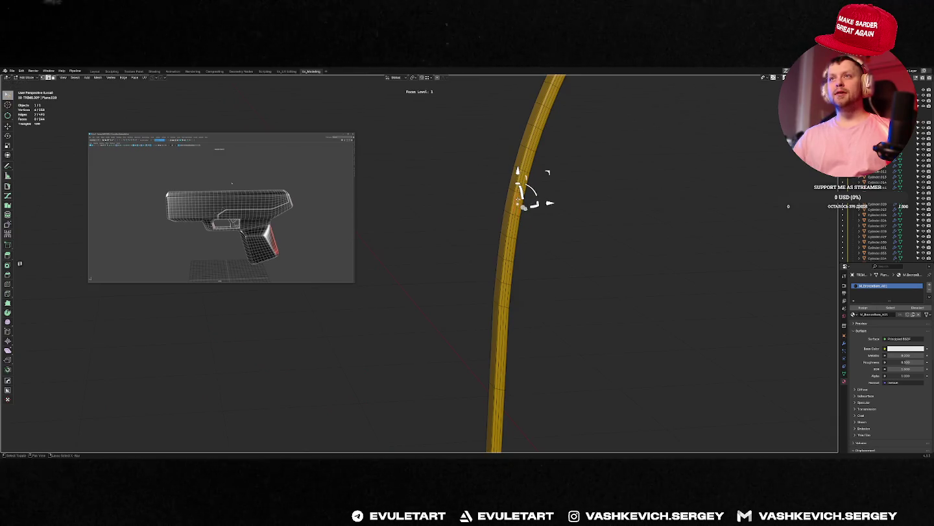
key("ctrl+x")
middle_click_drag(539, 151, 525, 270)
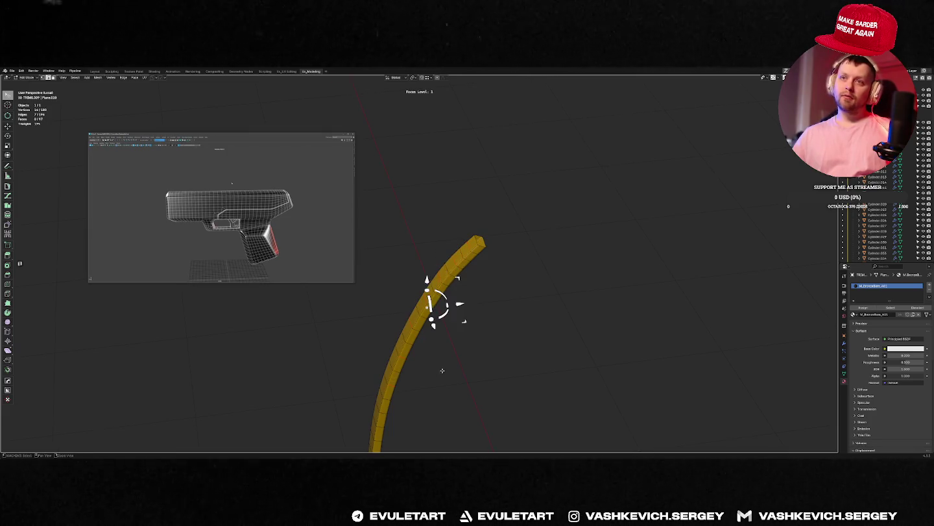
mouse_move(441, 369)
middle_mouse_down()
mouse_move(405, 319)
mouse_move(458, 219)
mouse_move(501, 187)
mouse_move(479, 156)
middle_mouse_up()
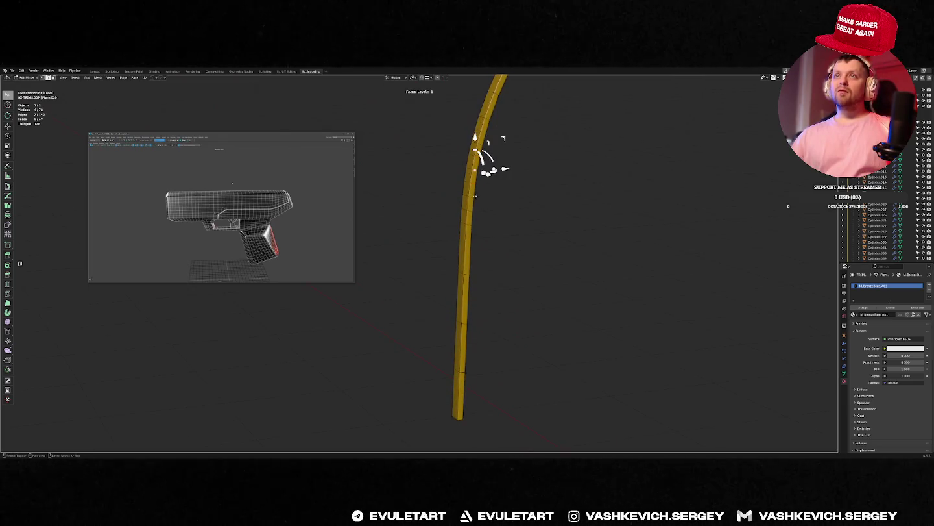
Return to the full scene and enter Edit Mode on the pipe trim, toggling X-ray.
key("Tab")
key("KP_3")
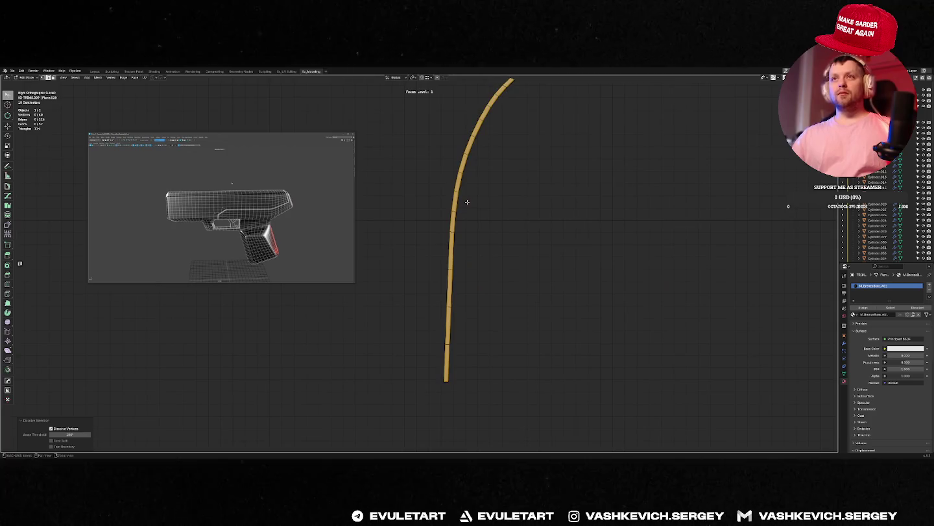
key("f")
mouse_move(495, 214)
middle_mouse_down()
mouse_move(614, 229)
mouse_move(523, 356)
middle_mouse_up()
key("Tab")
key("alt+z")
key("alt+z")
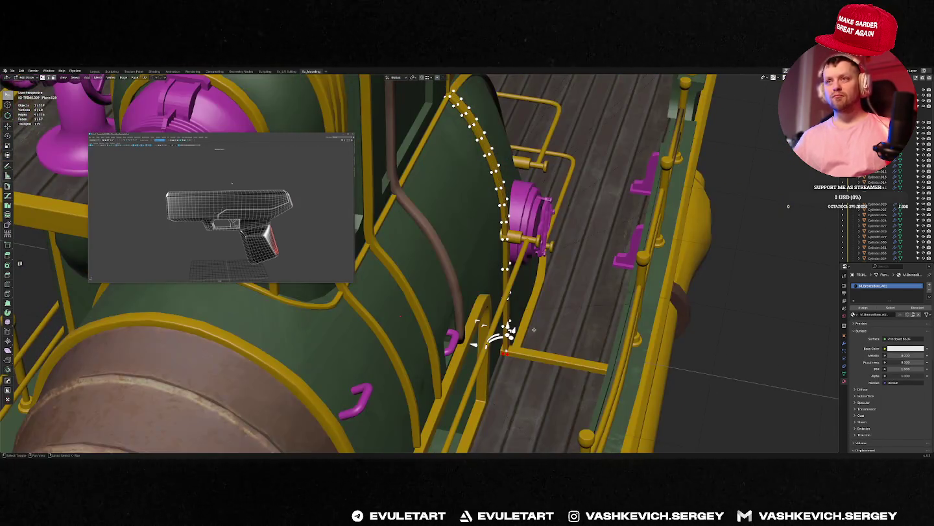
key("alt+z")
key("alt+z")
Move the trim vertices along X with proportional falloff.
key("g")
key("x")
scroll(557, 330, "down", 8)
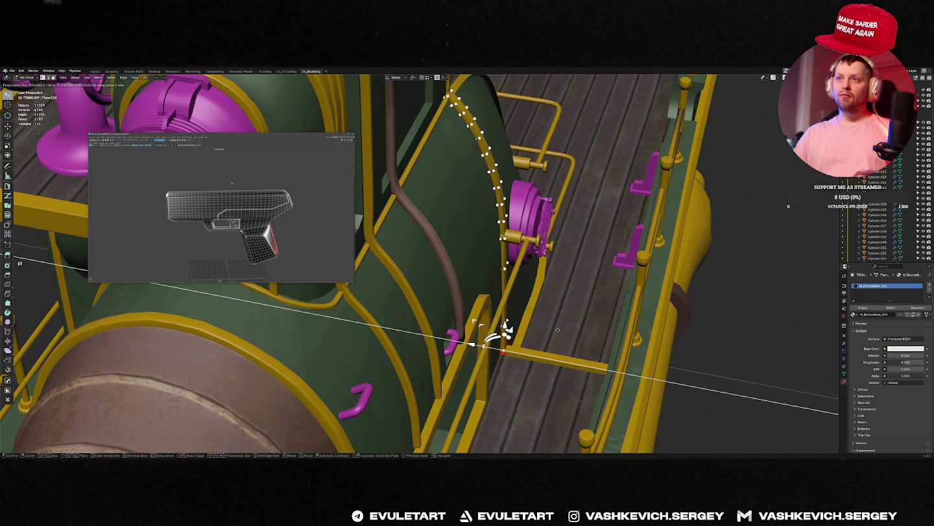
left_click(558, 330)
mouse_move(557, 329)
middle_mouse_down()
mouse_move(510, 271)
mouse_move(525, 263)
middle_mouse_up()
Make further proportional Y- and X-axis moves so the trim hugs the cabin wall.
key("g")
key("y")
scroll(526, 263, "up", 15)
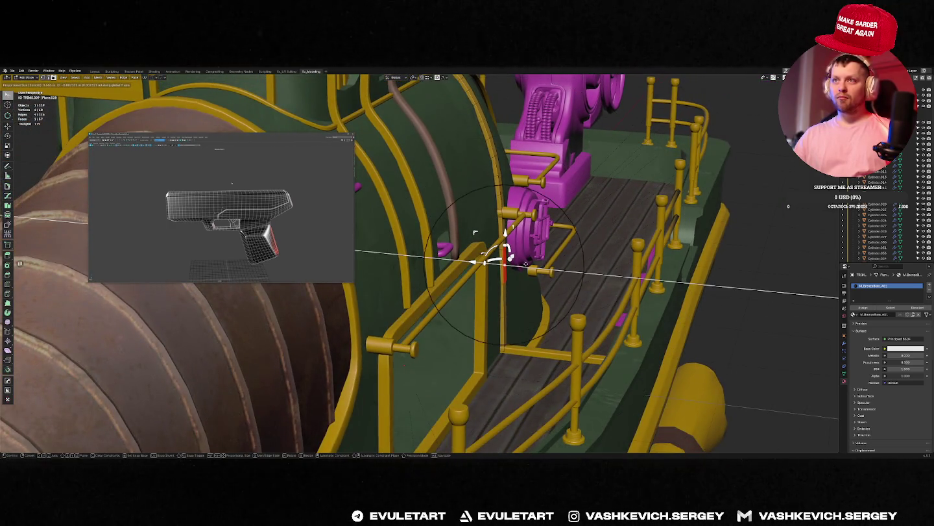
left_click(526, 264)
key("x")
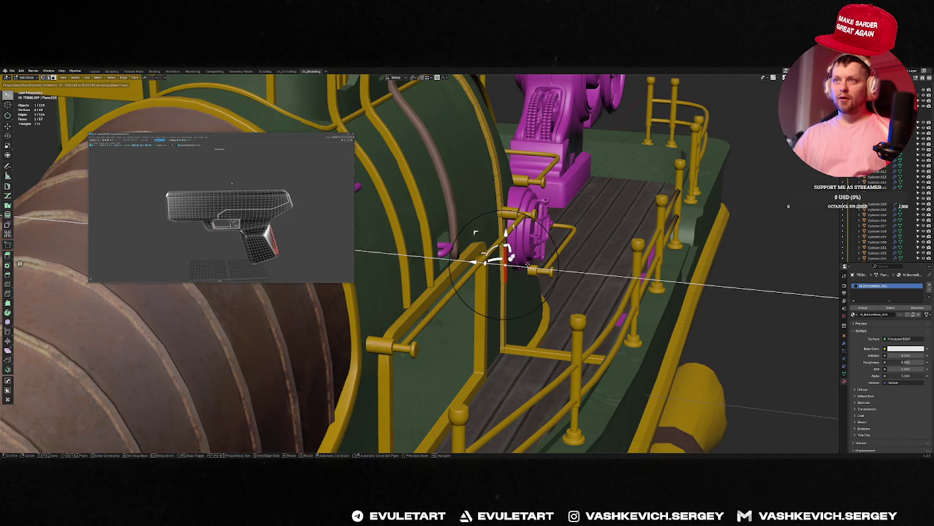
left_click(528, 263)
key("g")
key("y")
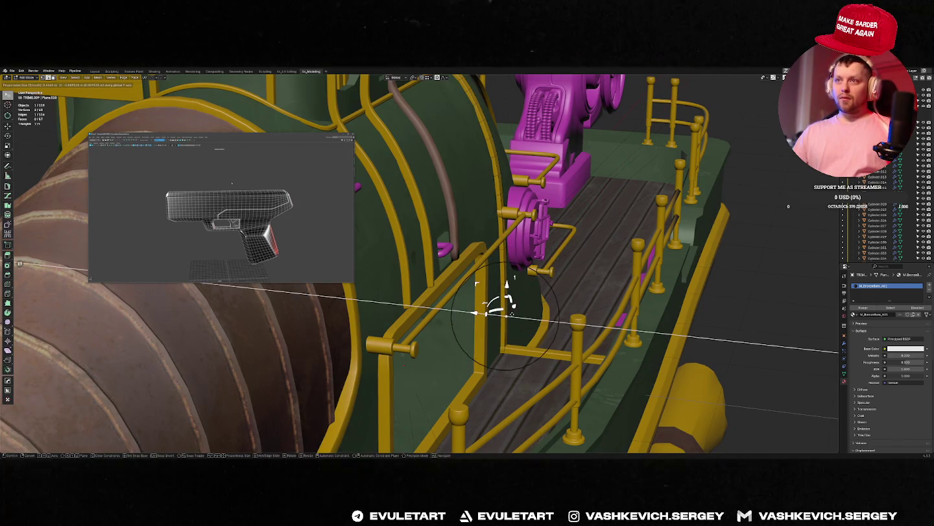
left_click(498, 307)
mouse_move(500, 308)
middle_mouse_down()
mouse_move(464, 406)
mouse_move(479, 251)
middle_mouse_up()
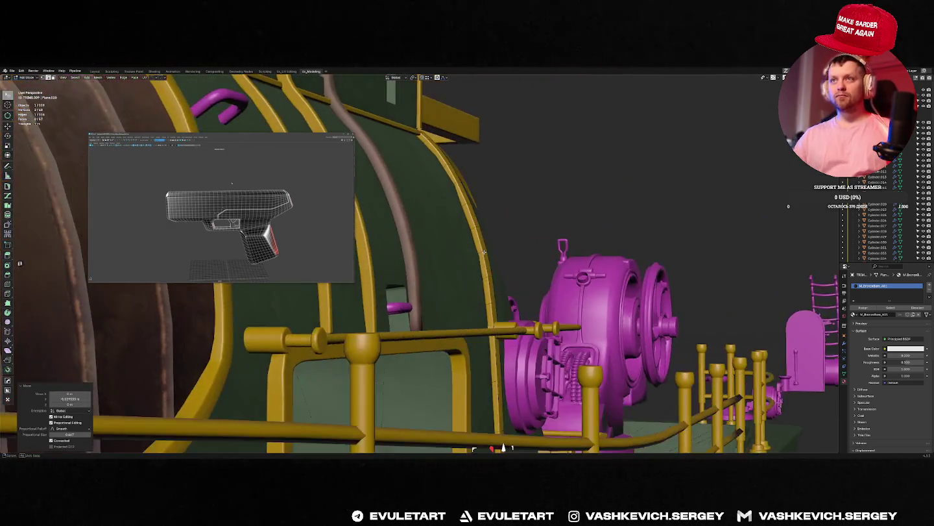
Edge-slide the trim's upper edge and make a proportional X move near the machinery.
key("g")
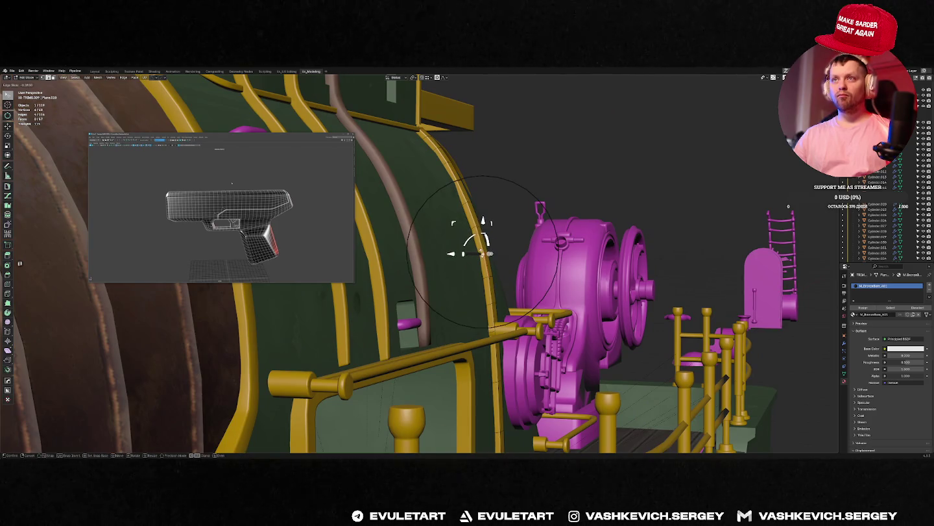
left_click(483, 253)
key("ctrl+KP_3")
mouse_move(548, 257)
middle_mouse_down()
mouse_move(533, 263)
mouse_move(458, 173)
middle_mouse_up()
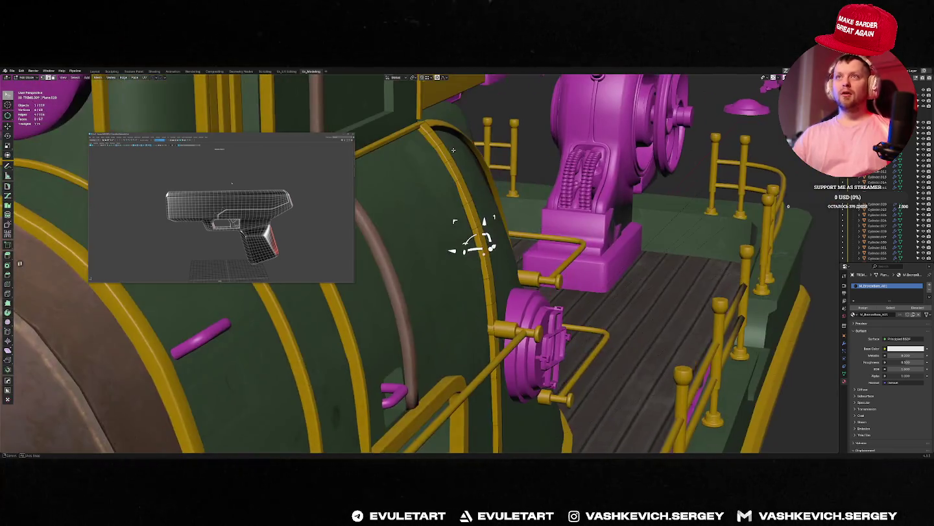
middle_click_drag(428, 148, 427, 149)
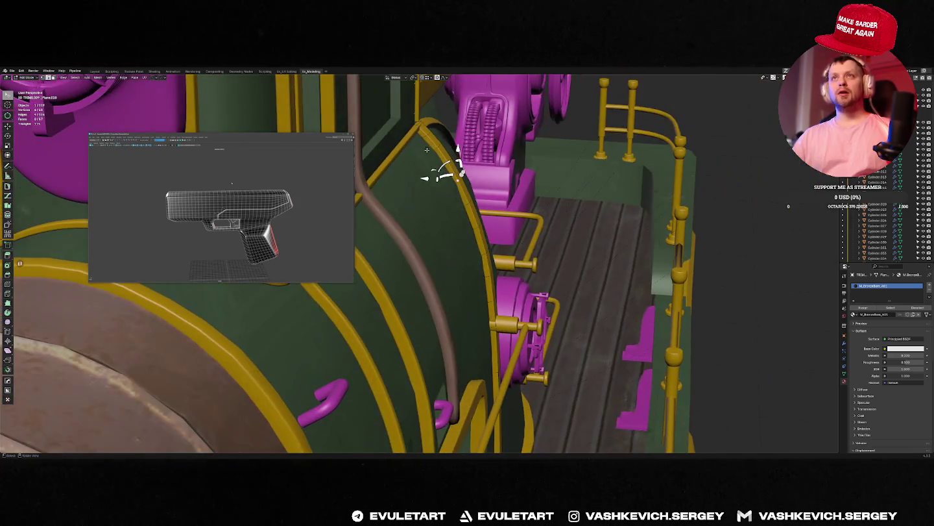
key("g")
key("x")
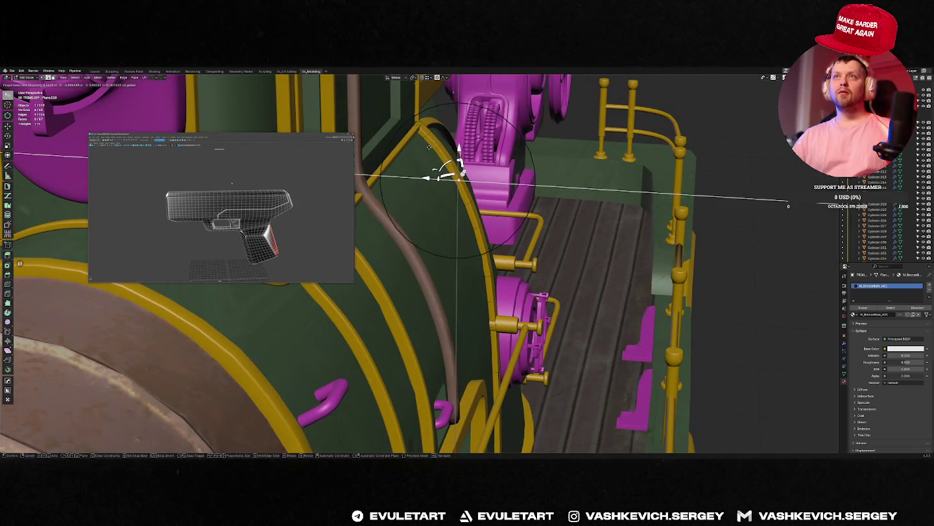
left_click(428, 148)
mouse_move(428, 148)
middle_mouse_down()
mouse_move(398, 131)
mouse_move(493, 126)
mouse_move(495, 137)
middle_mouse_up()
Frame the selected vertices and move the trim end along Y to meet the deck frame corner.
key("KP_Decimal")
middle_click_drag(441, 207, 509, 236)
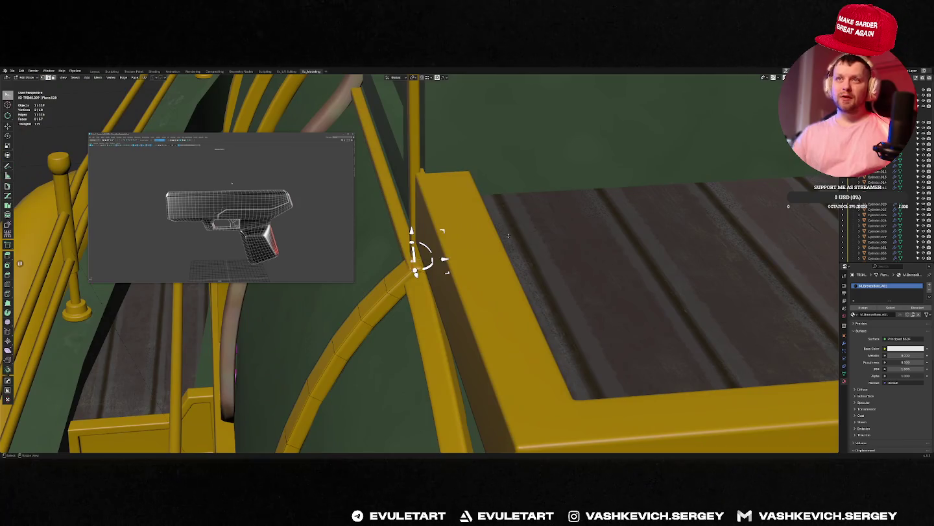
key("g")
key("y")
left_click(504, 237)
key("g")
key("y")
left_click(499, 236)
middle_click_drag(501, 237, 436, 208)
left_click(406, 262)
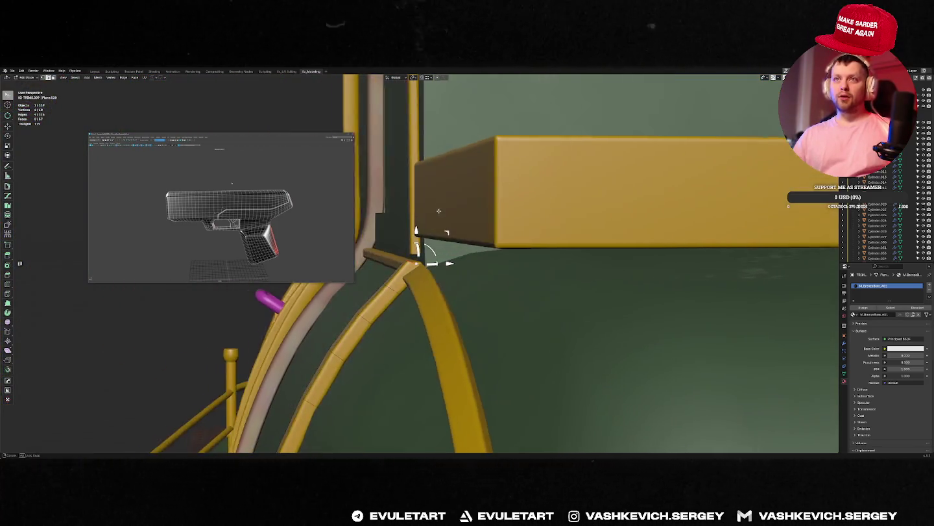
scroll(432, 233, "down", 4)
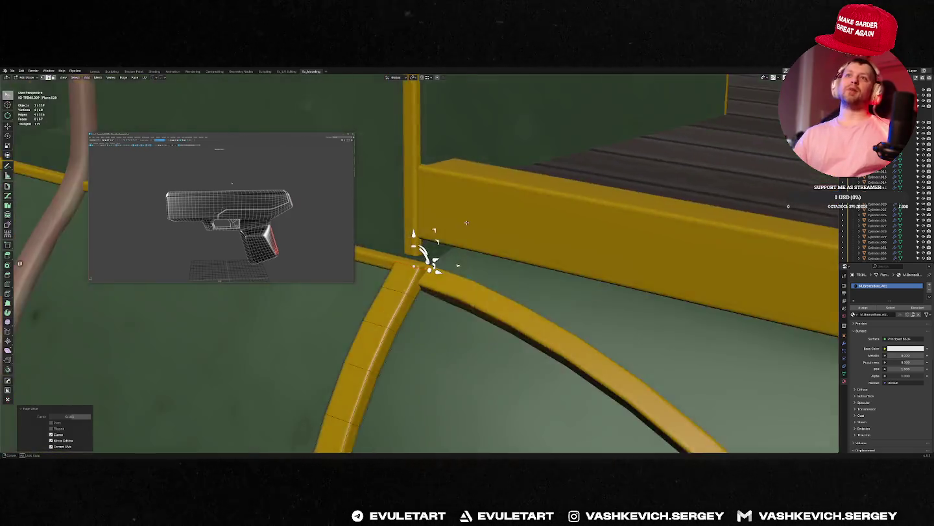
scroll(424, 254, "down", 3)
Extrude the trim end straight up along Z.
key("g")
key("z")
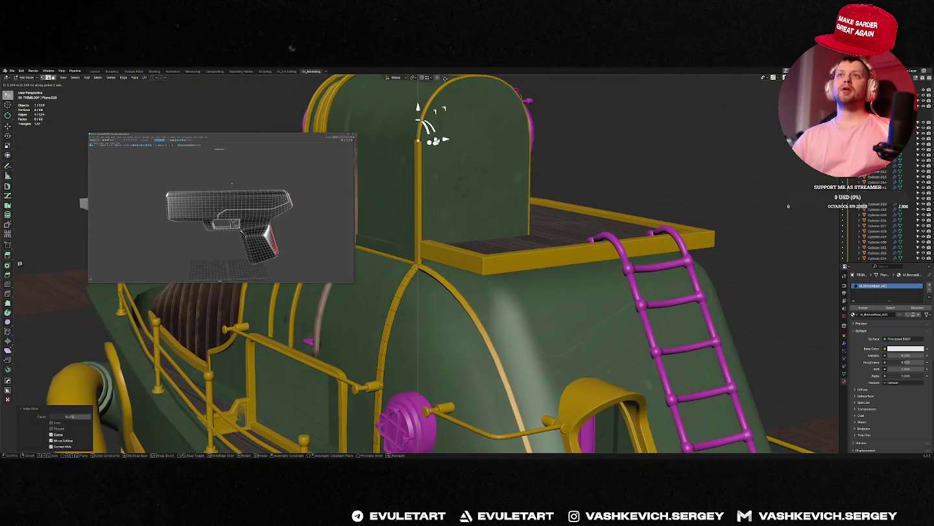
left_click(428, 125)
scroll(442, 298, "up", 3)
scroll(441, 298, "up", 4)
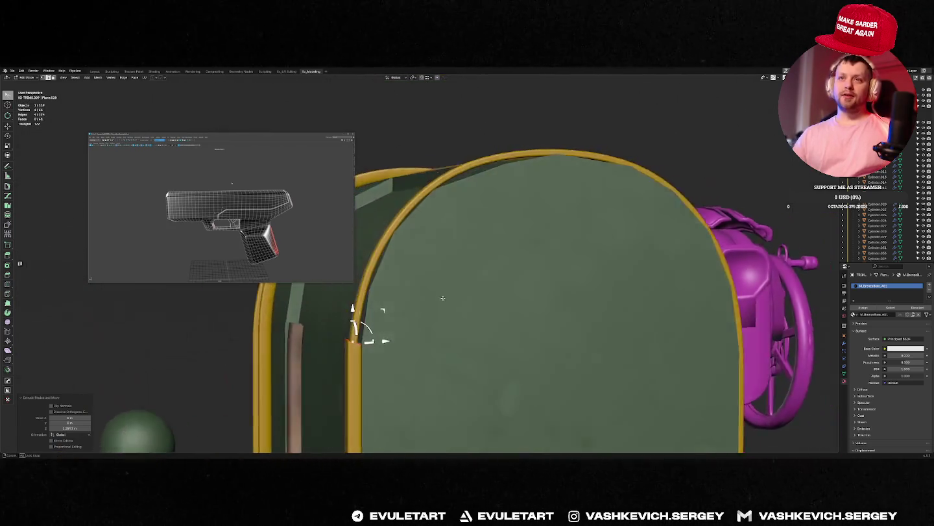
scroll(442, 298, "down", 3)
mouse_move(380, 305)
middle_mouse_down()
mouse_move(402, 292)
mouse_move(360, 282)
middle_mouse_up()
Straighten the arch trim's selected vertices into a line in side view.
key("Tab")
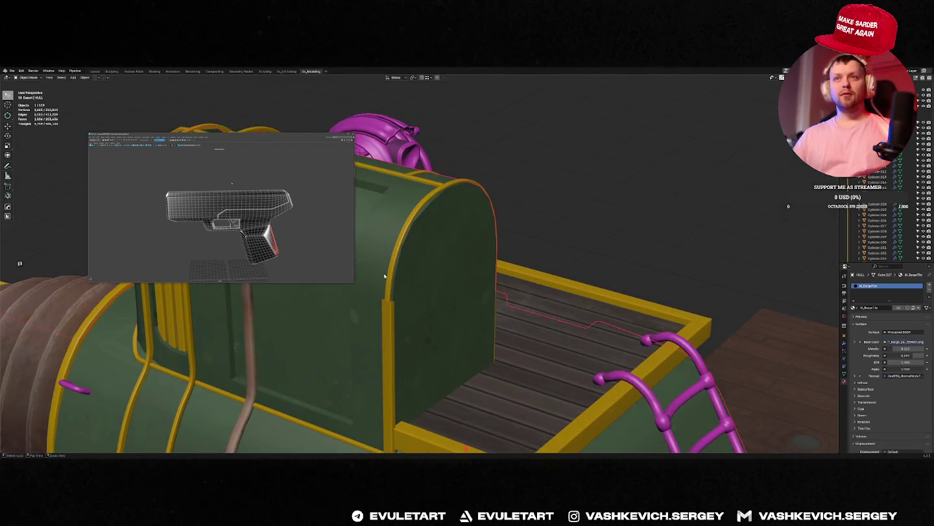
key("KP_3")
scroll(422, 261, "up", 2)
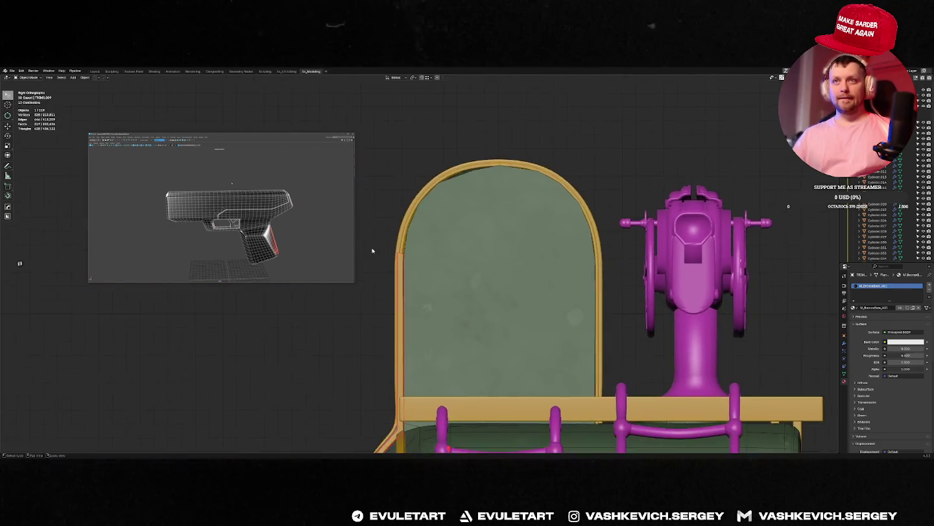
scroll(422, 261, "up", 2)
key("Tab")
key("alt+a")
middle_click_drag(422, 262, 410, 276)
Move the arch trim edge along Y and slide it to meet the vertical trim.
key("g")
key("y")
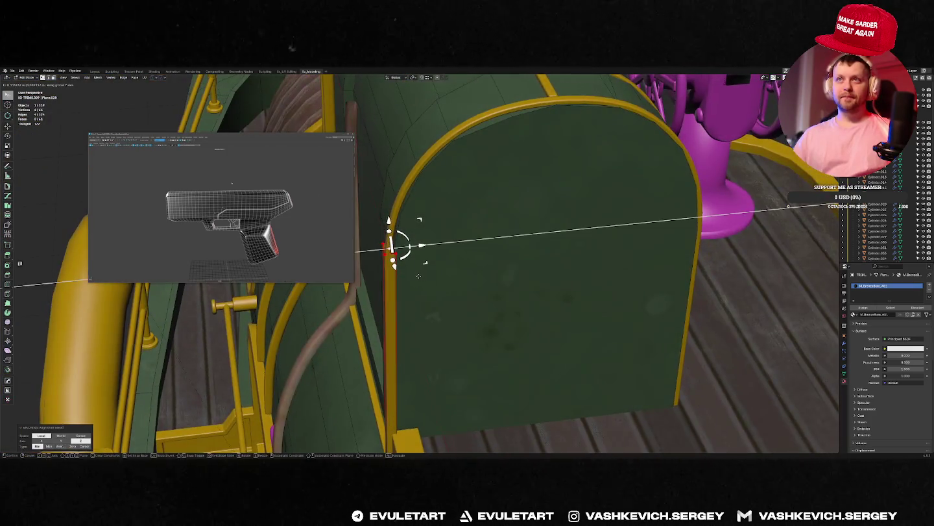
left_click(419, 277)
key("KP_3")
scroll(456, 249, "up", 3)
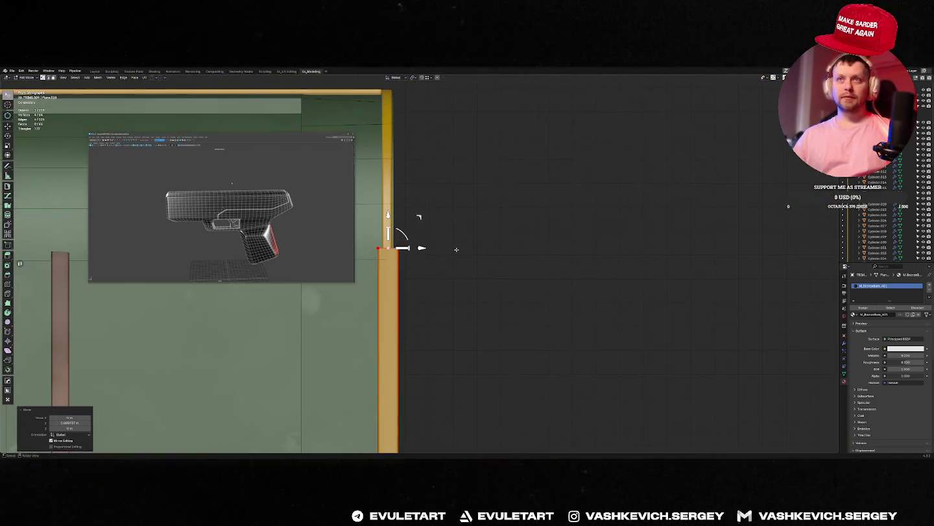
left_click(456, 255)
middle_click_drag(456, 255, 443, 254)
Select the green hull, focus the view on it, and enter its Edit Mode.
key("Tab")
left_click(396, 252)
key("f")
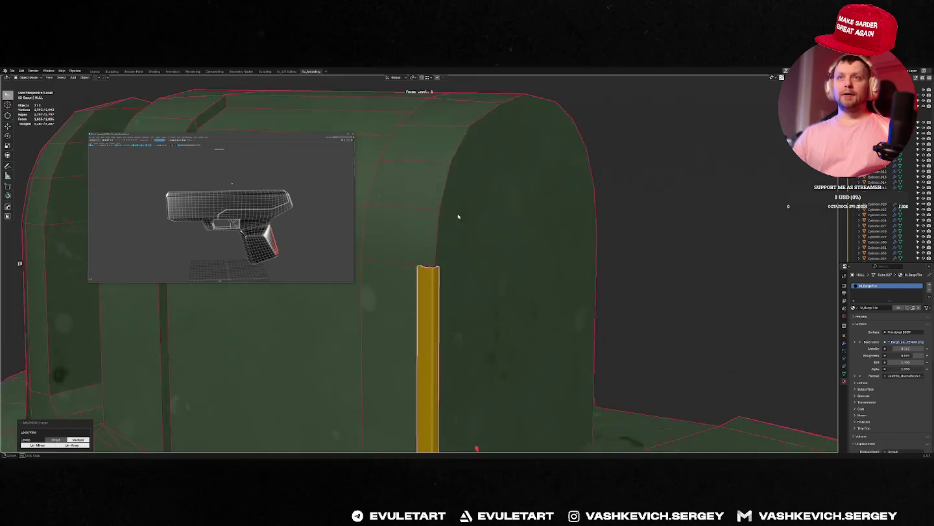
middle_click_drag(459, 216, 494, 237)
key("Tab")
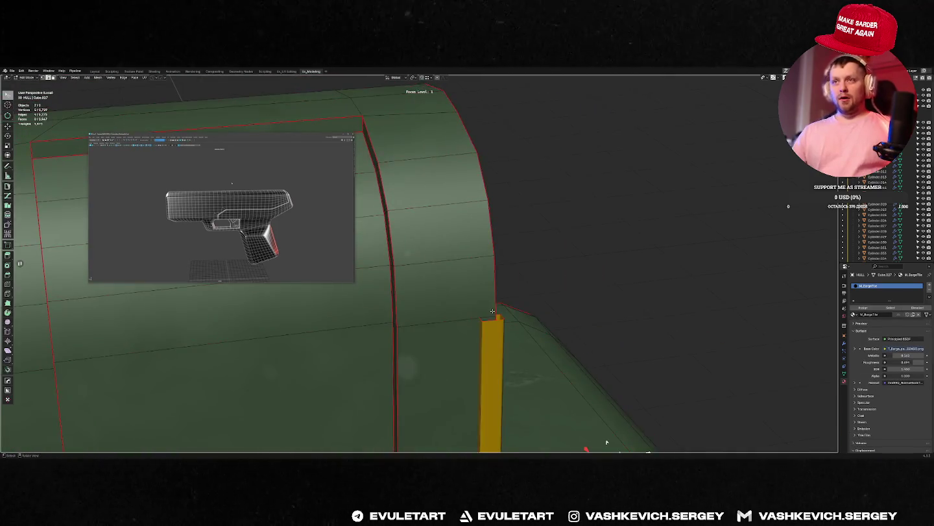
In side view, move the strip's end and rotate its top edge to start the curve.
key("KP_3")
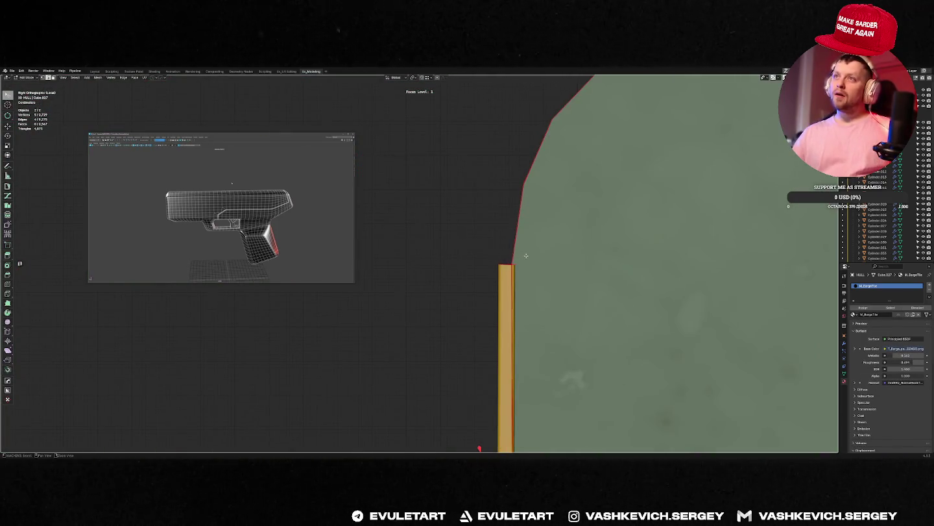
key("g")
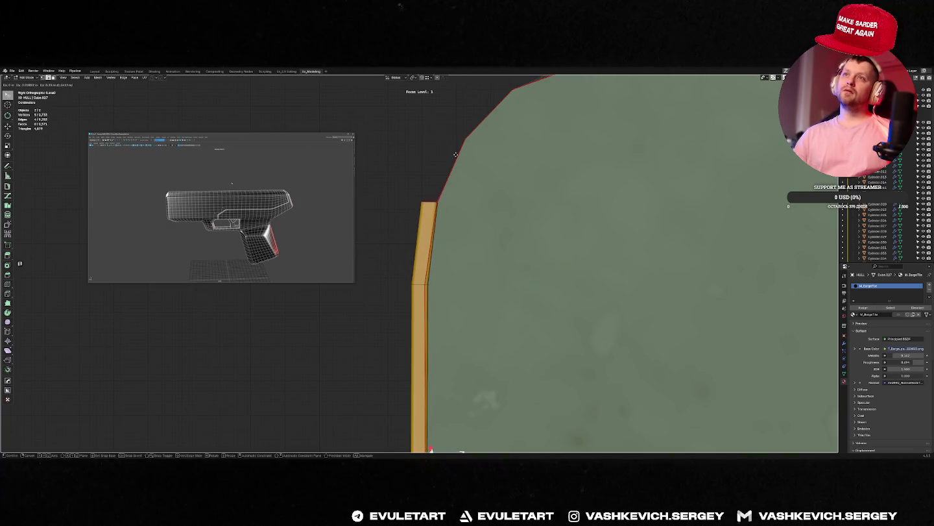
left_click(457, 154)
scroll(465, 181, "down", 3)
scroll(438, 204, "up", 3)
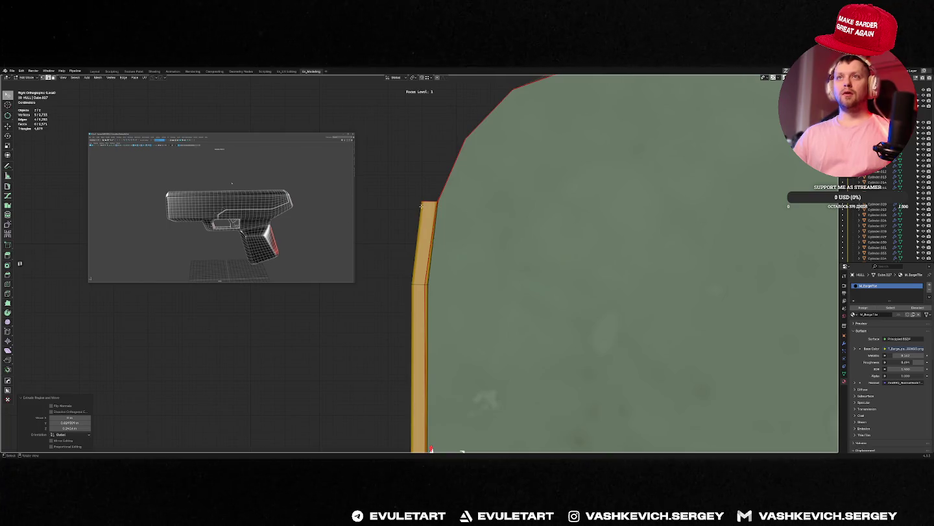
left_click(424, 204)
key("r")
left_click(478, 201)
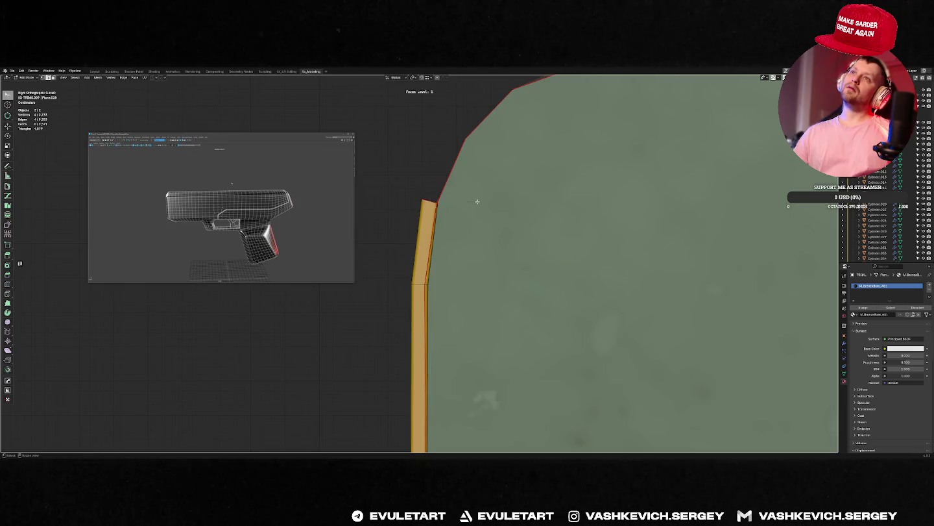
Extrude two more strip segments upward, rotating the new end to follow the curve.
key("e")
left_click(505, 136)
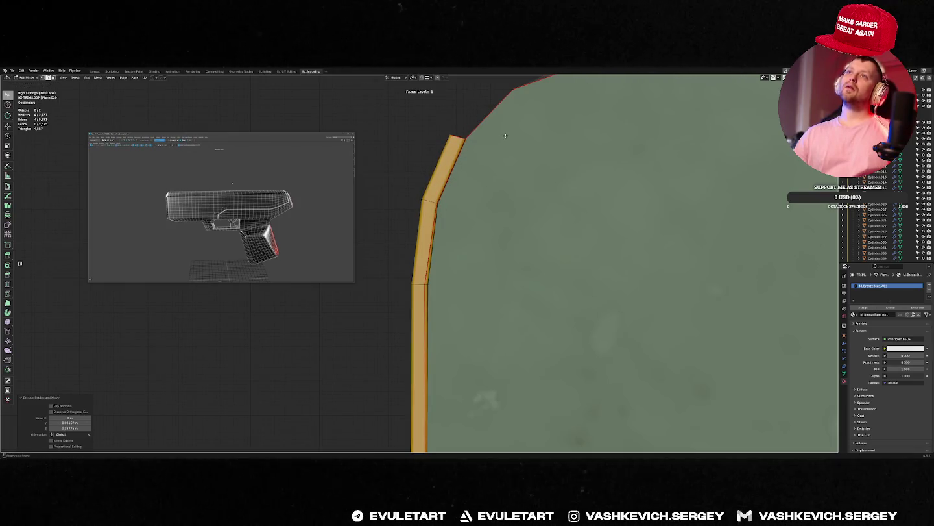
middle_click_drag(505, 136, 460, 250, "shift")
key("e")
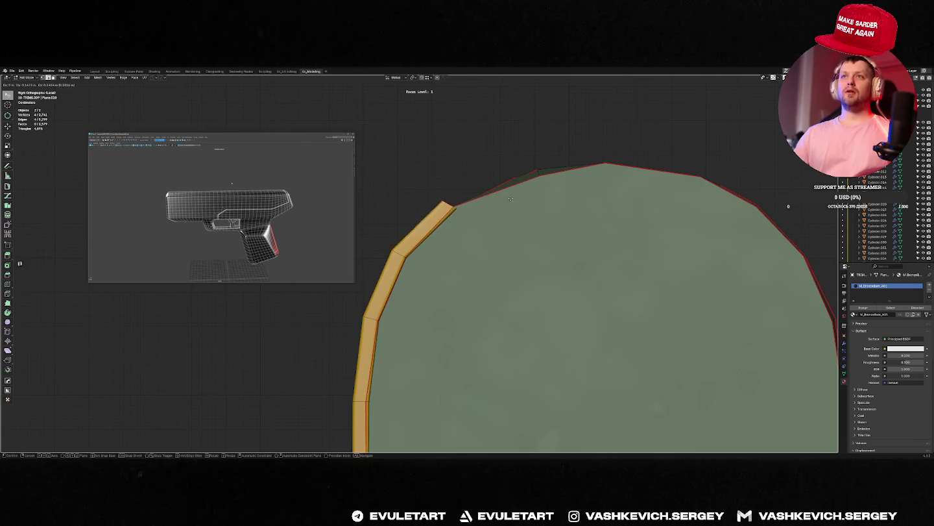
left_click(507, 196)
key("r")
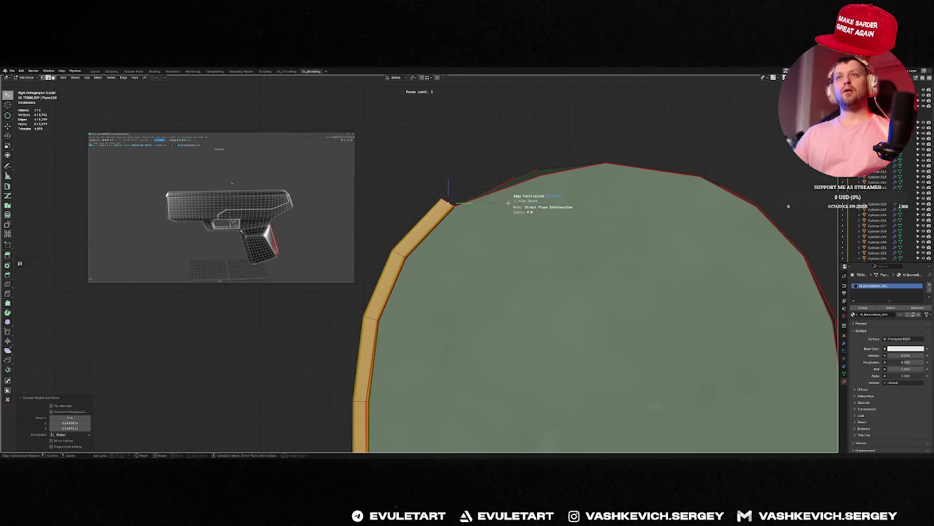
left_click(505, 210)
middle_click_drag(504, 211, 464, 244)
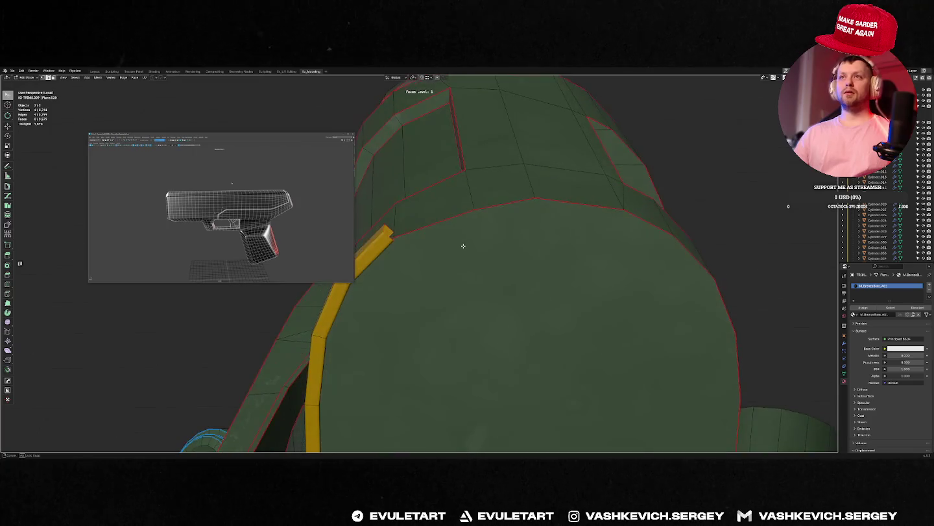
key("KP_3")
Extrude two further segments, the second along Y, angling each along the arch.
key("e")
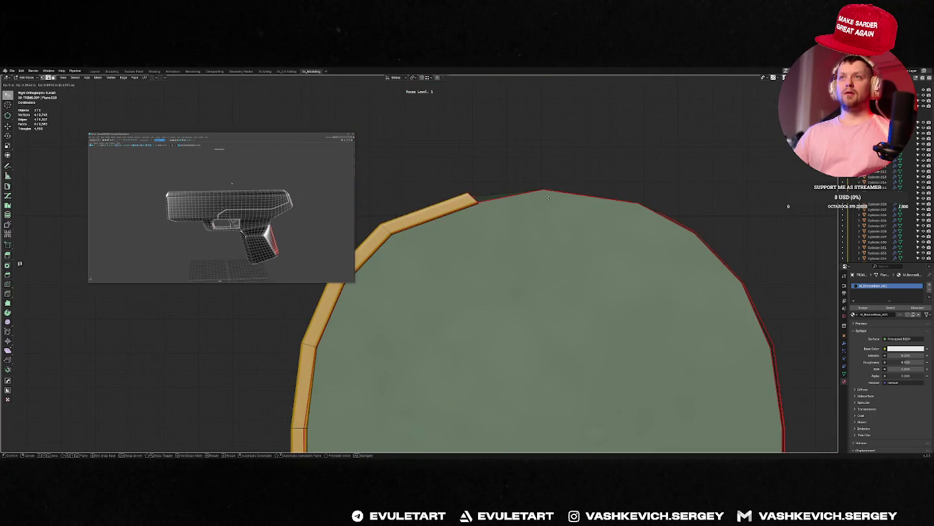
left_click(551, 196)
key("r")
left_click(530, 224)
key("e")
key("y")
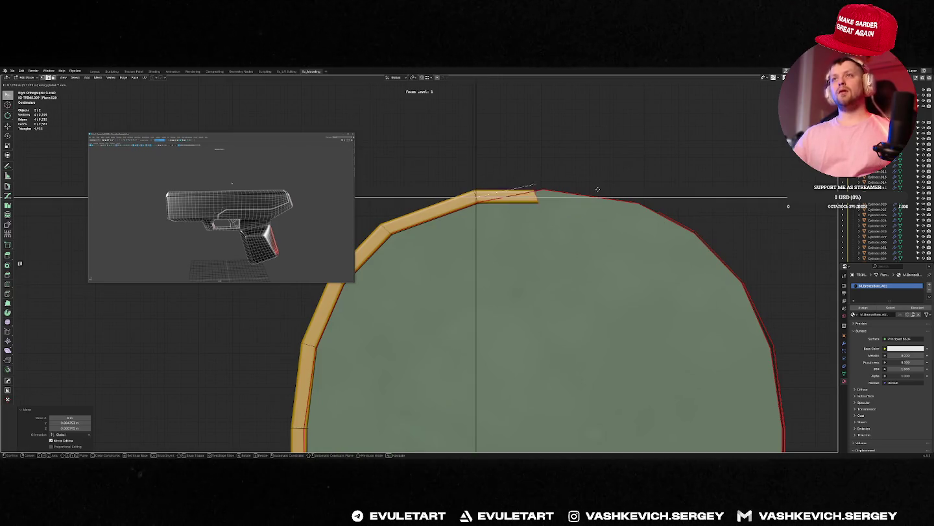
left_click(596, 189)
key("r")
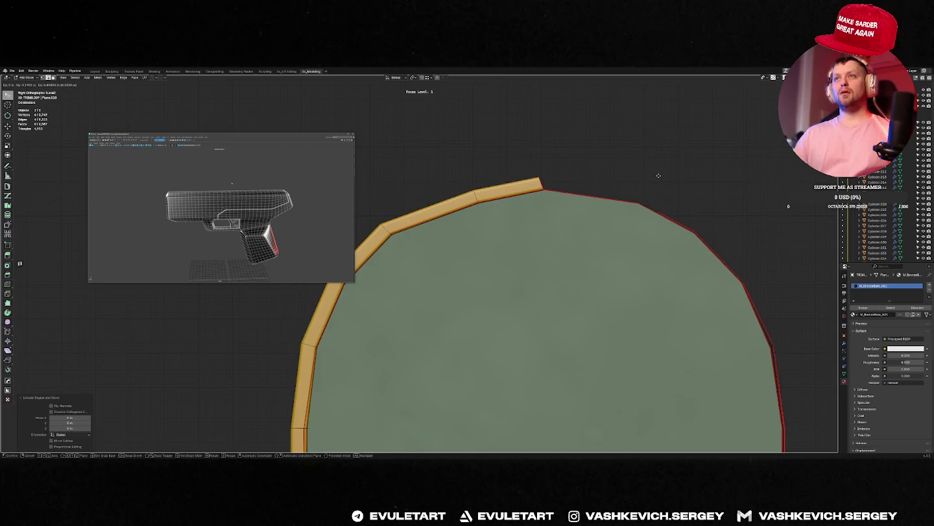
left_click(627, 202)
Adjust the strip end vertices vertically to sit on the panel's rounded top.
key("g")
key("z")
left_click(587, 185)
key("1")
key("g")
key("z")
left_click(561, 172)
Leave Edit Mode and zoom out to view the whole barge at an angle.
key("Tab")
scroll(523, 231, "down", 3)
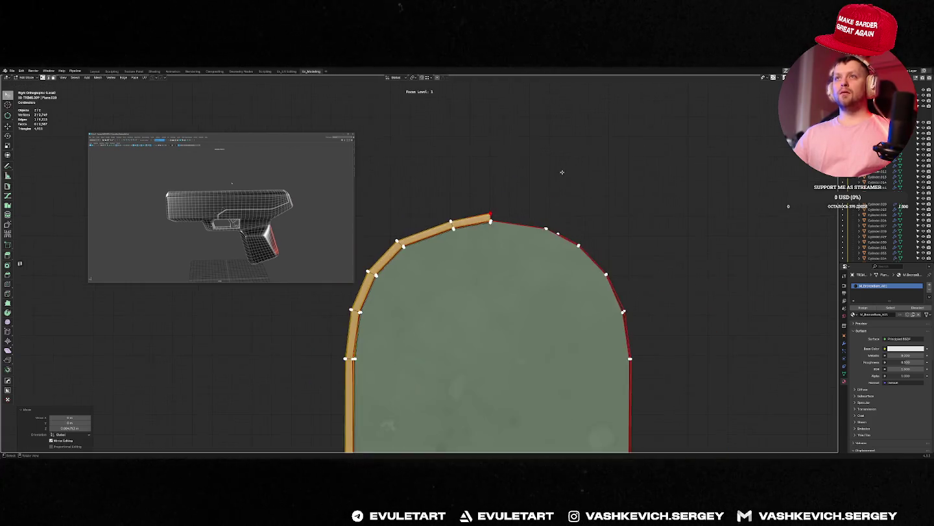
scroll(523, 231, "down", 3)
scroll(522, 232, "down", 2)
middle_click_drag(522, 232, 541, 261)
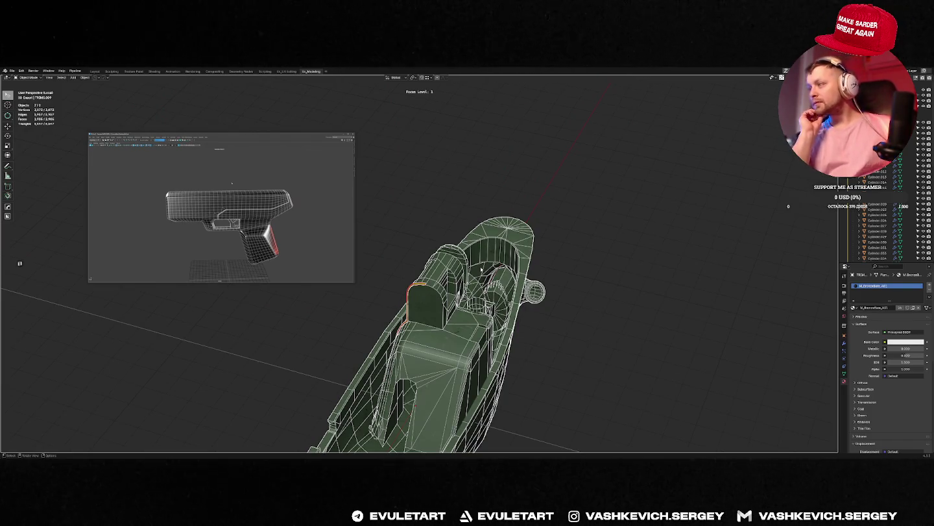
Enter Edit Mode on the trim strip and zoom into its top end in Right view.
mouse_move(480, 268)
middle_mouse_down()
mouse_move(454, 268)
mouse_move(449, 201)
middle_mouse_up()
scroll(443, 269, "up", 5)
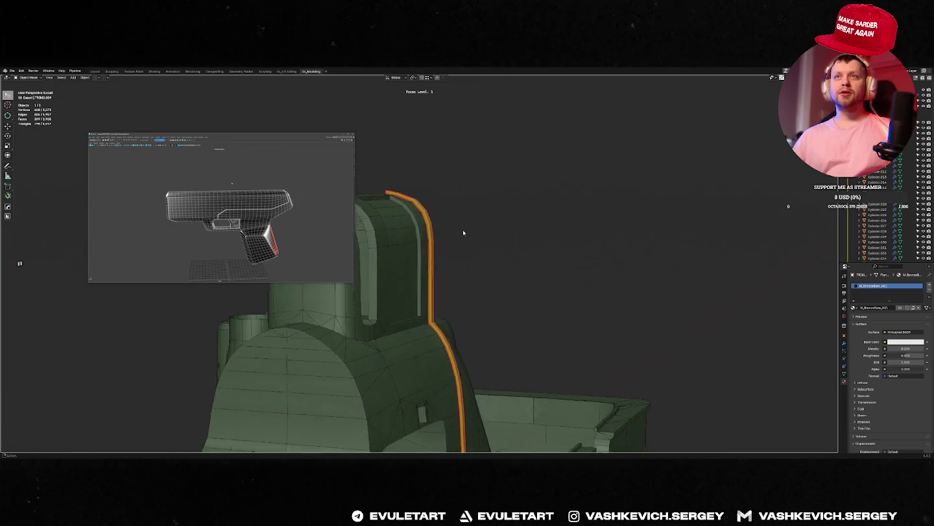
mouse_move(450, 201)
middle_mouse_down()
mouse_move(538, 133)
mouse_move(494, 243)
middle_mouse_up()
scroll(494, 175, "up", 3)
key("Tab")
key("KP_3")
scroll(519, 212, "up", 2)
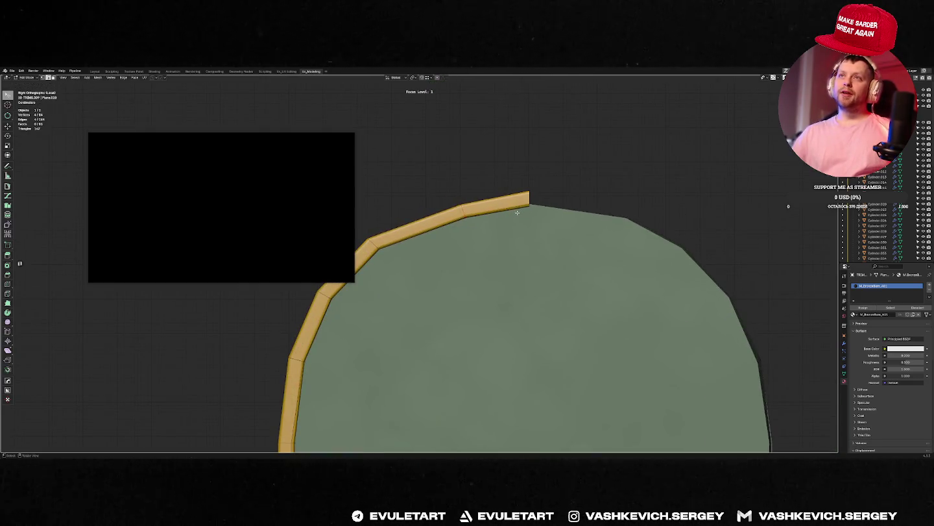
After cancelling a trial bevel, nudge a top strip vertex with proportional editing.
key("alt+r")
key("Escape")
key("ctrl+b")
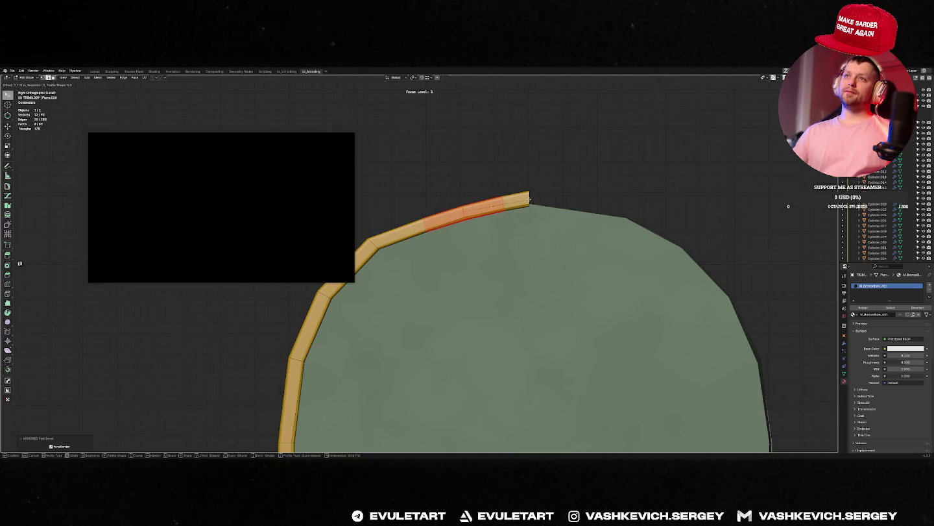
key("Escape")
key("g")
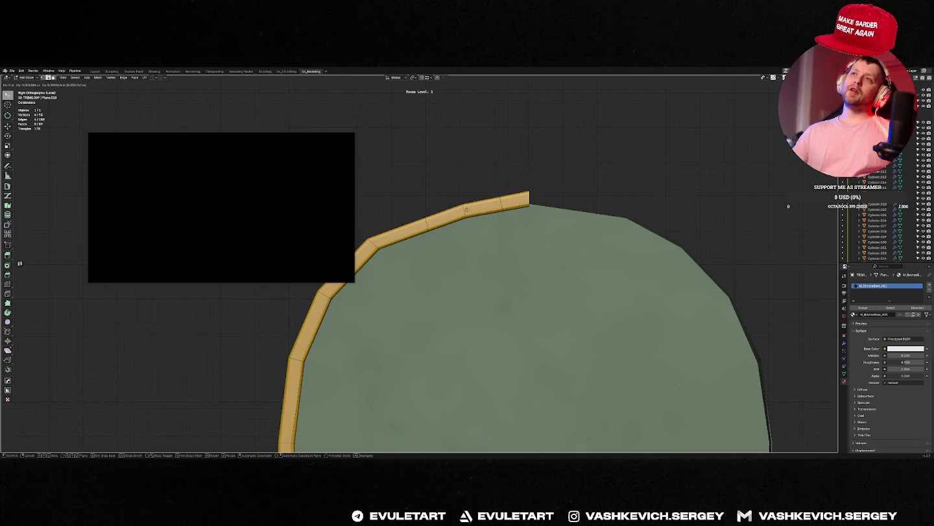
key("Escape")
key("g")
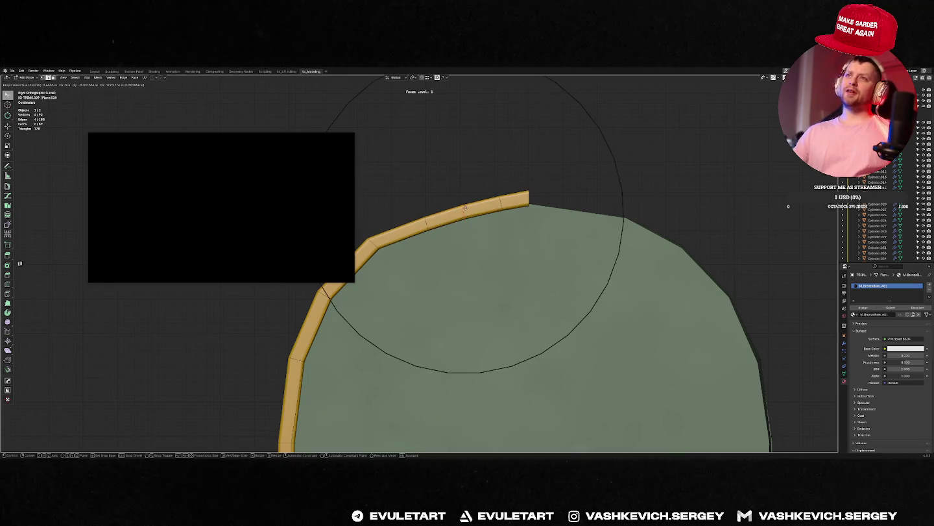
scroll(464, 207, "up", 3)
left_click(465, 207)
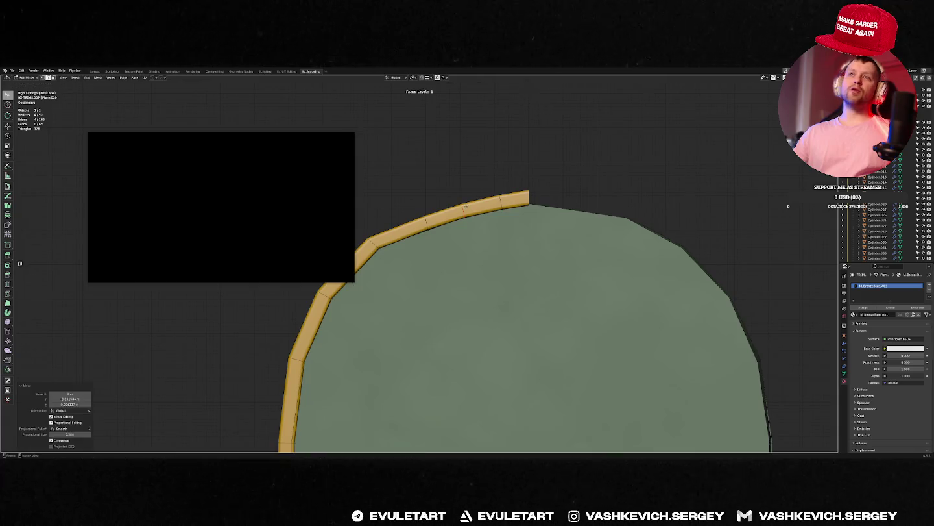
Slide a further vertex along the strip, rotate its edge, and bevel the corner round.
middle_click_drag(432, 229, 507, 223, "shift")
left_click(538, 205)
key("g")
key("g")
left_click(444, 236)
key("alt+z")
key("alt+z")
key("r")
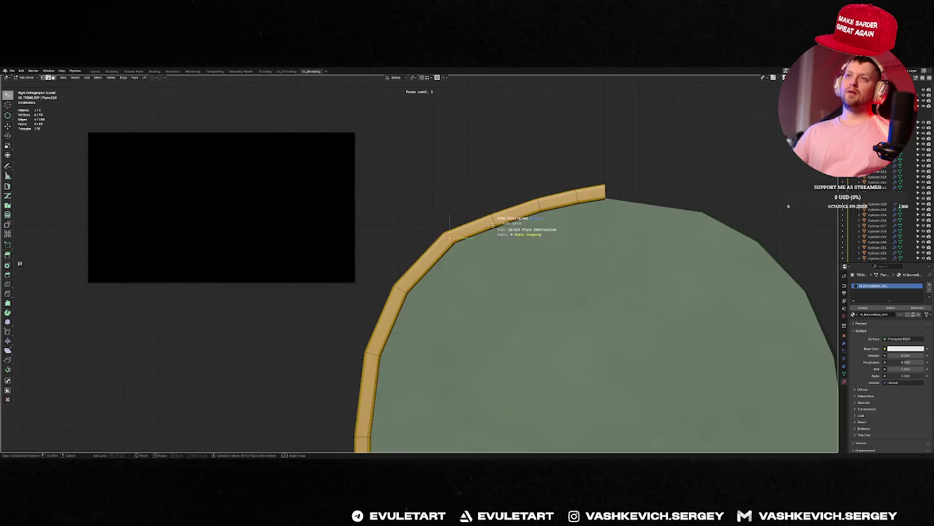
left_click(494, 229)
key("ctrl+b")
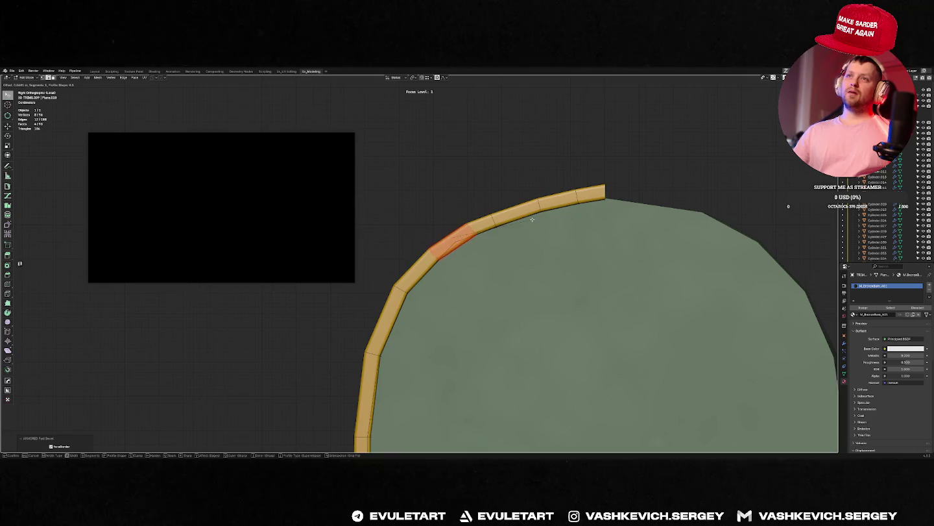
left_click(532, 220)
Shift the rounded corner vertices slightly and dissolve the extra ones with Ctrl+X.
left_click(453, 241)
key("g")
scroll(448, 241, "up", 3)
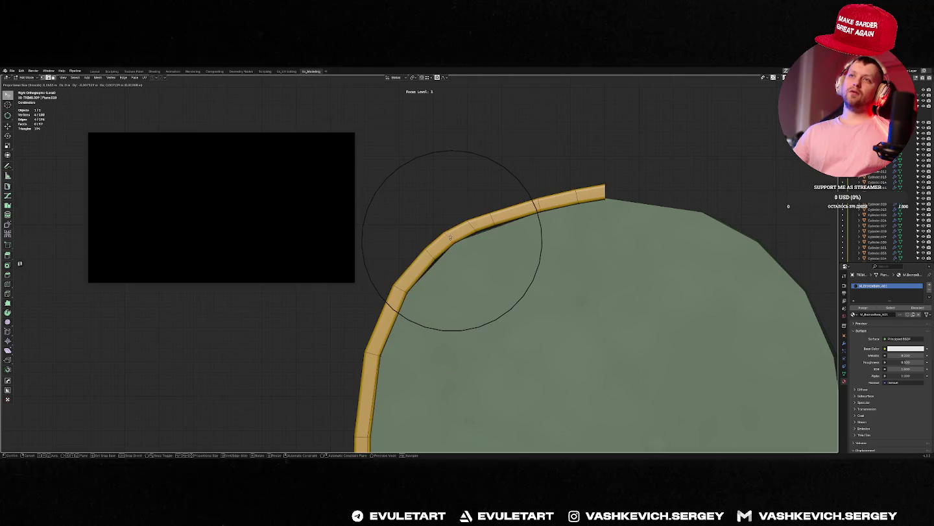
left_click(453, 238)
key("ctrl+x")
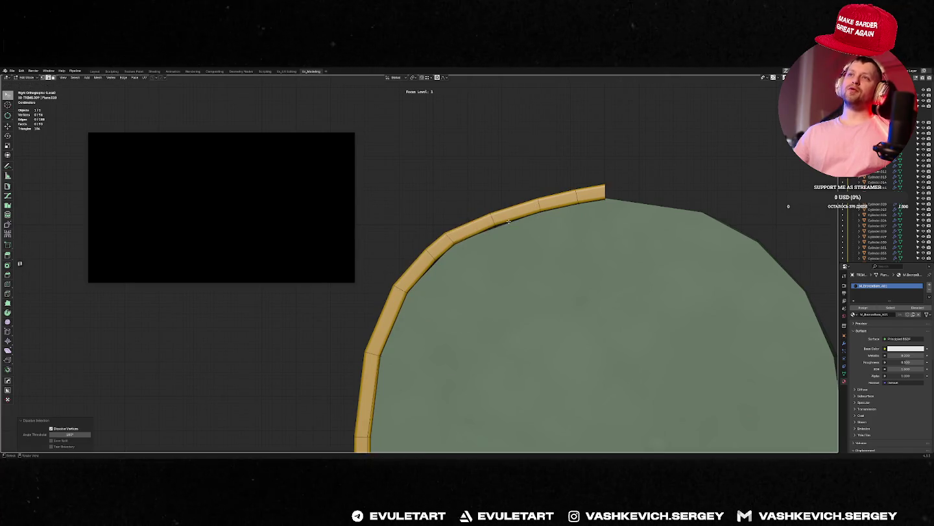
key("g")
right_click(509, 214)
Slide the corner edge along the strip, undo a stray change, and exit Edit Mode.
key("r")
right_click(510, 221)
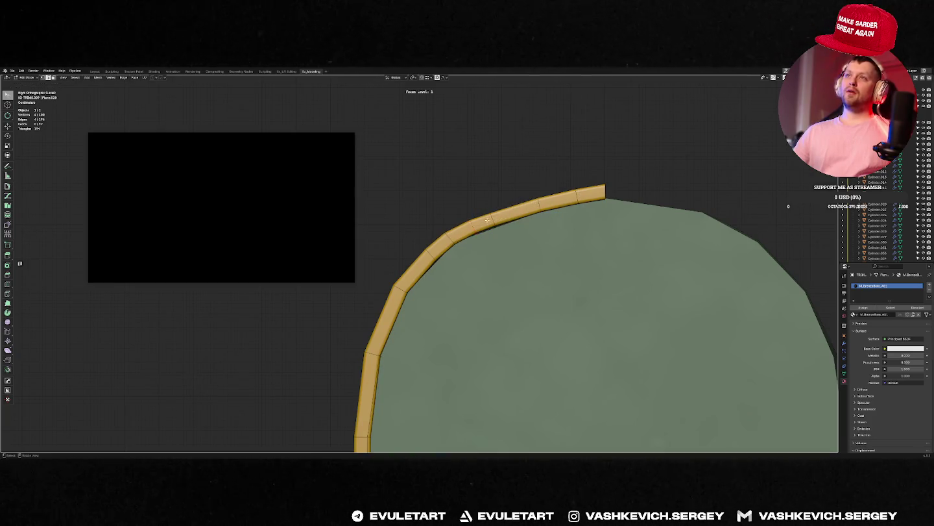
key("g")
key("g")
left_click(499, 217)
key("g")
right_click(511, 214)
key("ctrl+z")
key("Tab")
scroll(625, 178, "down", 3)
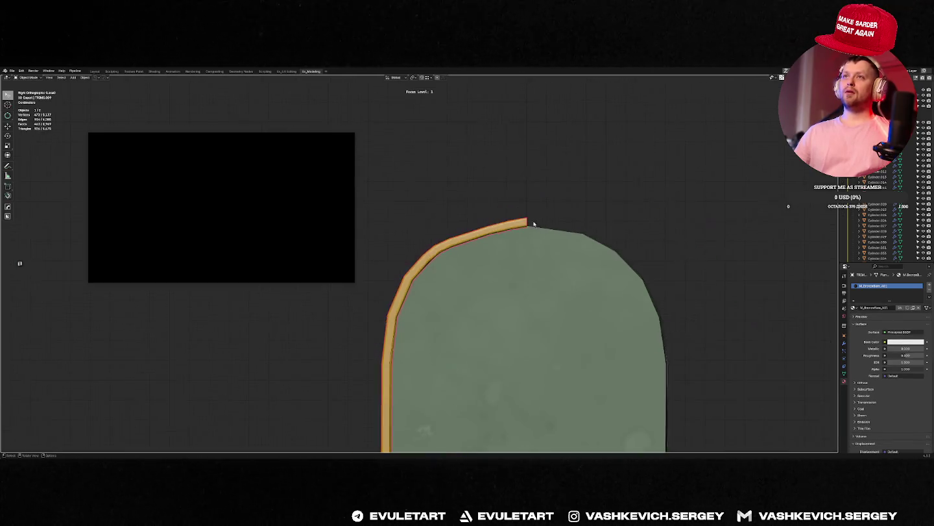
Check the trim strip in perspective and side view, toggling Edit Mode.
middle_click_drag(529, 219, 593, 243)
key("KP_3")
key("Tab")
mouse_move(528, 228)
middle_mouse_down()
mouse_move(552, 202)
mouse_move(525, 187)
mouse_move(543, 202)
mouse_move(615, 209)
mouse_move(603, 195)
mouse_move(493, 205)
mouse_move(548, 197)
mouse_move(427, 355)
middle_mouse_up()
key("KP_3")
key("Tab")
key("Tab")
Select a vertical edge and the curved top edge of the hull panel.
left_click(447, 328)
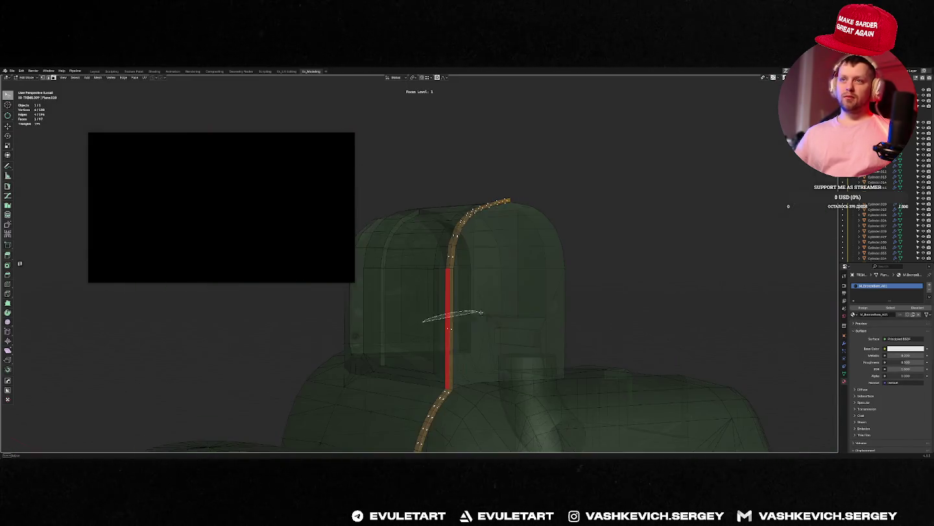
left_click(501, 248, "ctrl")
mouse_move(501, 249)
middle_mouse_down()
mouse_move(540, 224)
mouse_move(531, 232)
middle_mouse_up()
key("Tab")
Apply the trim strip's object transforms, then return to its Edit Mode for mirroring.
key("Tab")
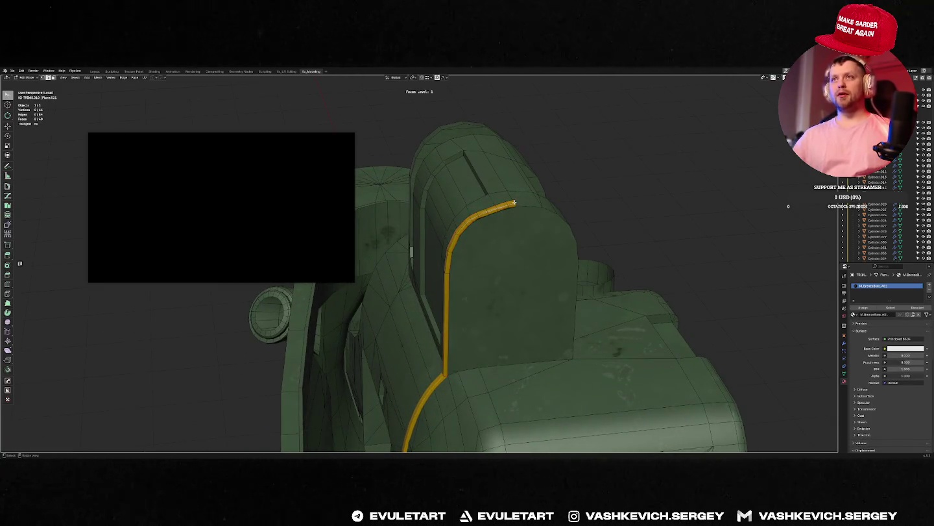
middle_click_drag(514, 208, 526, 223)
key("shift+a")
key("Escape")
middle_click_drag(642, 187, 586, 204)
key("ctrl+a")
left_click(552, 208)
key("Tab")
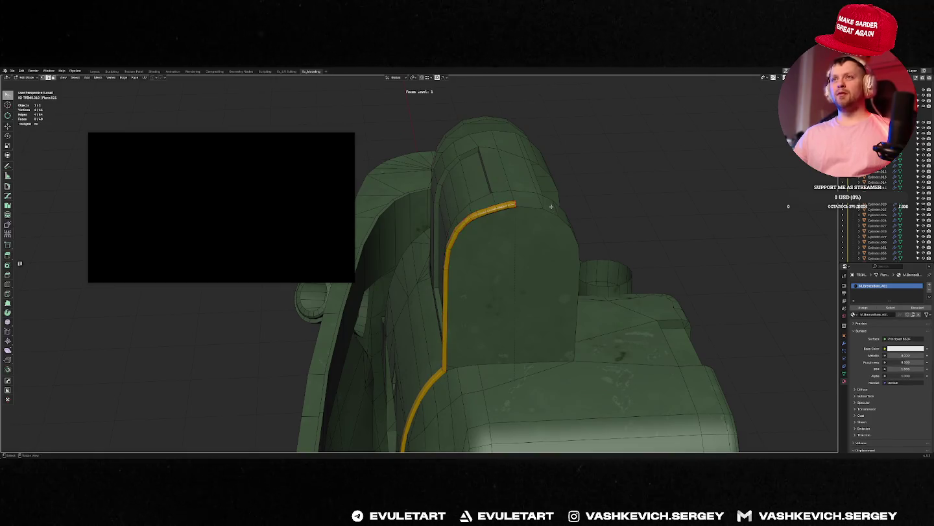
key("Tab")
middle_click_drag(552, 207, 631, 207)
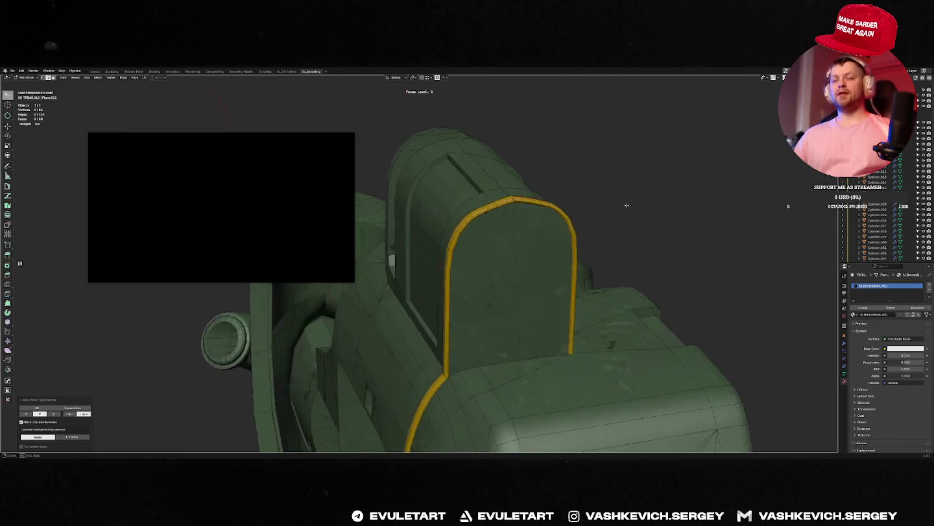
Isolate the brass trim pipe in local view and inspect its bend in Edit Mode.
middle_click_drag(460, 373, 458, 364)
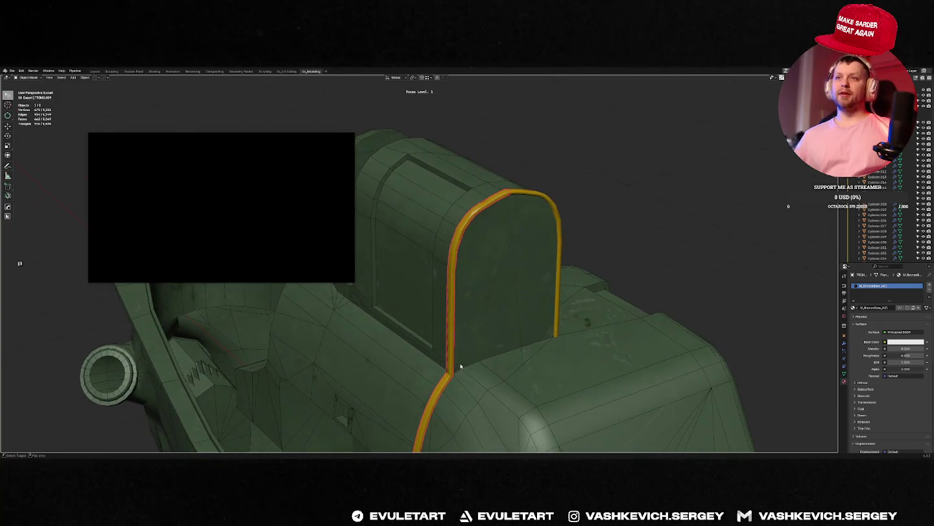
key("Tab")
key("alt+z")
key("alt+z")
key("Tab")
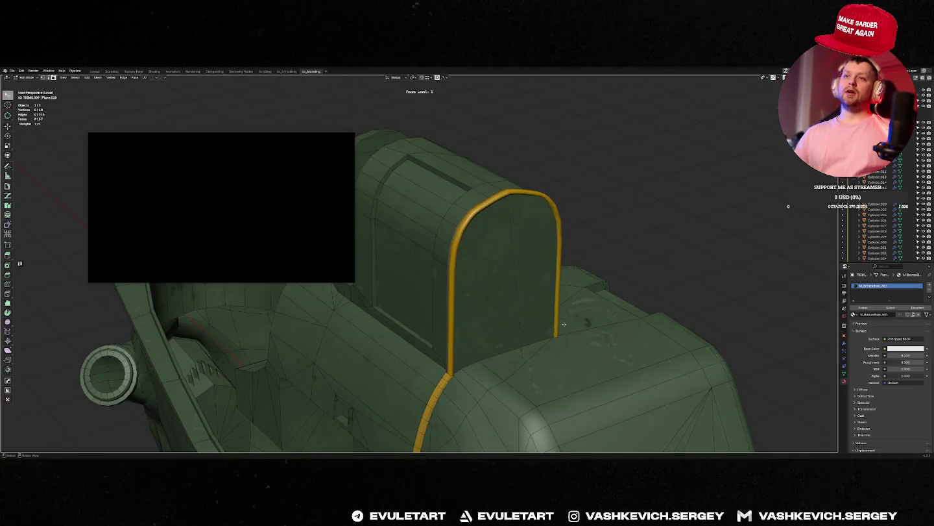
key("slash")
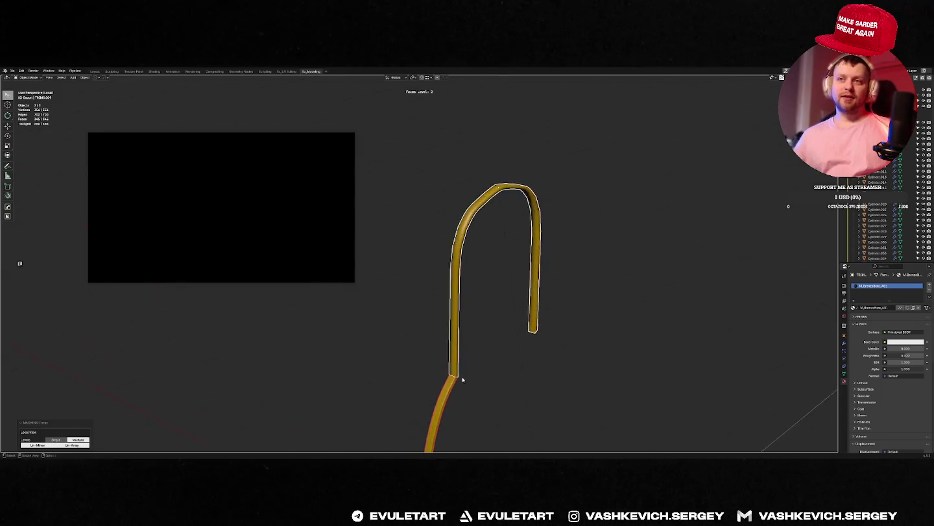
key("slash")
key("ctrl+j")
key("Tab")
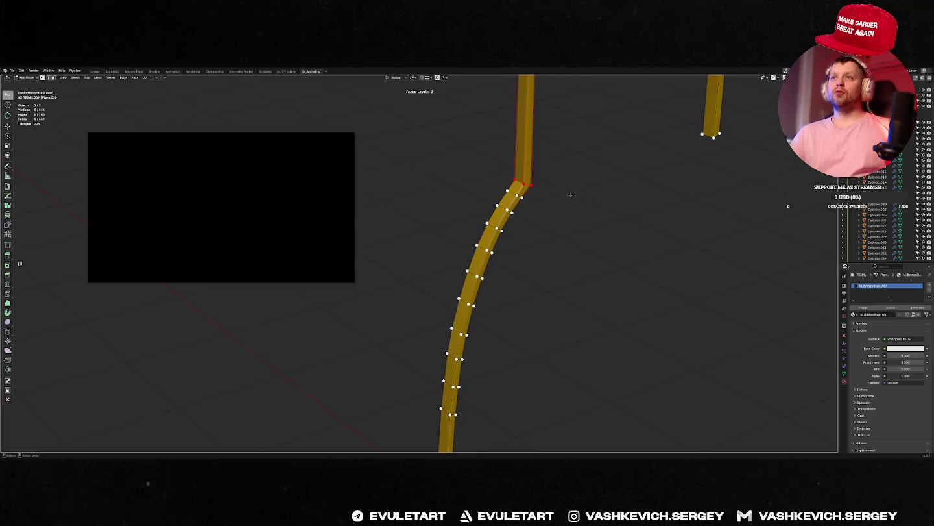
middle_click_drag(571, 195, 582, 210)
key("Tab")
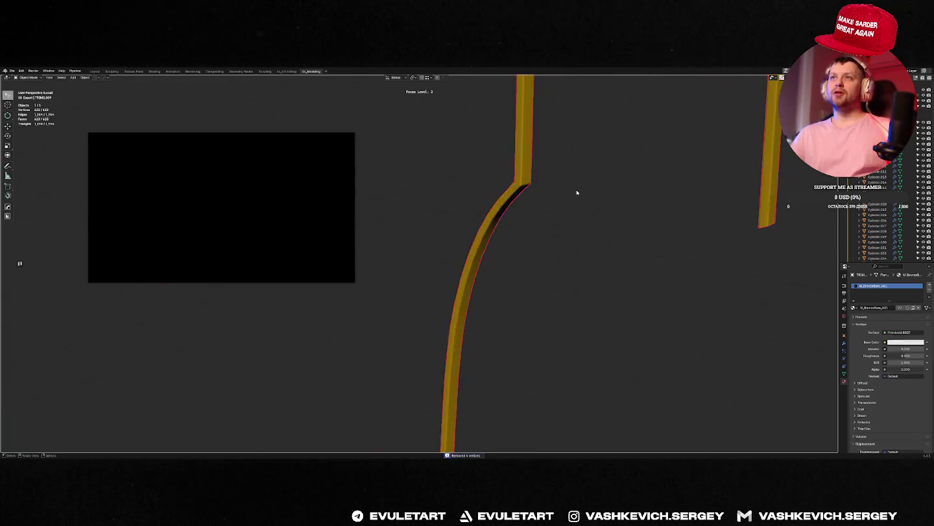
key("slash")
key("slash")
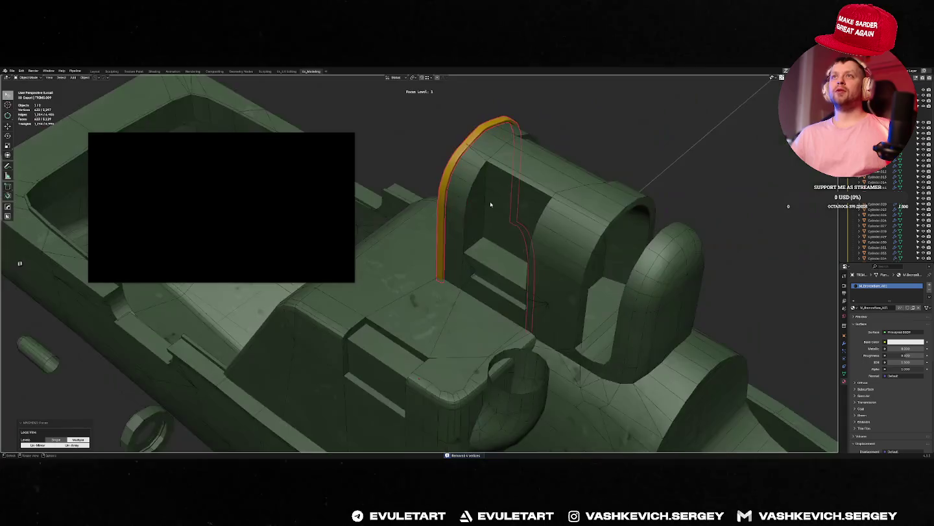
From the side view, bend the trim's top over the arch with proportional editing.
key("KP_Decimal")
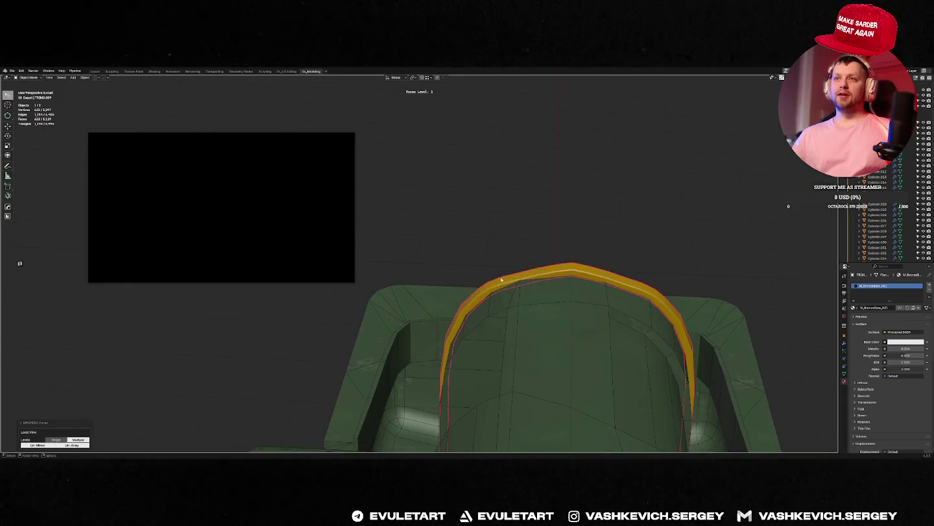
key("Tab")
middle_click_drag(493, 259, 542, 276)
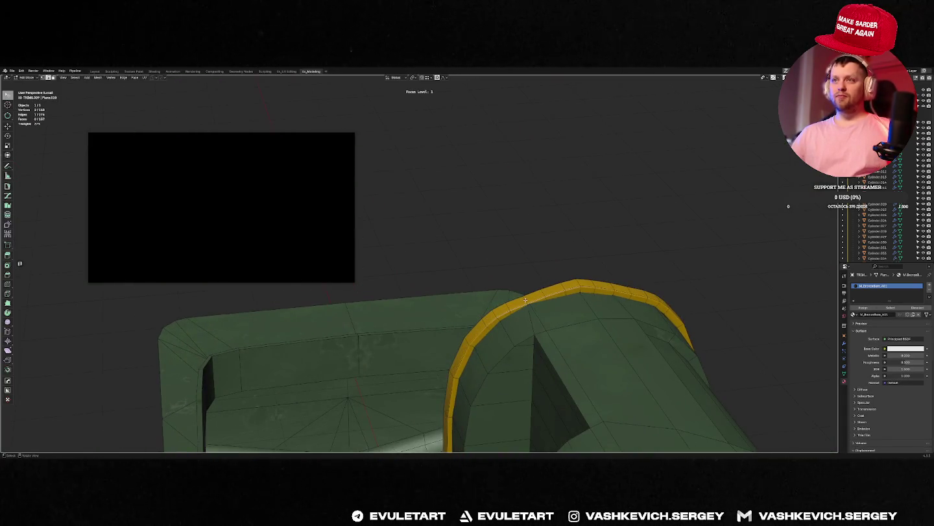
key("KP_3")
scroll(550, 303, "up", 2)
key("g")
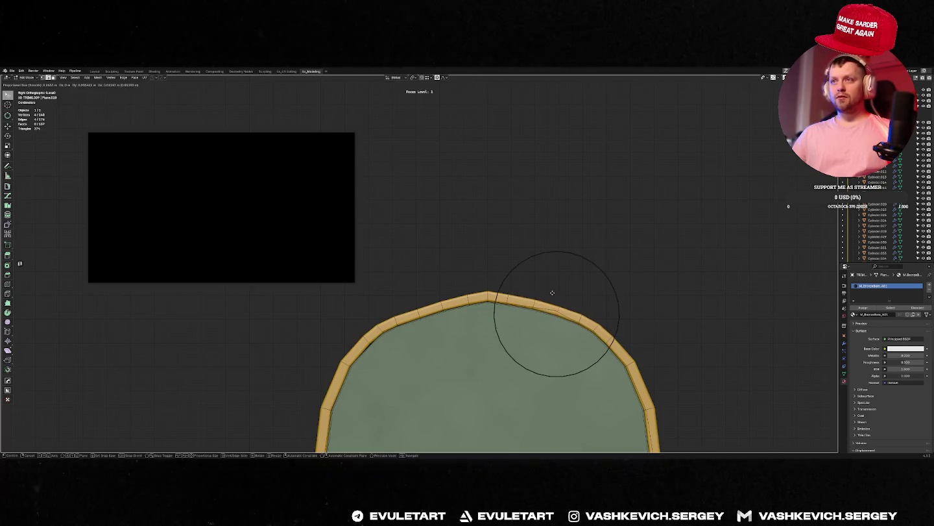
left_click(551, 290)
mouse_move(558, 294)
middle_mouse_down()
mouse_move(479, 335)
mouse_move(445, 335)
mouse_move(555, 173)
mouse_move(473, 182)
mouse_move(537, 216)
mouse_move(551, 211)
mouse_move(555, 234)
mouse_move(591, 198)
mouse_move(536, 253)
mouse_move(519, 243)
middle_mouse_up()
key("Tab")
Isolate the HULL and view its arched upright block from the side in Edit Mode.
left_click(554, 235)
key("f")
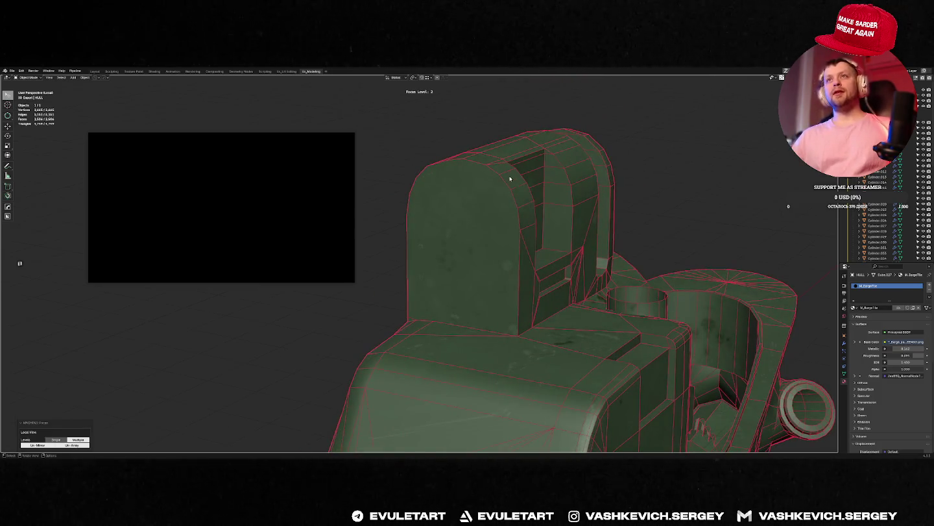
middle_click_drag(482, 163, 494, 178)
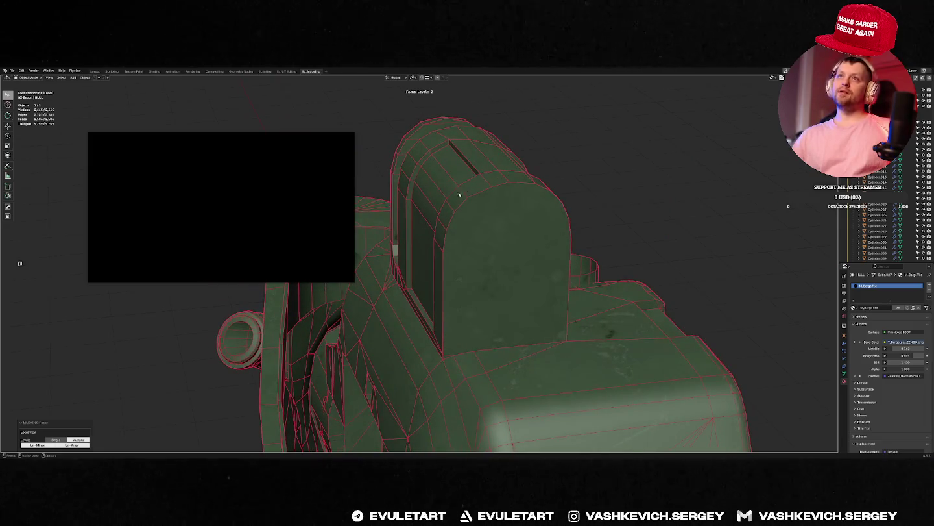
key("KP_3")
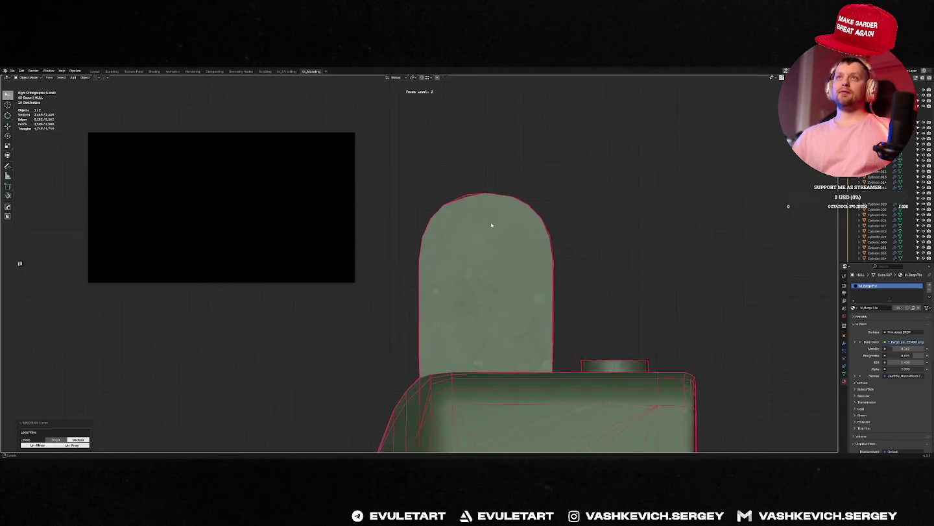
mouse_move(479, 243)
middle_mouse_down()
mouse_move(487, 215)
mouse_move(502, 258)
middle_mouse_up()
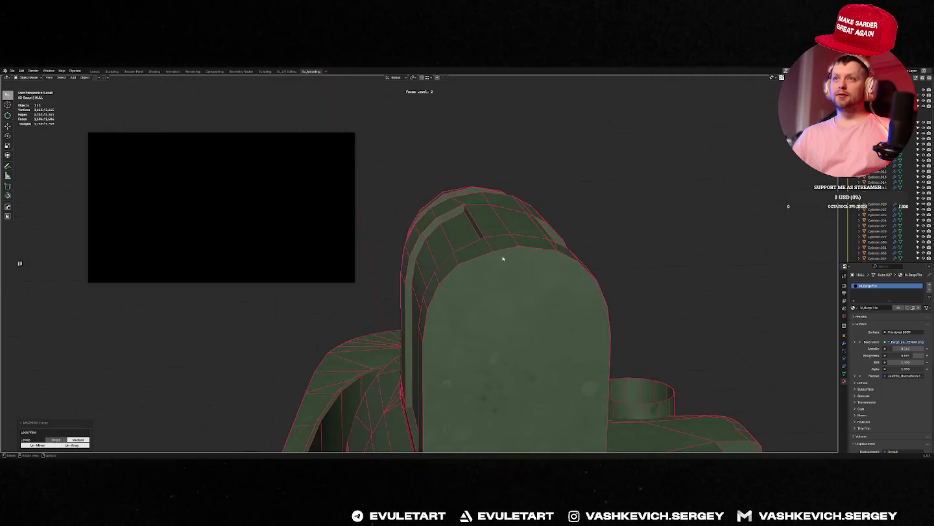
key("Tab")
key("KP_3")
Edge-slide the arch's top vertices, then soften the curve with a proportional move.
key("shift+v")
left_click(534, 253)
key("g")
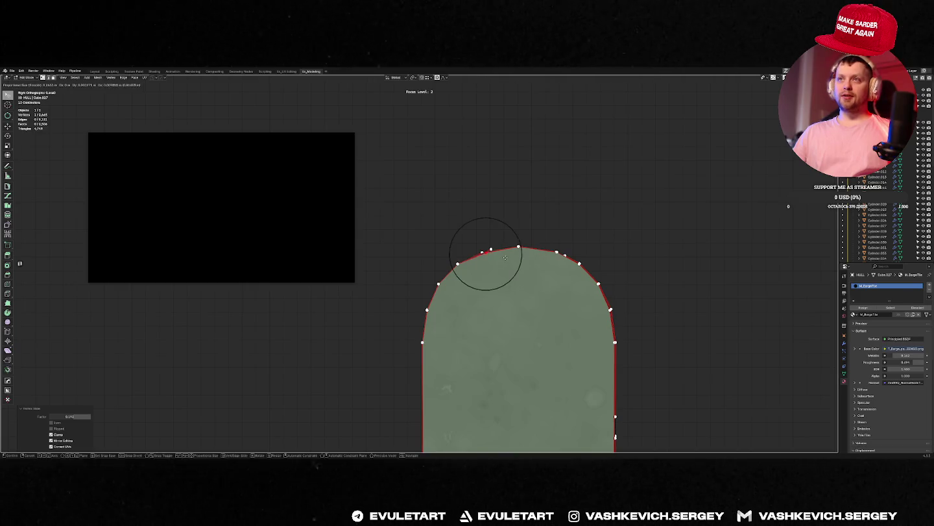
left_click(505, 253)
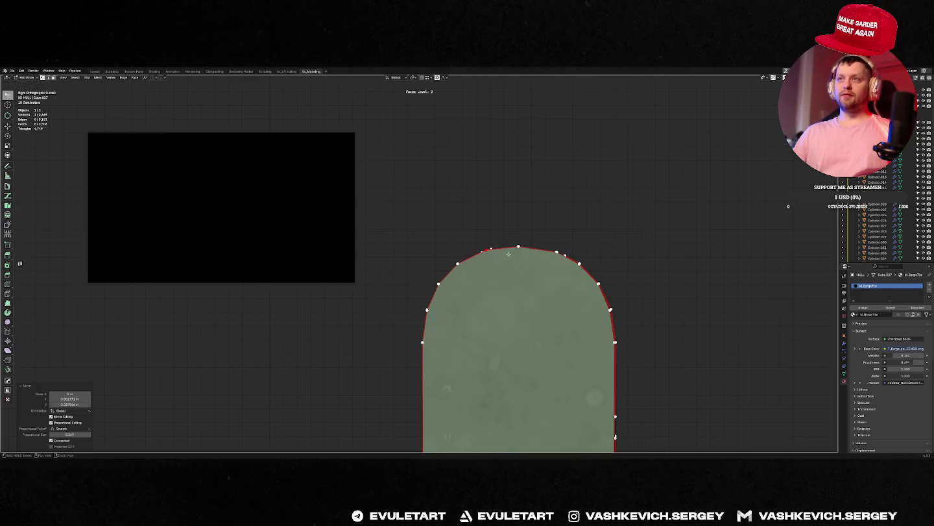
middle_click_drag(509, 254, 528, 263)
key("Tab")
Select the arched brass trim piece and isolate it in local view.
mouse_move(611, 256)
middle_mouse_down()
mouse_move(645, 265)
mouse_move(588, 273)
middle_mouse_up()
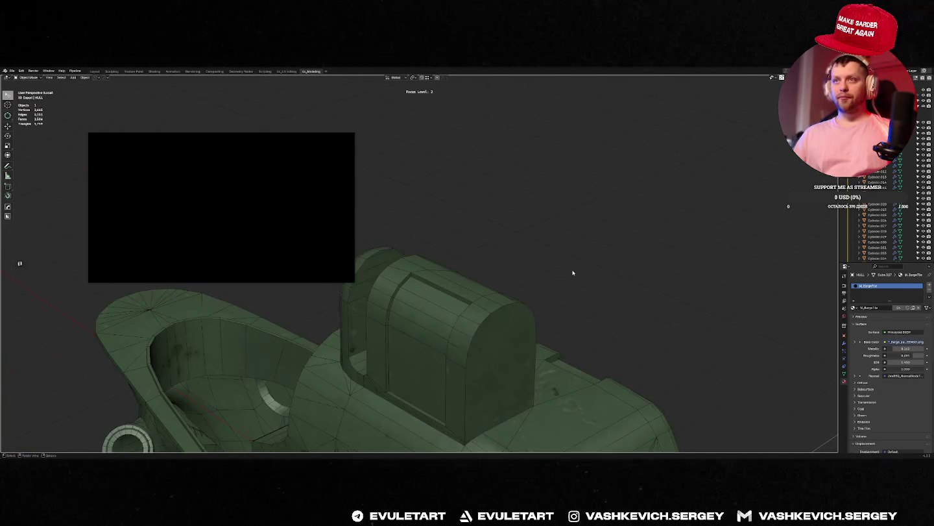
left_click(552, 289)
key("KP_Divide")
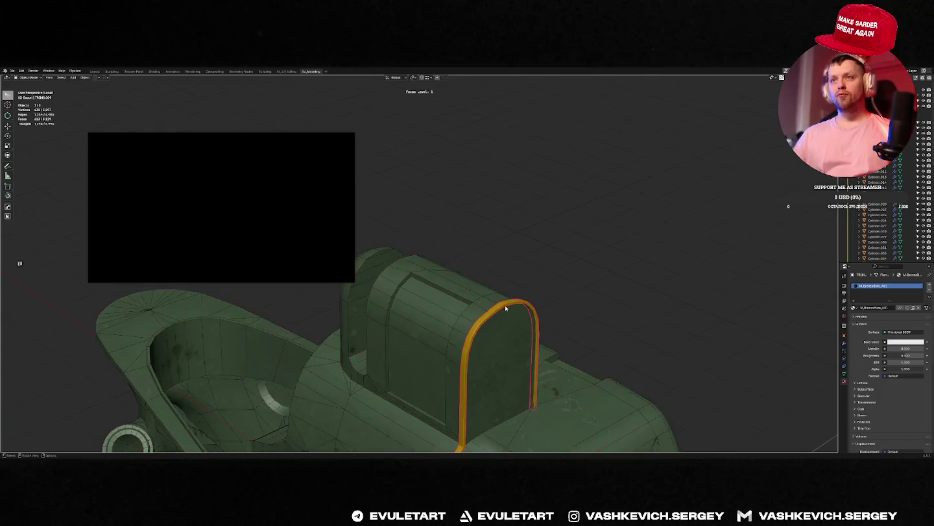
From the side view, nudge a hull vertex near the arch with proportional editing.
key("KP_3")
key("Tab")
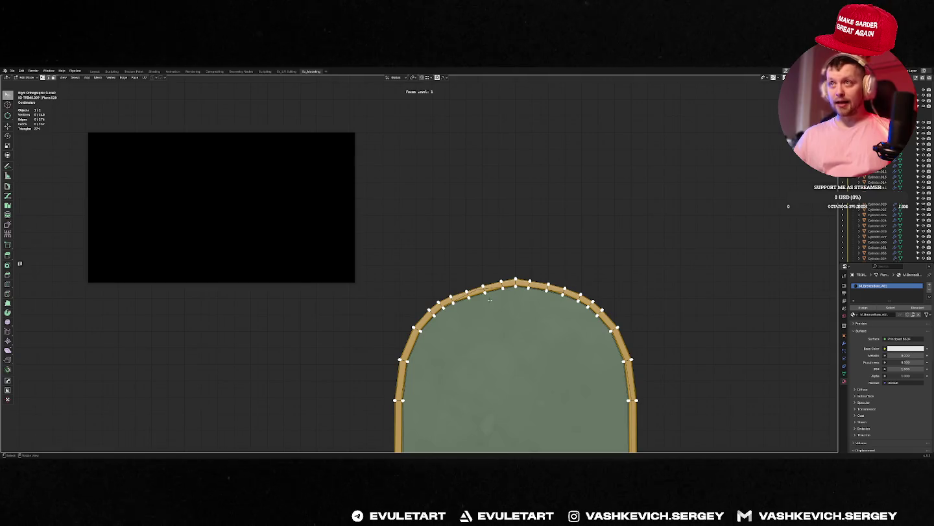
middle_click_drag(541, 300, 510, 266, "shift")
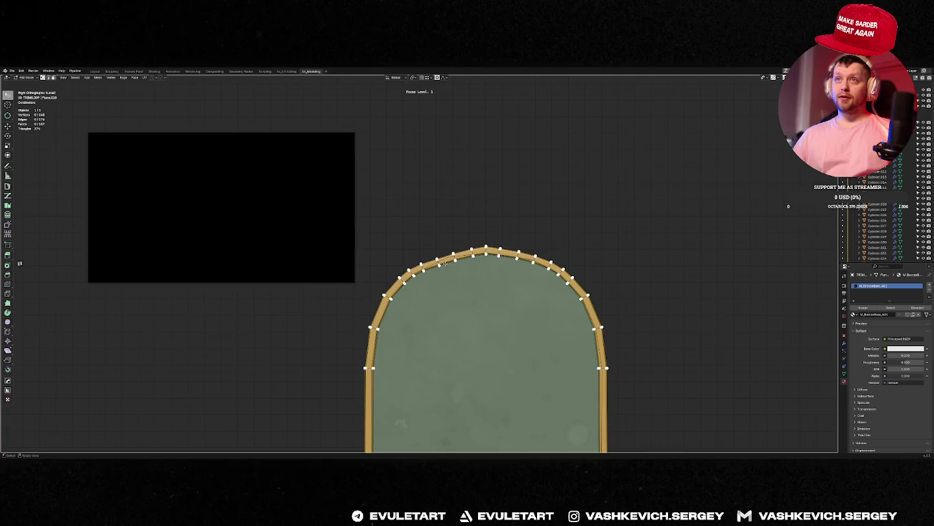
key("alt+q")
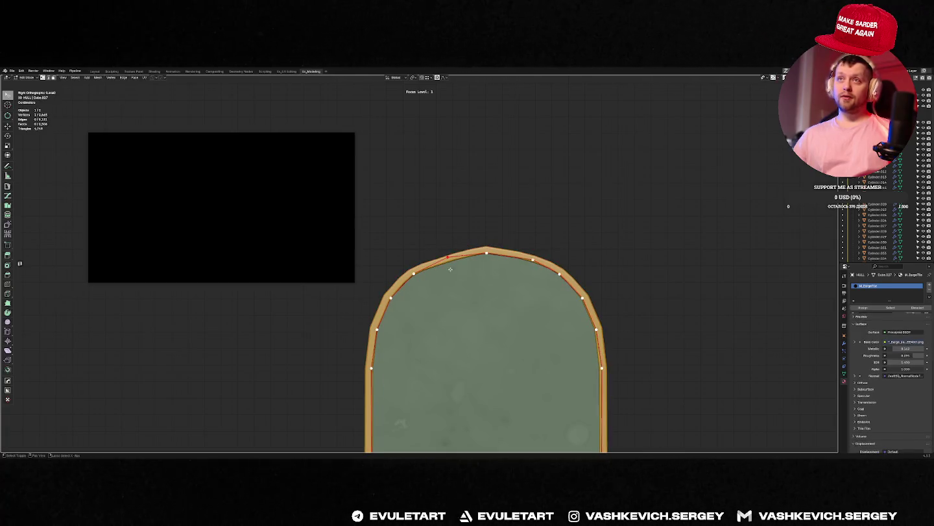
key("g")
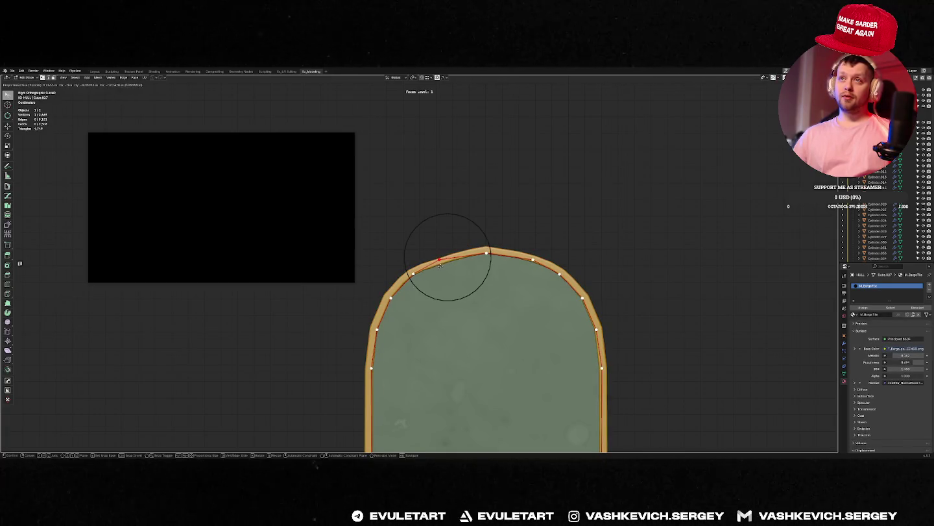
left_click(441, 265)
Soft-move the trim's upper-left curve vertices to follow the arched opening.
key("alt+q")
left_click(438, 259)
key("g")
scroll(443, 272, "down", 2)
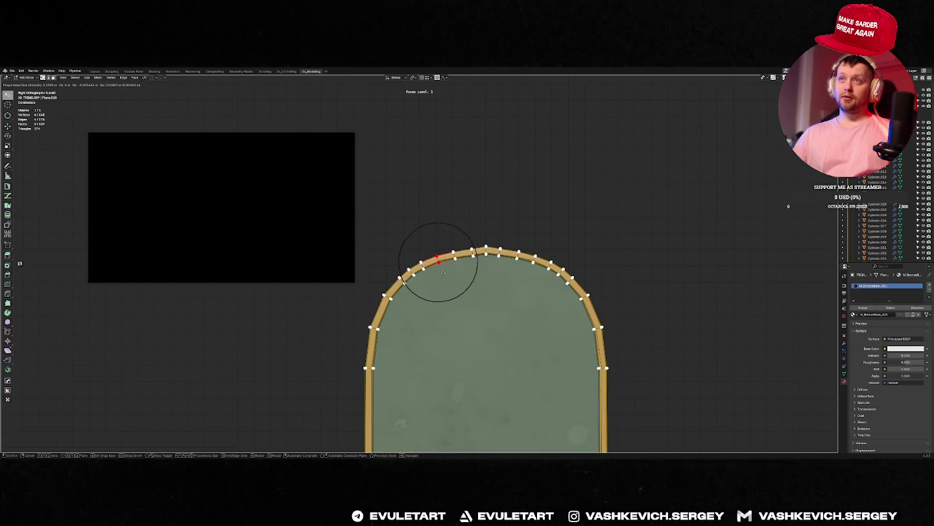
left_click(442, 273)
key("g")
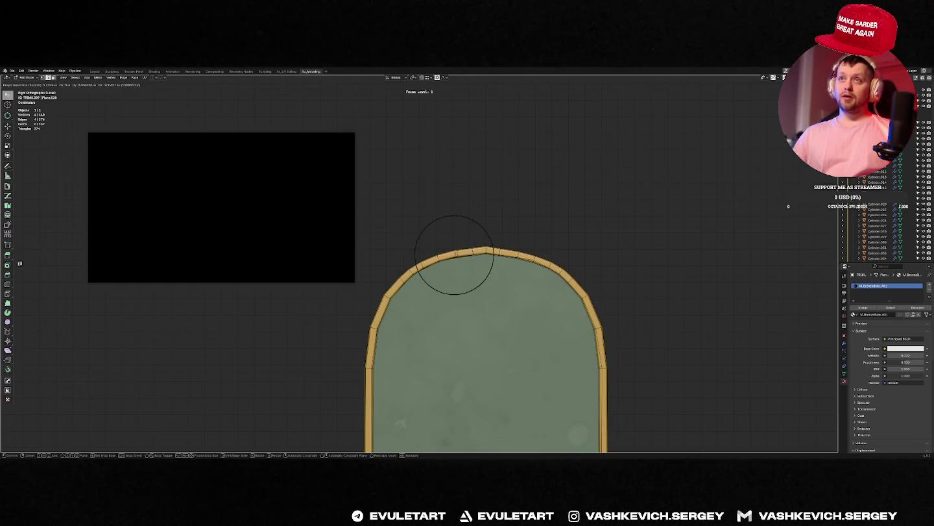
key("Return")
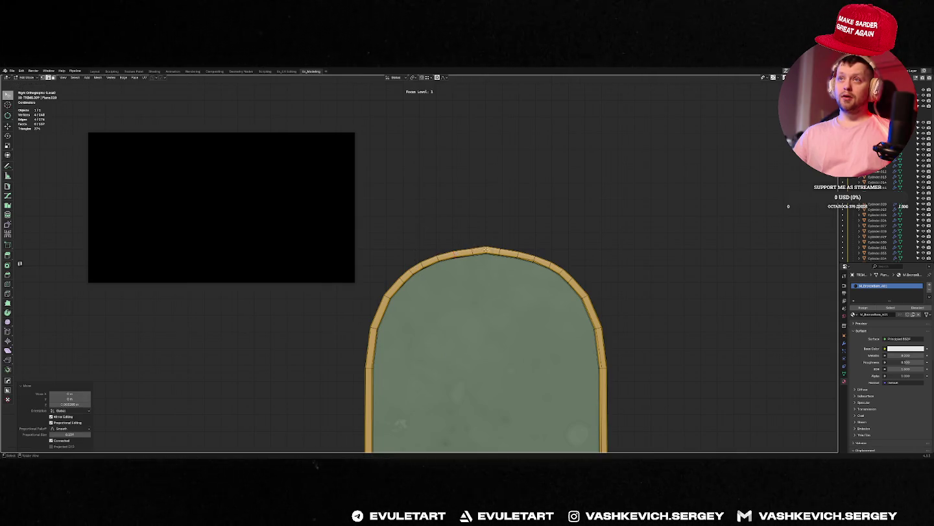
Move the trim's top vertex vertically along Z, then dissolve it.
left_click(483, 249)
key("g")
key("z")
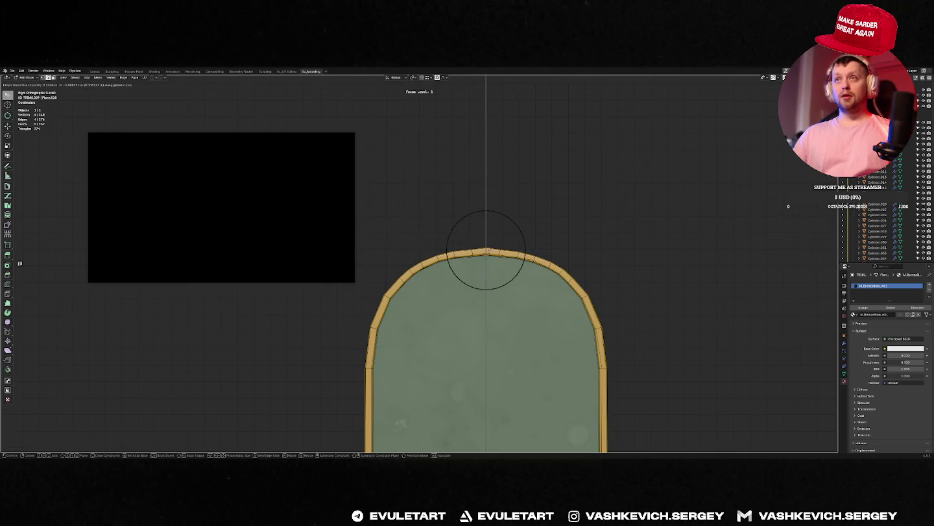
left_click(487, 248)
key("ctrl+x")
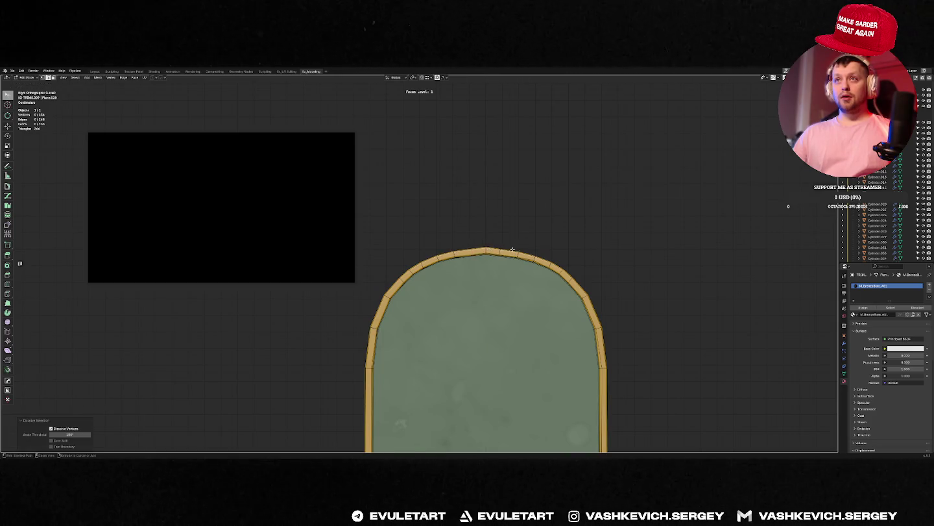
key("Tab")
Refine the arch trim's peak with two more proportional moves from the side view.
middle_click_drag(501, 252, 505, 277)
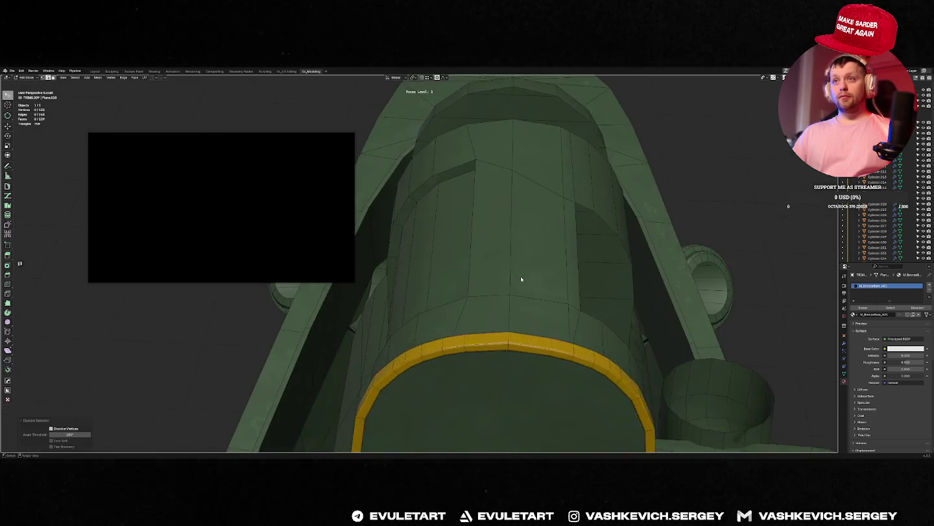
key("KP_3")
scroll(493, 263, "up", 5)
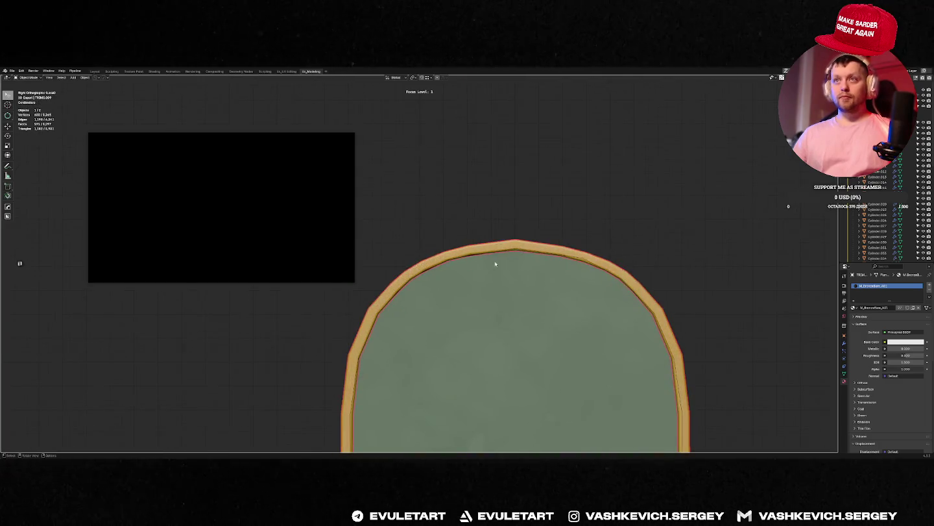
key("Tab")
key("g")
left_click(486, 240)
key("g")
left_click(477, 247)
scroll(461, 270, "down", 5)
middle_click_drag(485, 262, 500, 272)
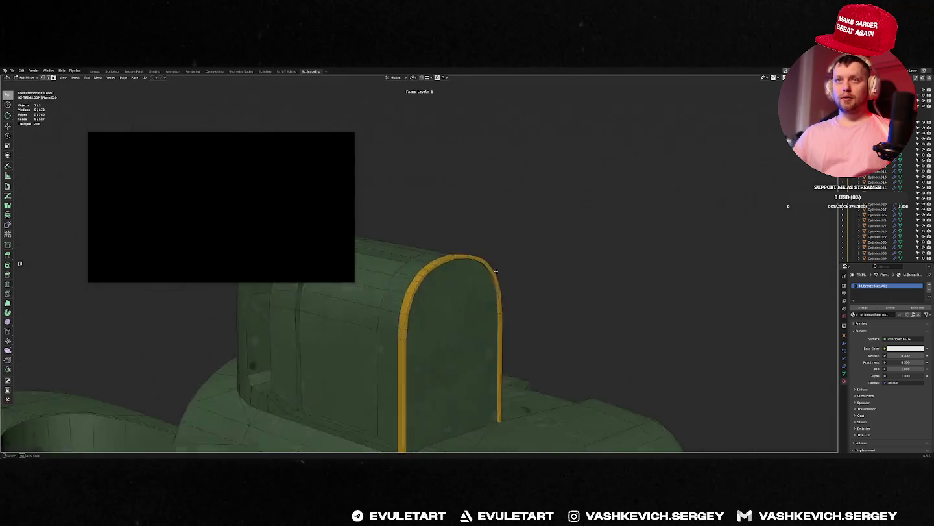
key("Tab")
Join the lower curved trim piece into the arch trim.
key("f")
key("KP_3")
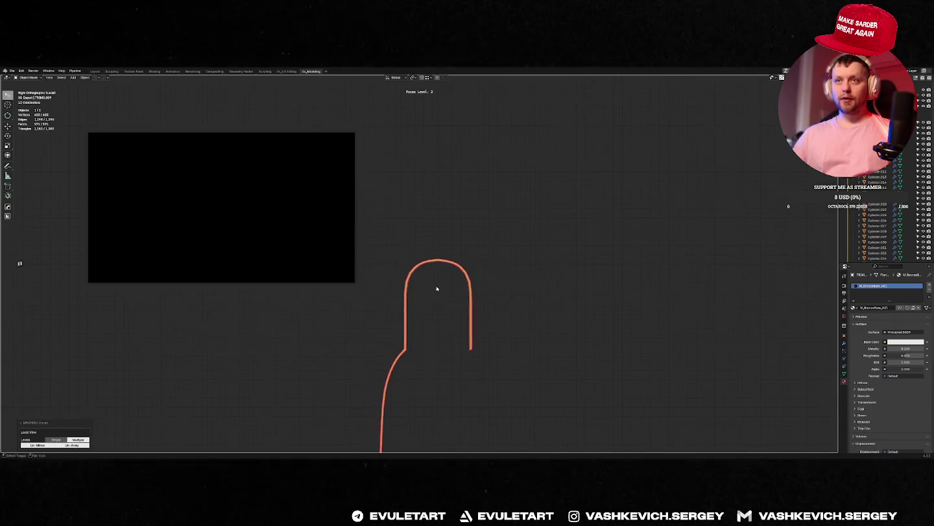
key("Tab")
left_click_drag(407, 235, 408, 351)
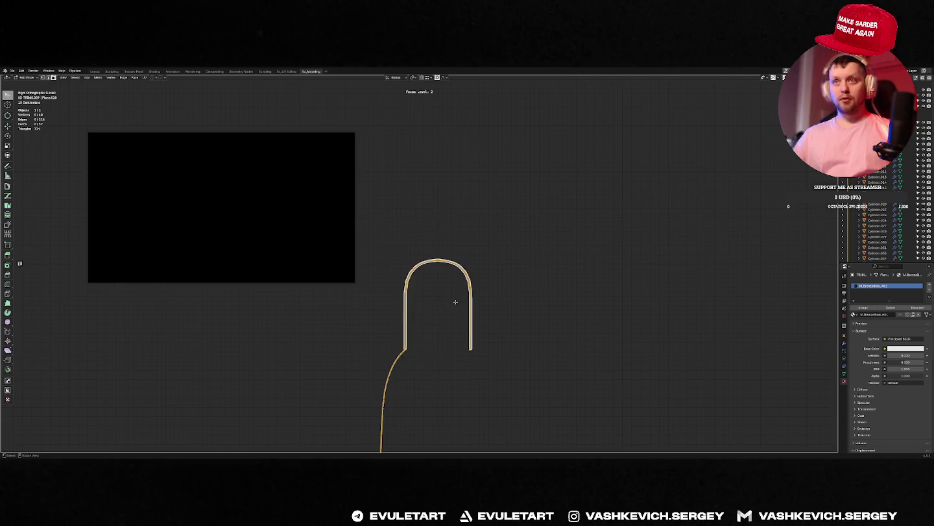
key("Tab")
key("ctrl+j")
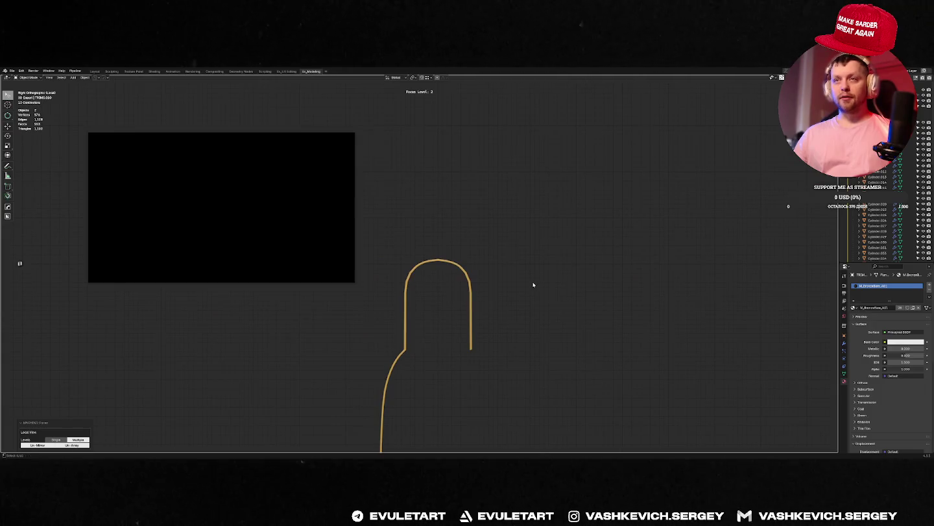
key("f")
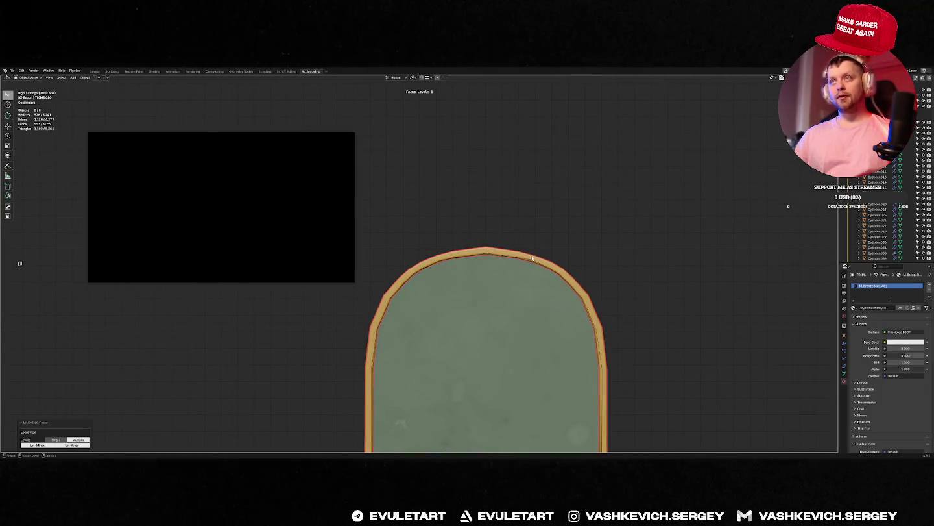
Move the arch trim's top edge with proportional editing and check it from several angles.
key("Tab")
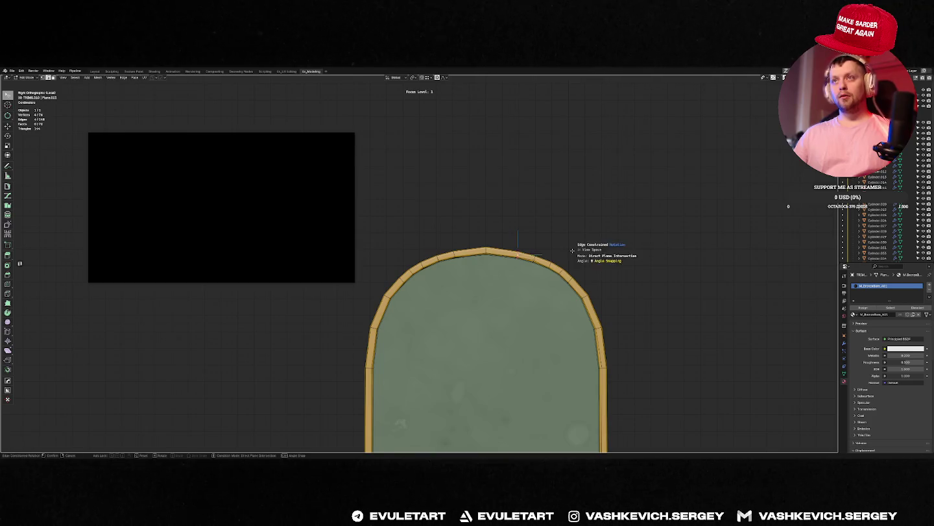
key("Escape")
key("g")
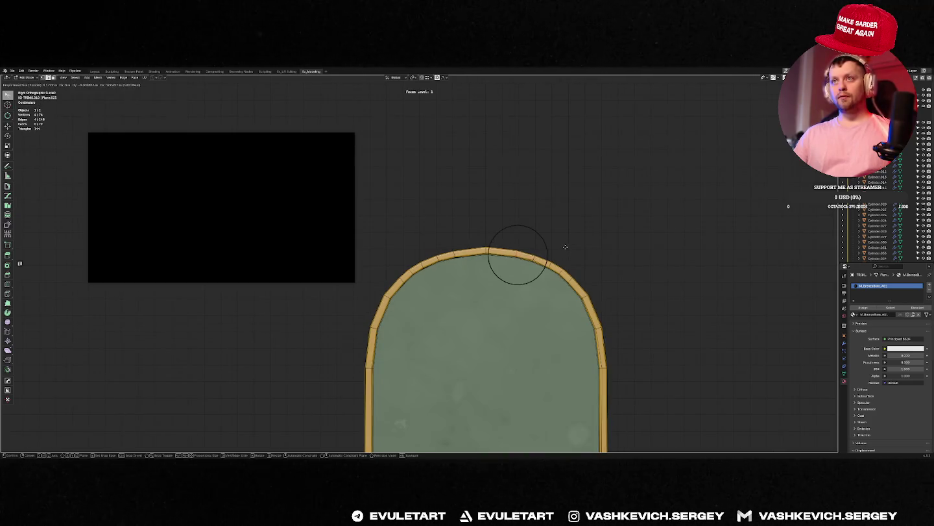
left_click(572, 274)
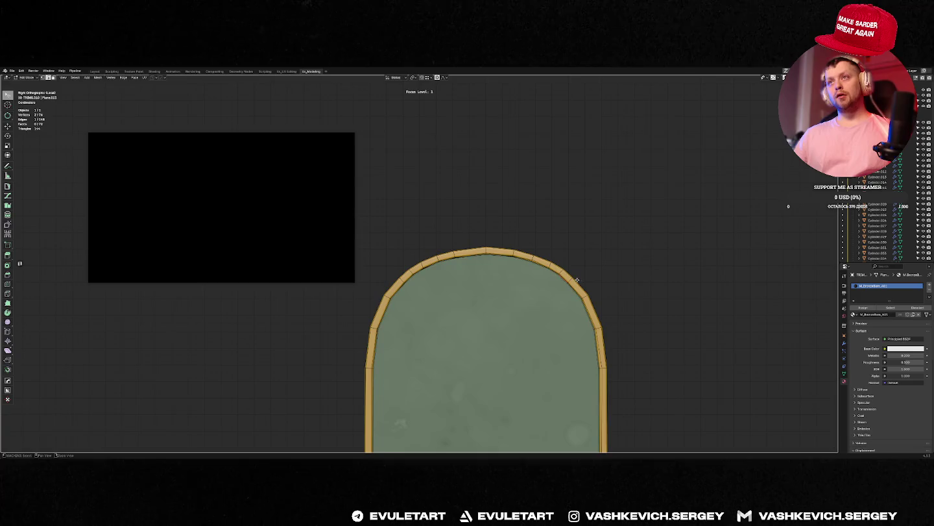
mouse_move(580, 280)
middle_mouse_down()
mouse_move(505, 313)
mouse_move(466, 304)
middle_mouse_up()
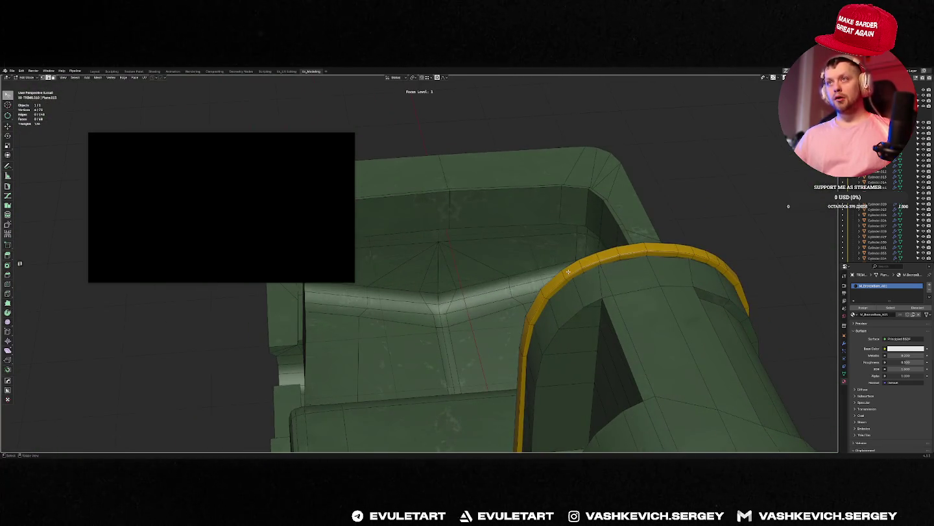
middle_click_drag(568, 272, 676, 265)
Select the whole arch loop and Merge by Distance, removing 6 duplicate vertices.
key("q")
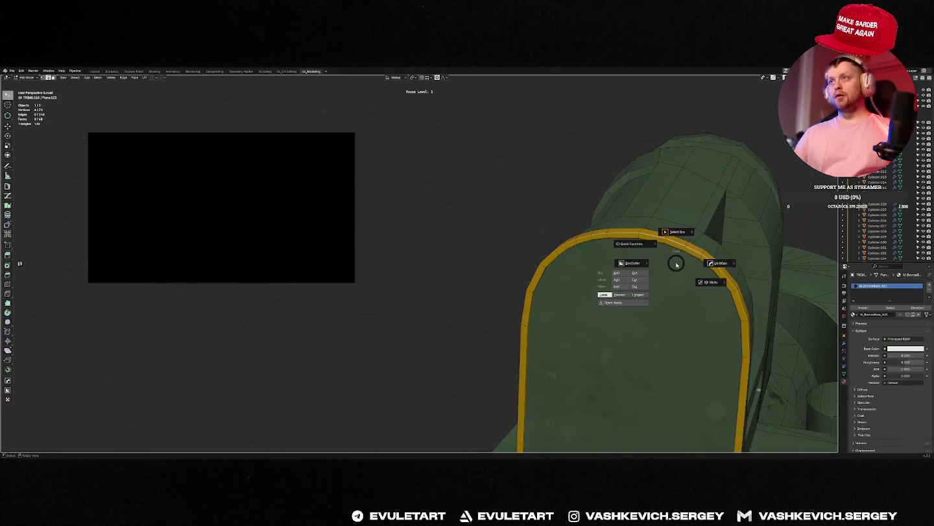
key("ctrl+KP_Add")
key("ctrl+KP_Add")
key("ctrl+KP_Add")
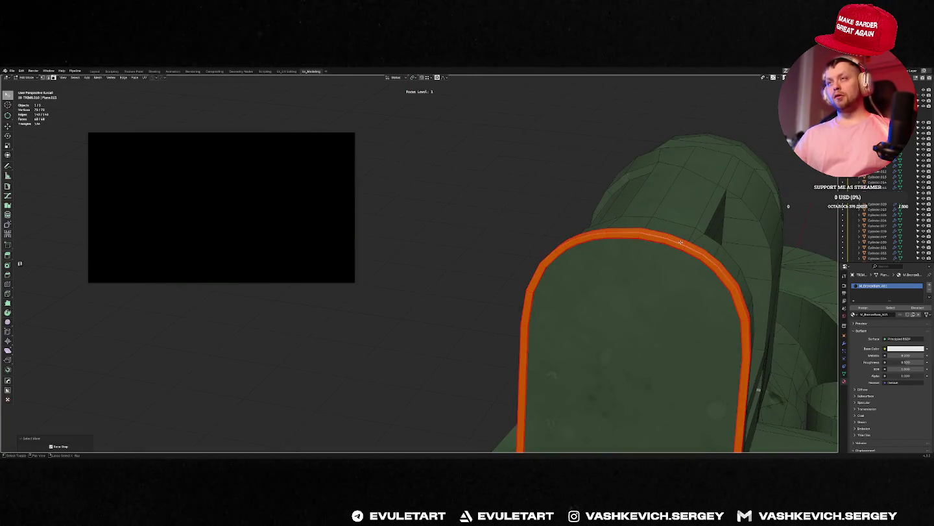
key("1")
middle_click_drag(680, 242, 663, 254)
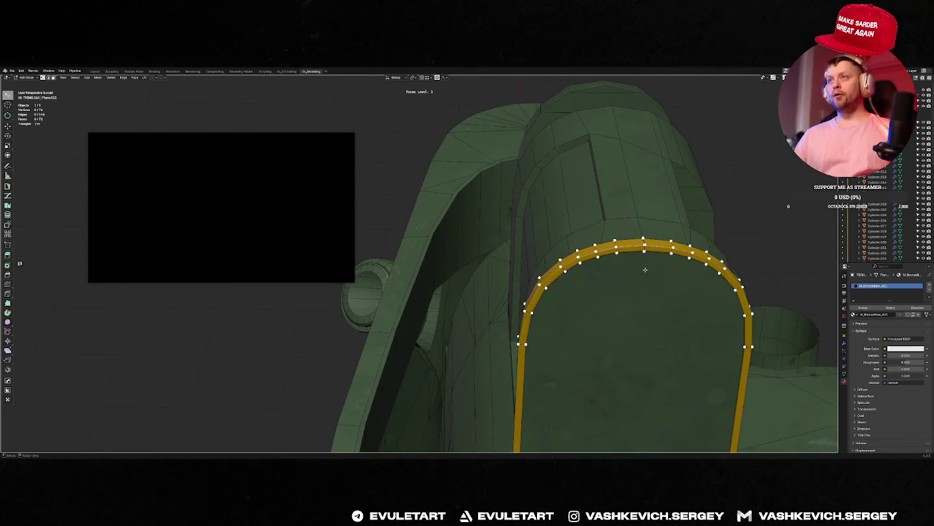
left_click(641, 239)
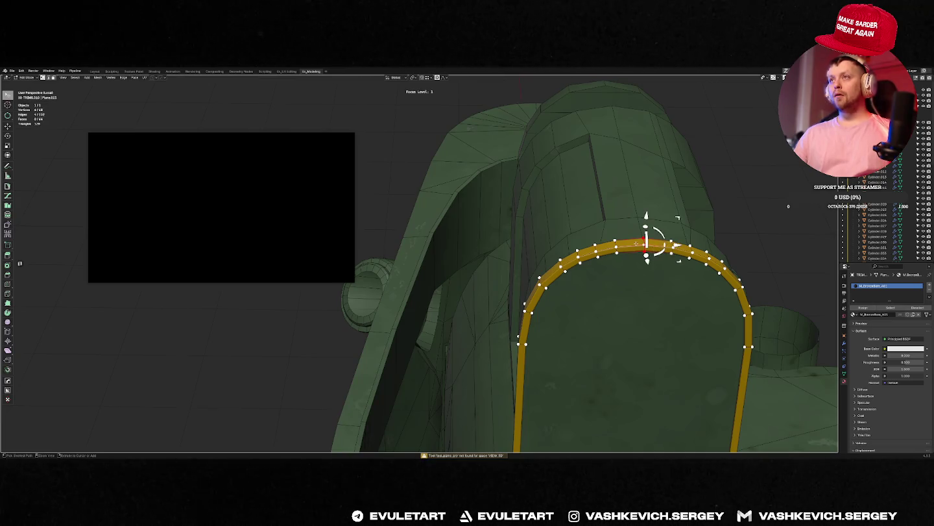
left_click(638, 244)
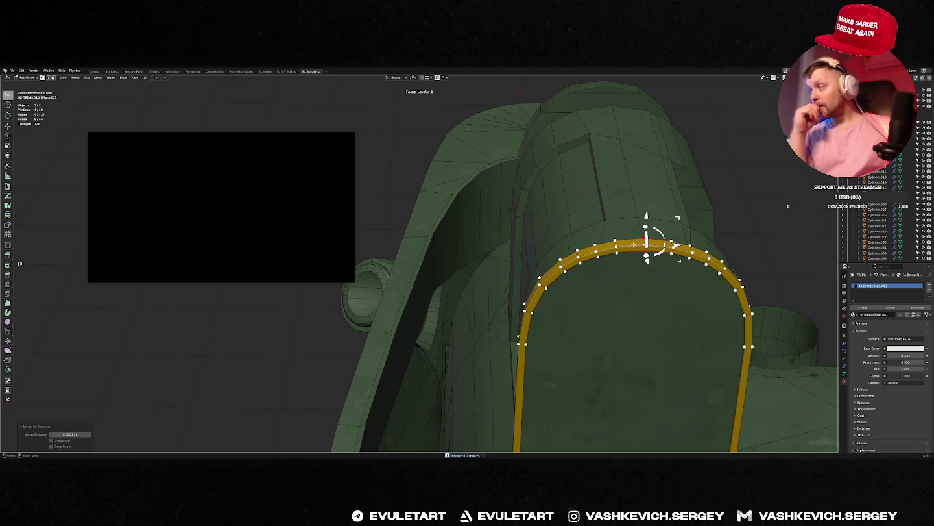
key("Tab")
Isolate the arch trim together with the bent side strip, then select the upper vertical strip.
mouse_move(594, 246)
middle_mouse_down()
mouse_move(593, 266)
mouse_move(569, 202)
middle_mouse_up()
left_click(499, 318, "shift")
key("f")
middle_click_drag(532, 319, 478, 232)
left_click(566, 226)
Select the cross edge at the side strip's bend and frame it from the side in X-ray.
middle_click_drag(560, 254, 540, 245)
key("Tab")
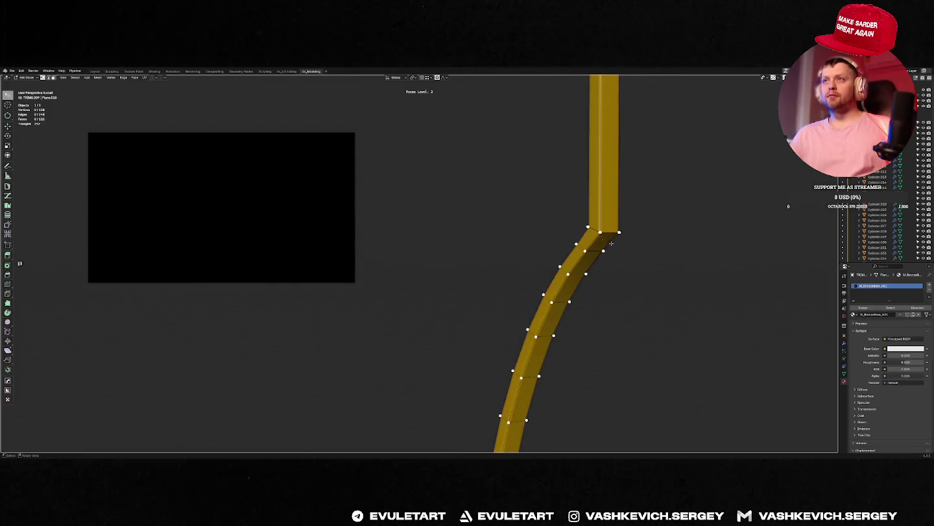
key("a")
left_click(605, 231)
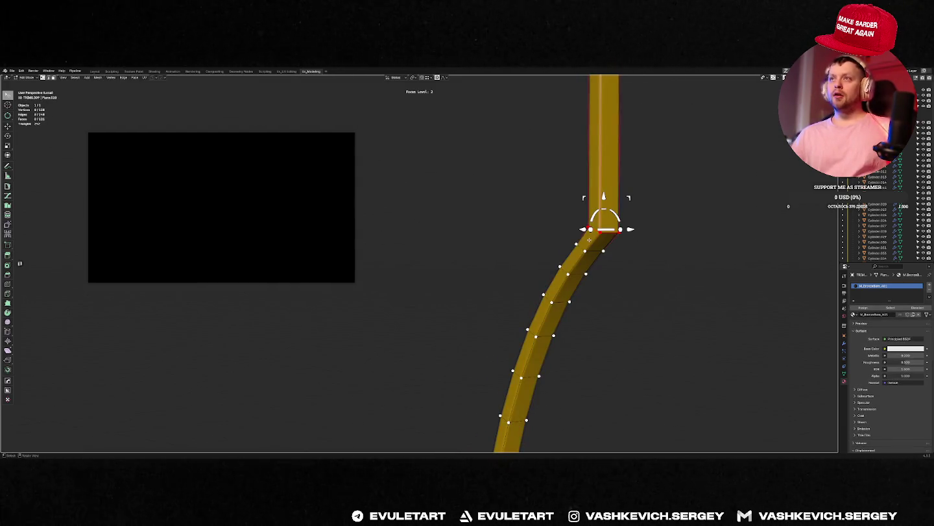
key("KP_3")
key("KP_Decimal")
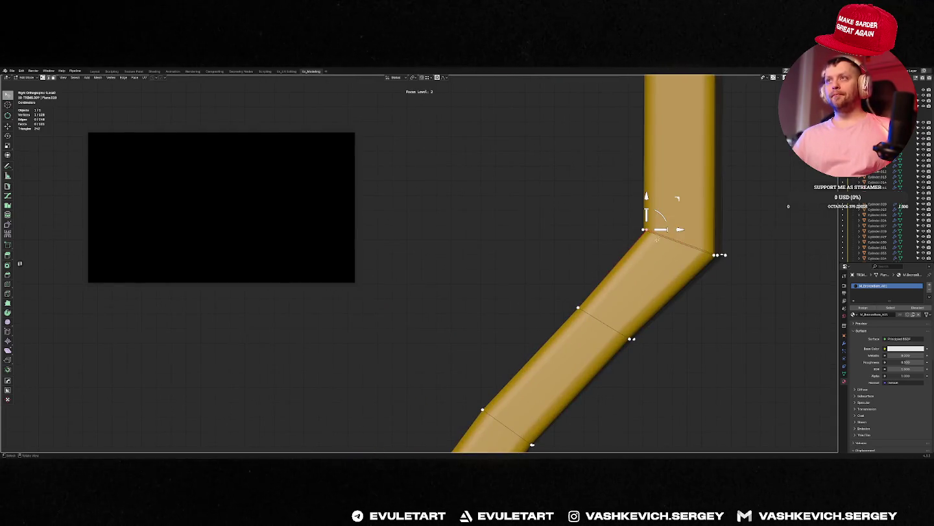
mouse_move(657, 238)
middle_mouse_down()
mouse_move(580, 260)
mouse_move(564, 240)
mouse_move(577, 243)
middle_mouse_up()
key("alt+z")
key("alt+z")
middle_click_drag(574, 238, 663, 248, "alt")
Slide the strip's bend along the Y axis to its new position.
key("g")
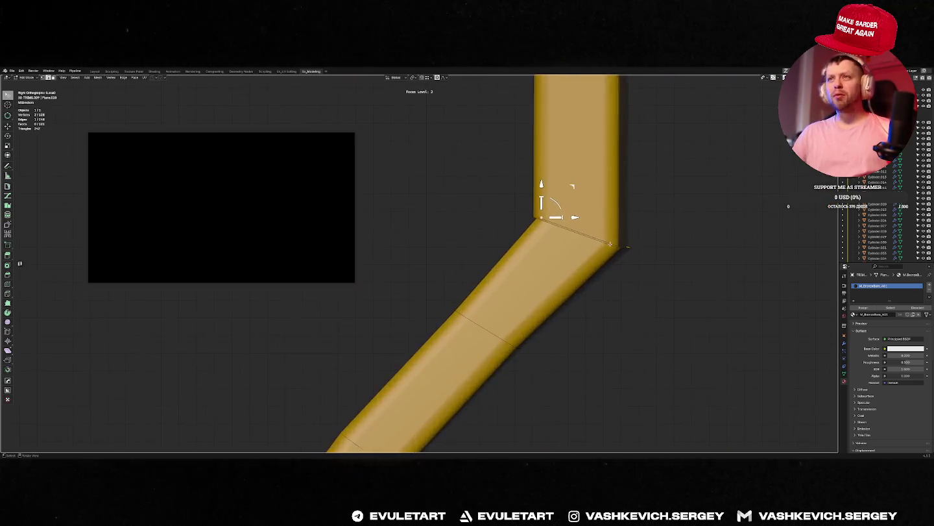
key("y")
left_click(566, 244)
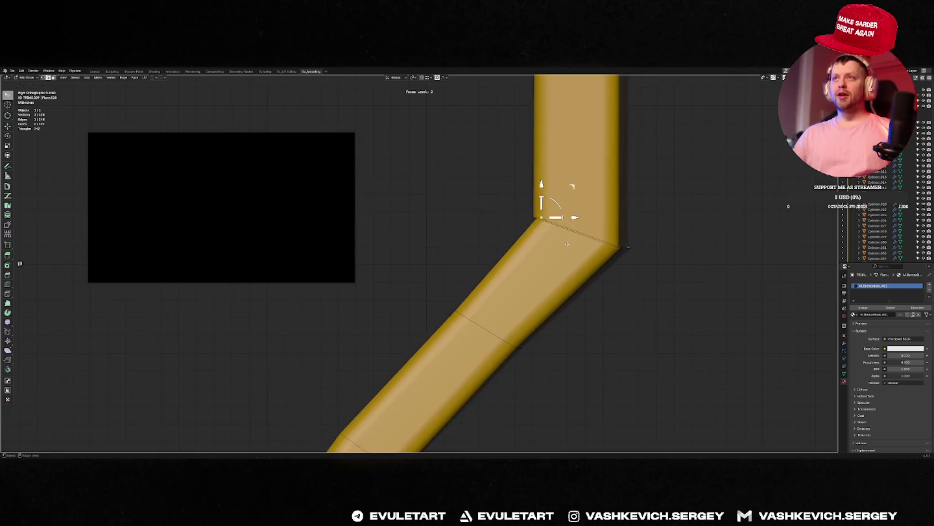
key("g")
key("y")
left_click(531, 217)
scroll(519, 225, "up", 3)
key("ctrl+shift+Tab")
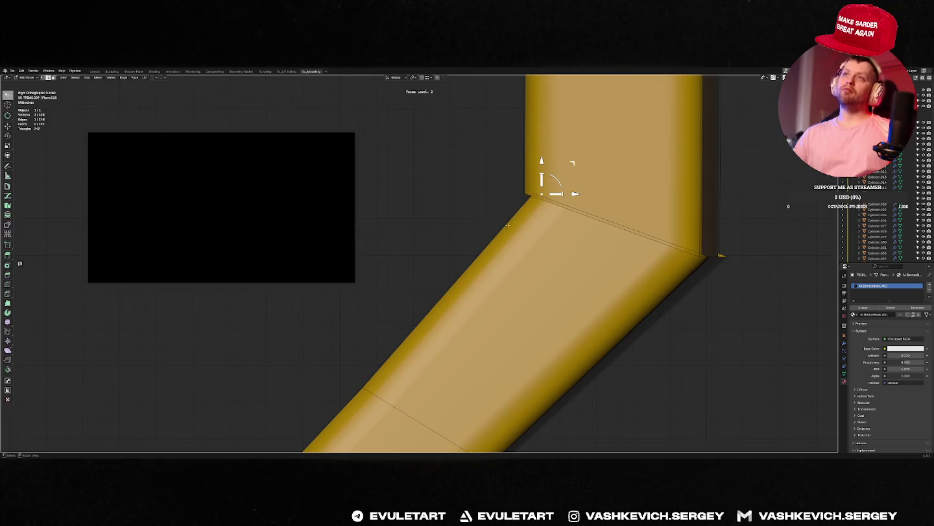
key("g")
key("y")
left_click(524, 193)
mouse_move(525, 194)
middle_mouse_down()
mouse_move(575, 201)
mouse_move(573, 192)
mouse_move(553, 213)
mouse_move(573, 202)
mouse_move(564, 194)
middle_mouse_up()
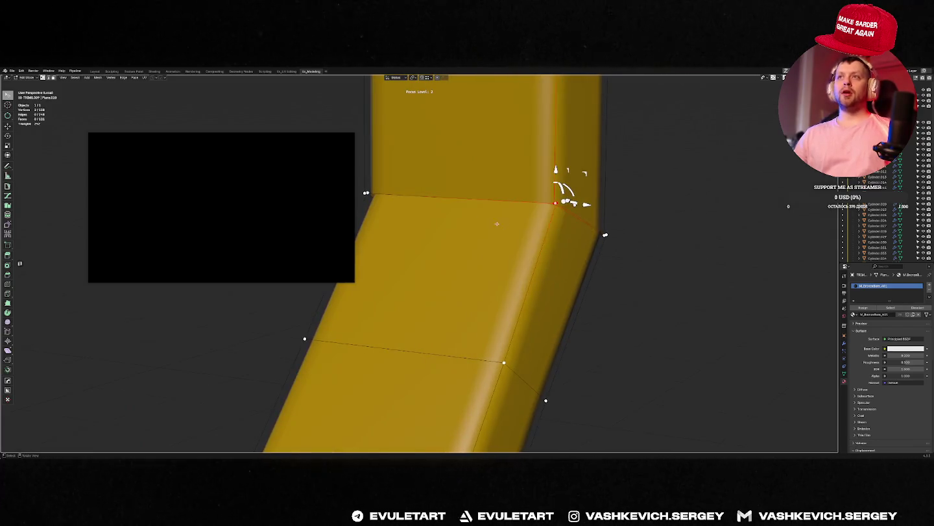
Return to the full hull scene and re-enter Edit Mode on the strip.
key("Tab")
key("f")
key("f")
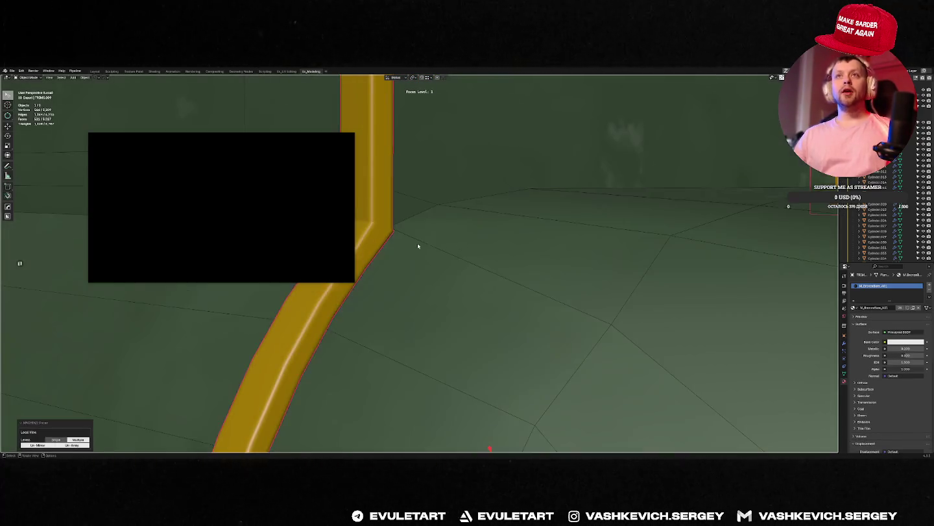
key("f")
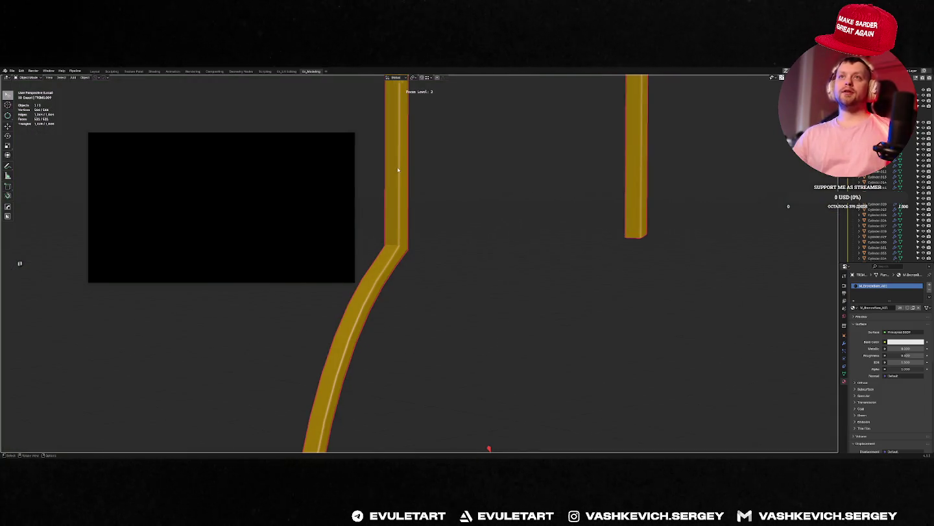
scroll(415, 177, "down", 3)
key("Tab")
scroll(425, 256, "up", 2)
scroll(454, 256, "up", 2)
middle_click_drag(477, 249, 504, 215)
Add an edge loop near the bend and delete the bend loop's faces.
left_click(503, 356)
left_click(503, 207, "alt")
key("x")
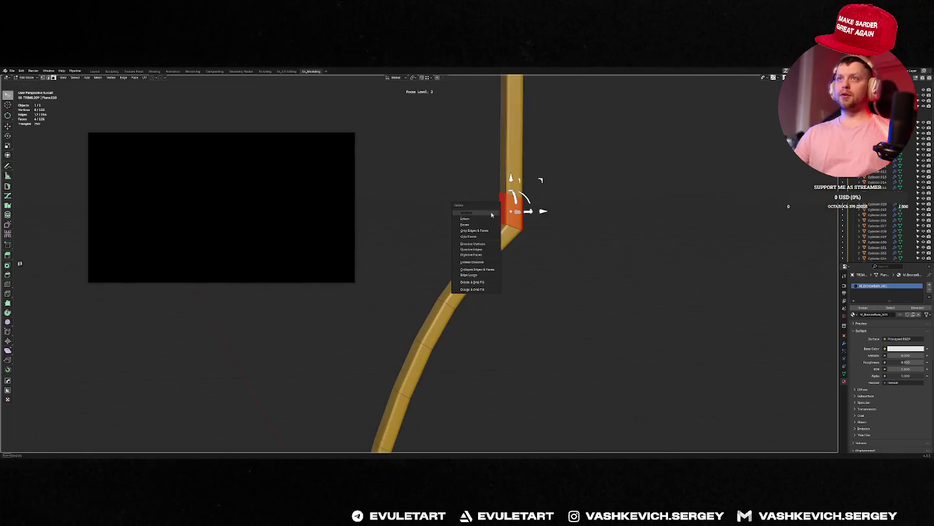
left_click(497, 230)
mouse_move(511, 222)
middle_mouse_down()
mouse_move(507, 207)
mouse_move(496, 240)
mouse_move(512, 214)
middle_mouse_up()
right_click(519, 214)
key("Escape")
Leave local view to see the separated strip alongside the hull again.
mouse_move(539, 220)
middle_mouse_down()
mouse_move(548, 232)
mouse_move(587, 229)
mouse_move(509, 225)
mouse_move(517, 230)
mouse_move(424, 243)
mouse_move(453, 237)
middle_mouse_up()
key("Tab")
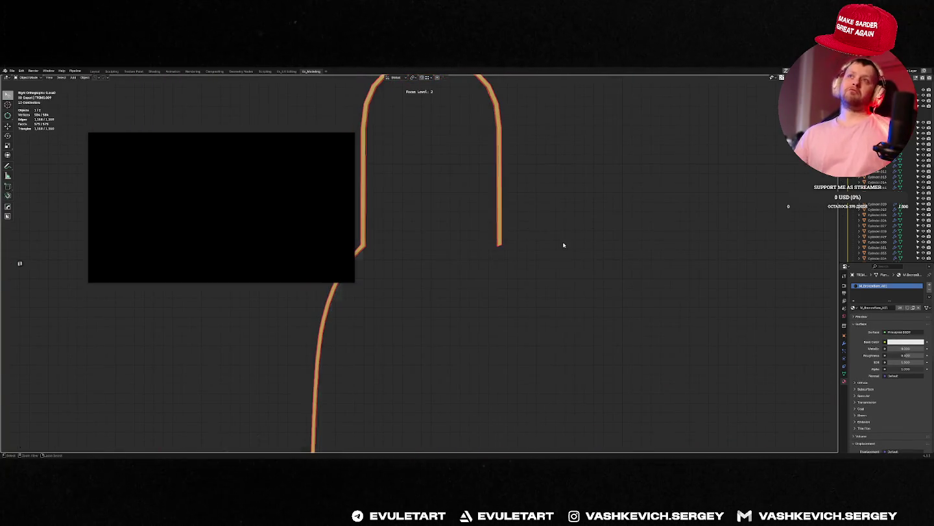
key("KP_Divide")
key("Tab")
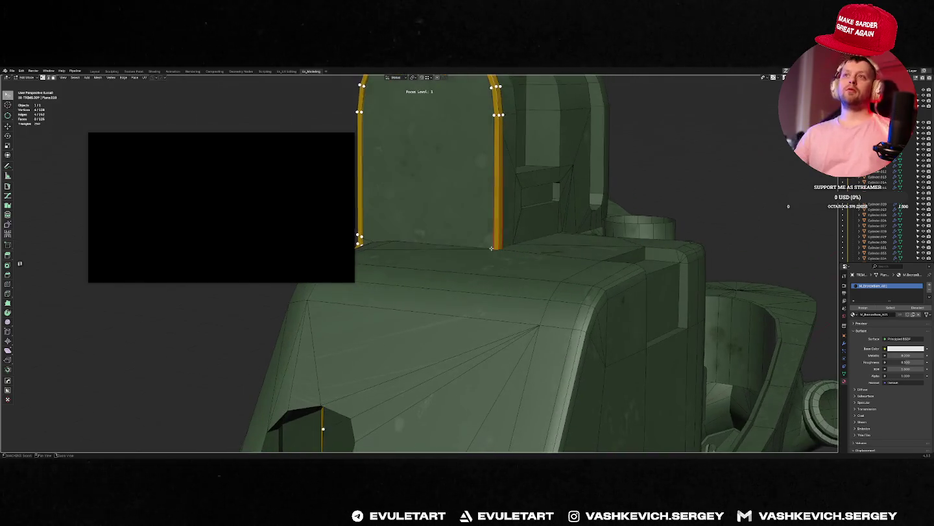
Straighten the selected arch trim edges along an axis and review the whole arch.
key("alt+a")
middle_click_drag(492, 248, 498, 217)
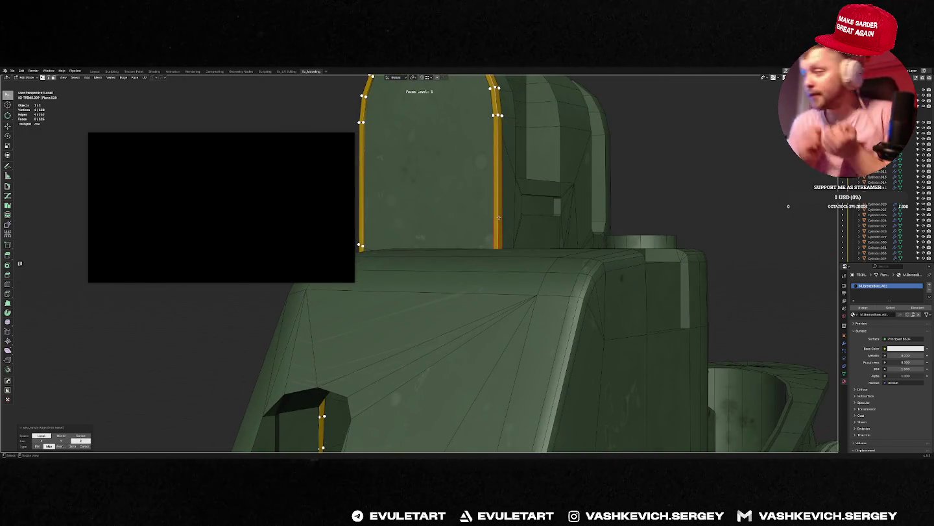
scroll(499, 217, "down", 4)
key("Tab")
middle_click_drag(498, 217, 505, 232)
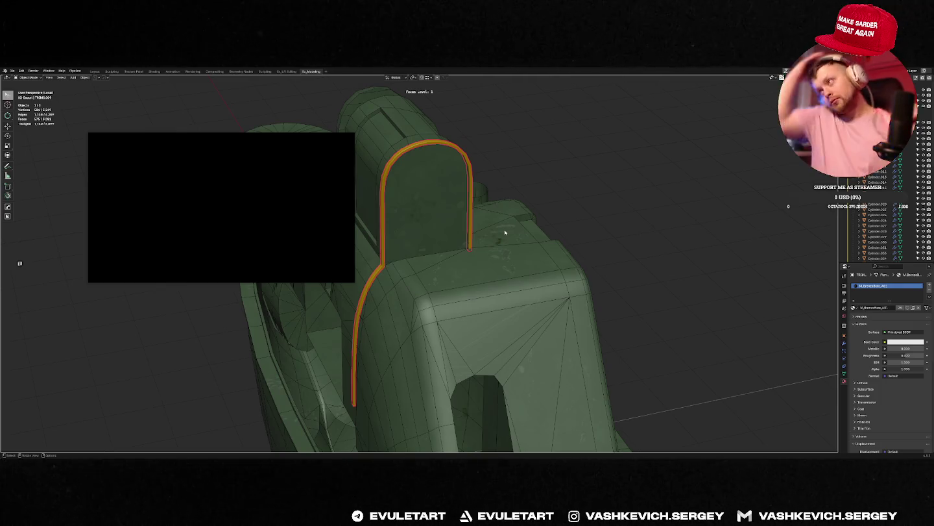
left_click(221, 203)
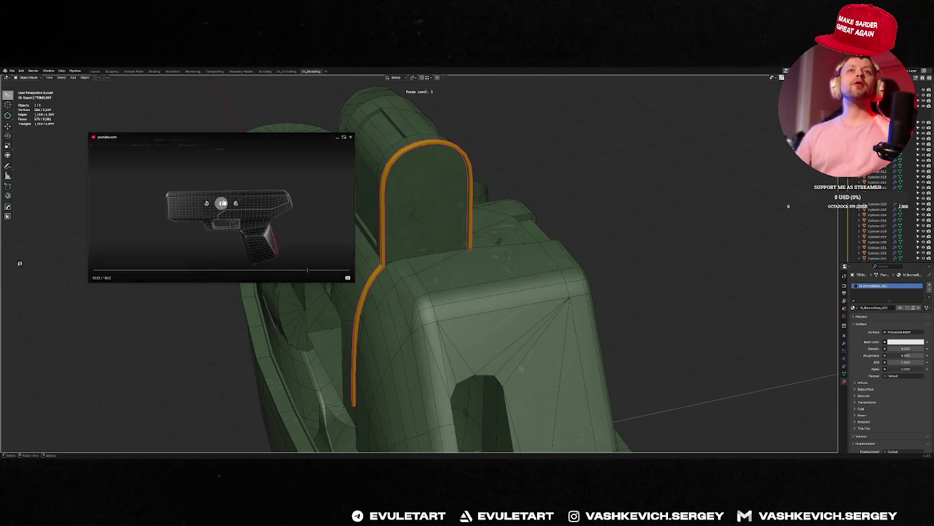
mouse_move(455, 221)
middle_mouse_down()
mouse_move(538, 227)
mouse_move(388, 191)
middle_mouse_up()
In front view, move the arch trim's vertices to straighten its legs.
key("Tab")
key("Tab")
key("Tab")
key("Tab")
middle_click_drag(493, 161, 576, 211)
key("KP_1")
scroll(546, 153, "up", 2)
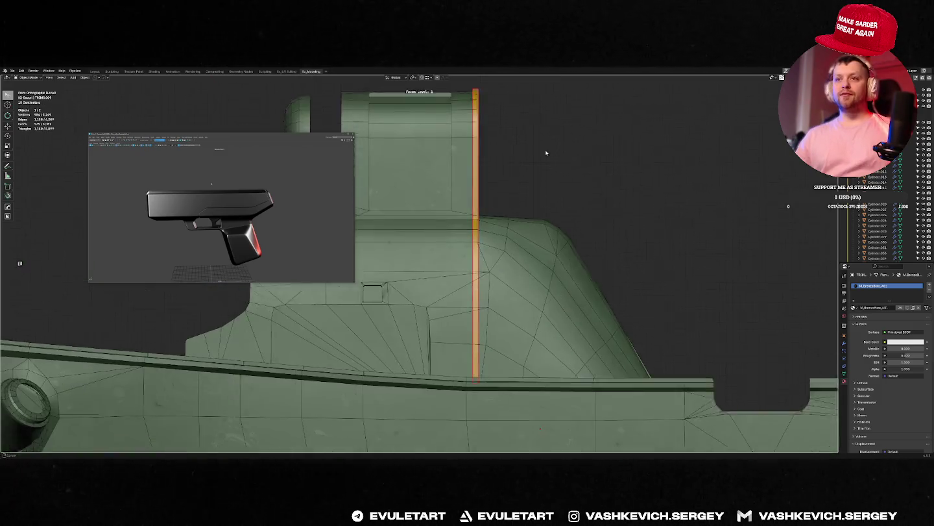
scroll(500, 223, "up", 2)
scroll(524, 143, "down", 2)
key("g")
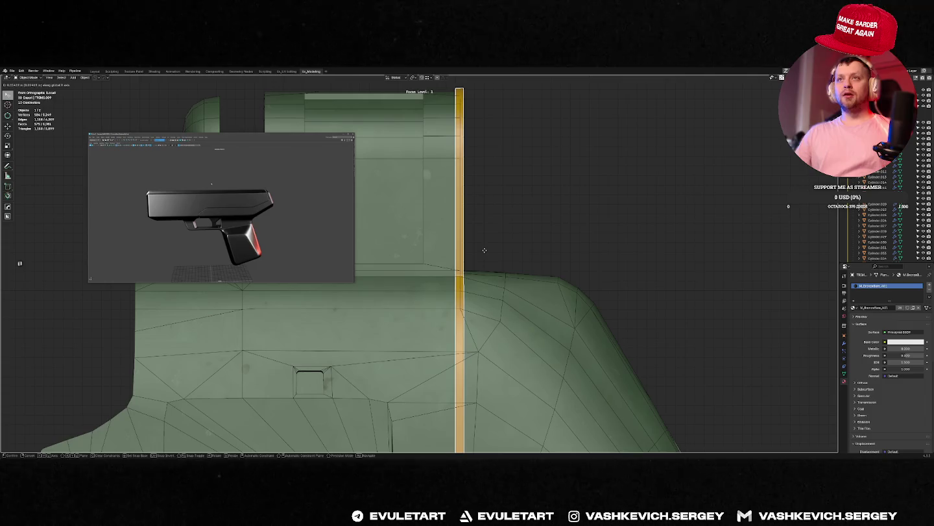
left_click(488, 246)
Exit Local View and add an edge loop across the brass rail.
mouse_move(494, 240)
middle_mouse_down()
mouse_move(429, 224)
mouse_move(372, 229)
mouse_move(417, 227)
middle_mouse_up()
scroll(430, 225, "down", 3)
key("KP_Divide")
mouse_move(435, 166)
middle_mouse_down()
mouse_move(501, 171)
mouse_move(447, 233)
mouse_move(442, 214)
middle_mouse_up()
left_click(444, 225)
key("Tab")
key("ctrl+r")
left_click(441, 214)
Move the horizontal rail so it meets the vertical trim strip.
key("Tab")
scroll(441, 213, "up", 3)
left_click(461, 339)
key("g")
left_click(466, 304)
left_click(466, 279)
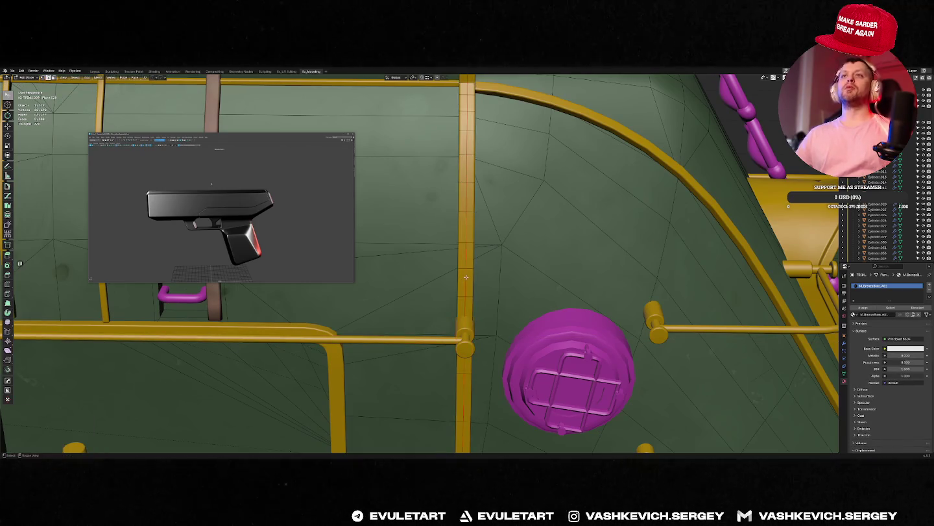
Inspect the cabin and ladder, selecting the hull mesh in Edit Mode.
key("Tab")
scroll(466, 278, "down", 5)
middle_click_drag(466, 277, 438, 223)
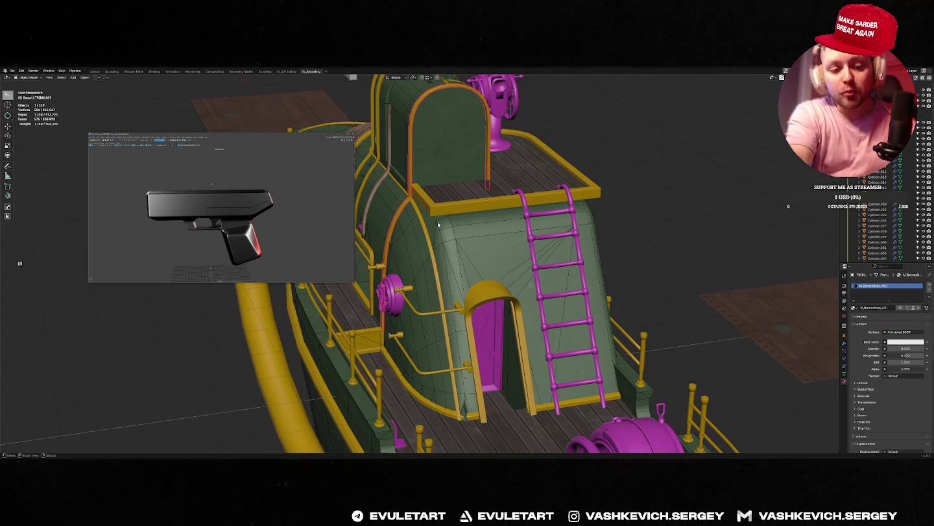
mouse_move(431, 189)
middle_mouse_down()
mouse_move(616, 229)
mouse_move(495, 204)
middle_mouse_up()
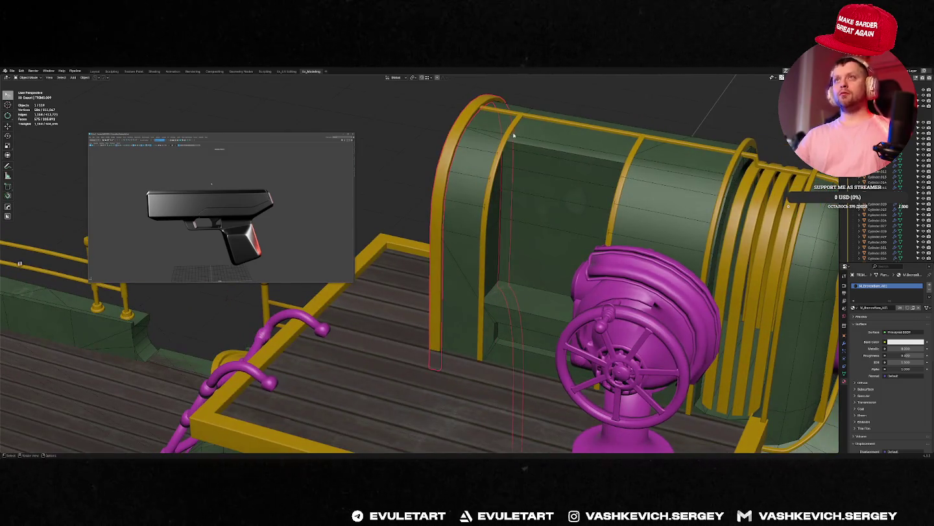
key("Tab")
key("Tab")
key("Tab")
middle_click_drag(513, 135, 483, 153)
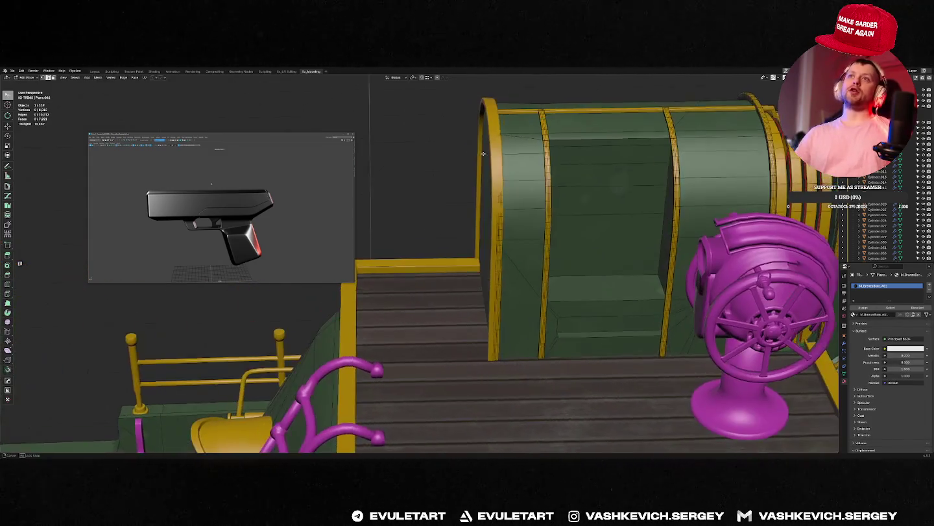
left_click(502, 230)
right_click(502, 231)
middle_click_drag(583, 104, 578, 134)
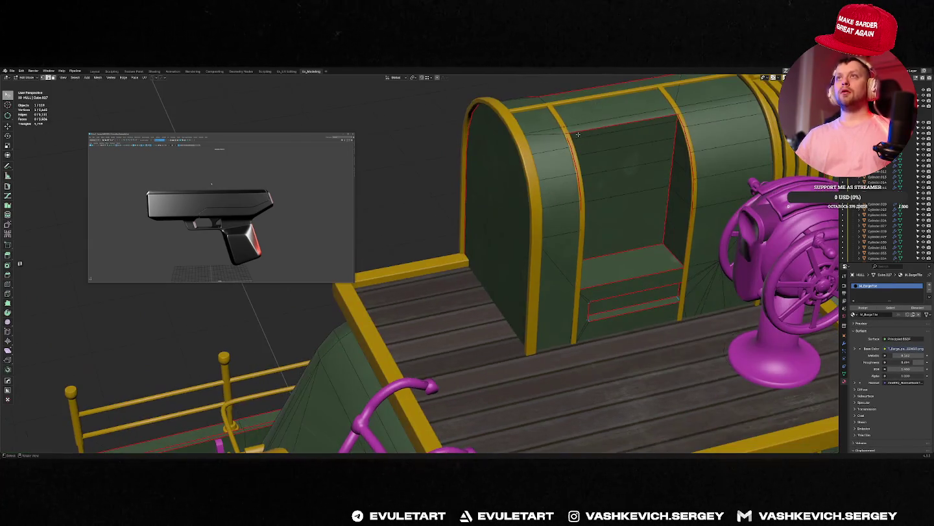
Isolate the yellow trim pieces on their own with MACHIN3 Focus.
key("Tab")
left_click(559, 116)
key("f")
key("f")
key("f")
key("f")
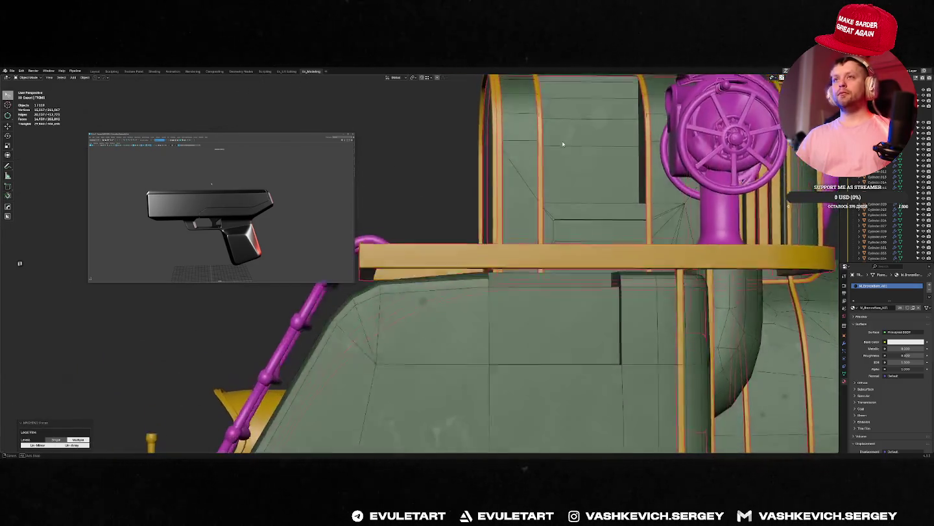
key("f")
mouse_move(618, 209)
middle_mouse_down()
mouse_move(557, 208)
mouse_move(465, 272)
mouse_move(506, 299)
mouse_move(544, 218)
mouse_move(601, 202)
middle_mouse_up()
key("f")
key("f")
key("f")
key("f")
key("f")
key("f")
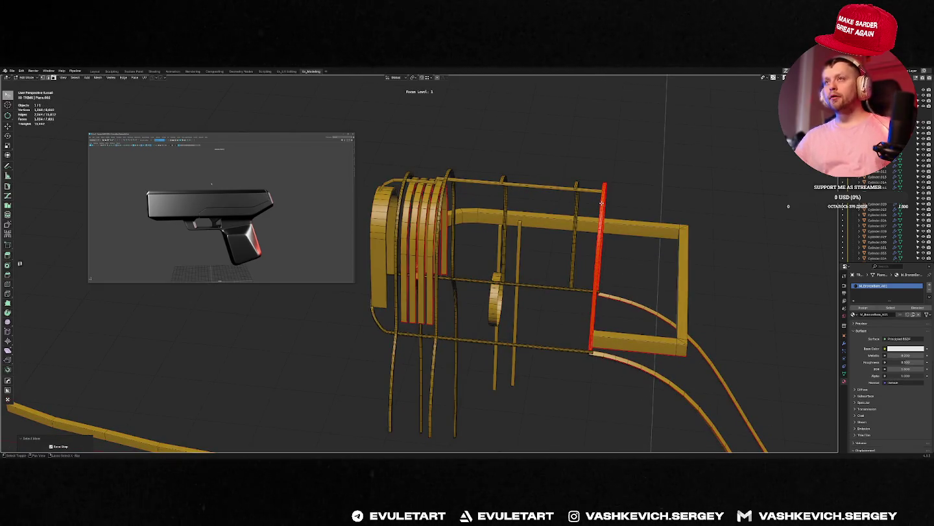
Delete the stray vertical trim bar and bring the whole boat back into view.
key("x")
left_click(599, 206)
mouse_move(598, 205)
middle_mouse_down()
mouse_move(503, 306)
mouse_move(575, 310)
mouse_move(623, 289)
mouse_move(546, 317)
mouse_move(540, 281)
middle_mouse_up()
key("Tab")
key("f")
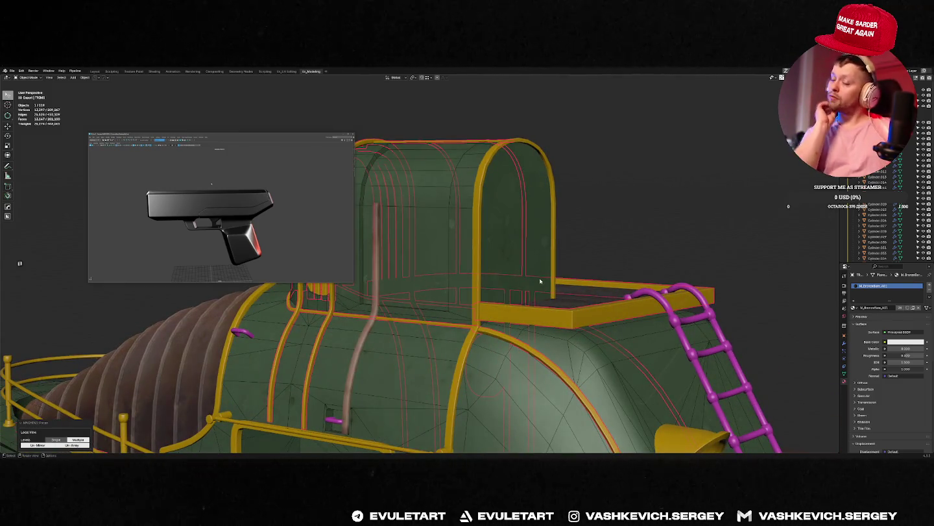
left_click(537, 278)
In Front Orthographic, move the curved trim's top faces along the arch.
mouse_move(537, 277)
middle_mouse_down()
mouse_move(613, 193)
mouse_move(519, 234)
middle_mouse_up()
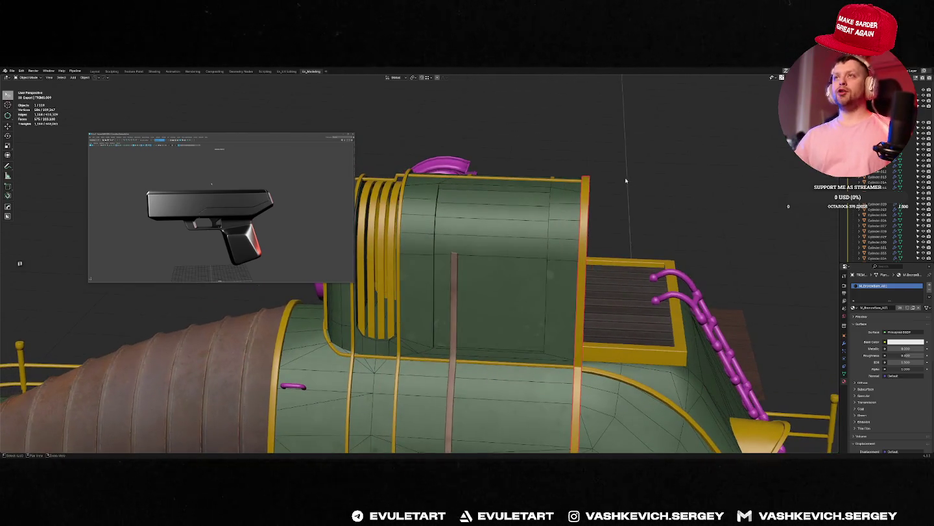
key("KP_1")
scroll(460, 259, "up", 3)
scroll(447, 272, "up", 3)
key("Tab")
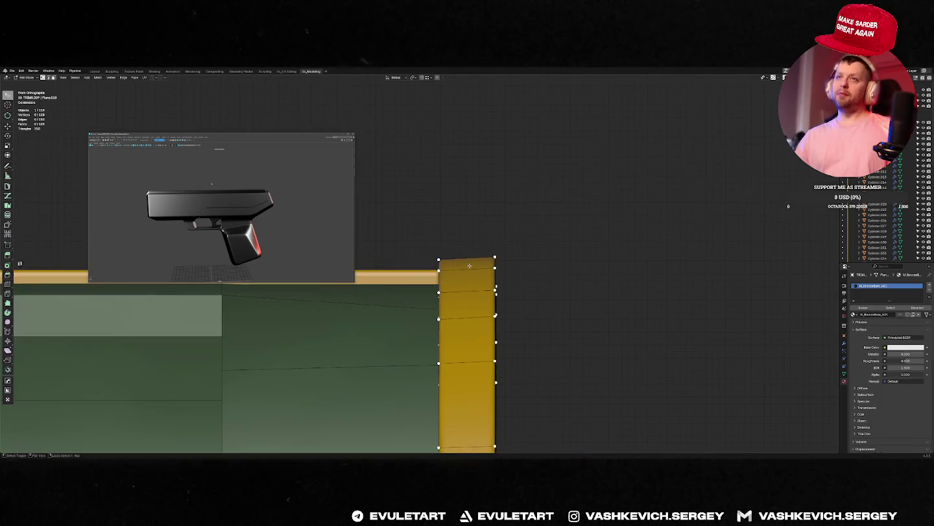
scroll(491, 219, "up", 2)
mouse_move(482, 267)
middle_mouse_down()
mouse_move(506, 278)
mouse_move(459, 265)
mouse_move(455, 230)
middle_mouse_up()
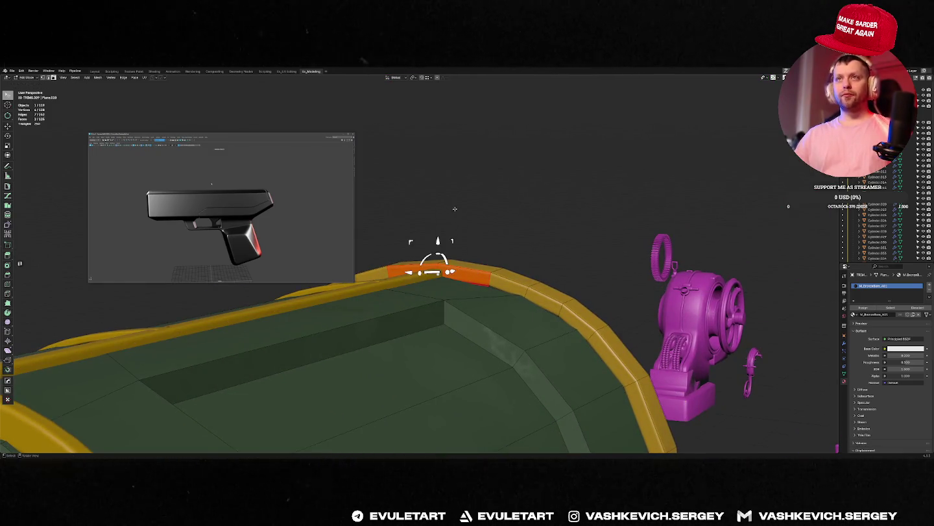
left_click(437, 241)
middle_click_drag(437, 241, 407, 225)
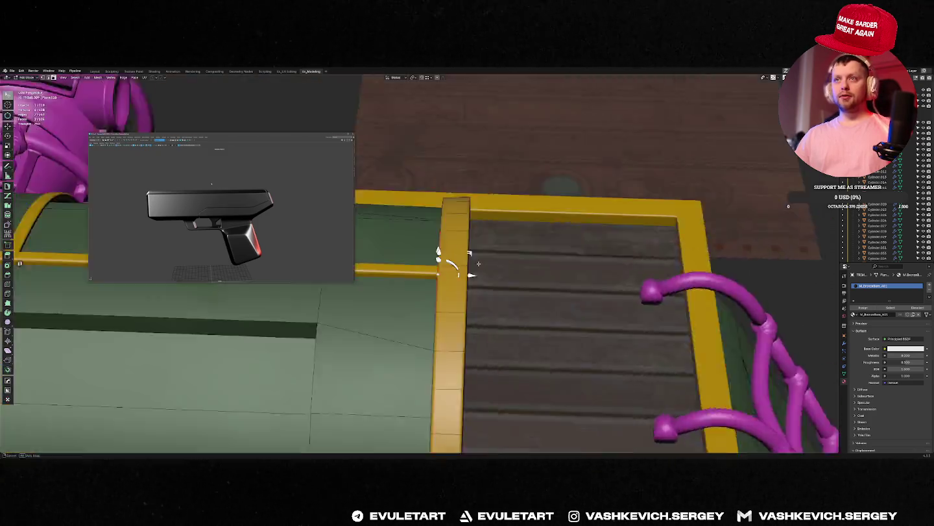
Exit Local View and select the green hull for editing.
key("Tab")
key("KP_Divide")
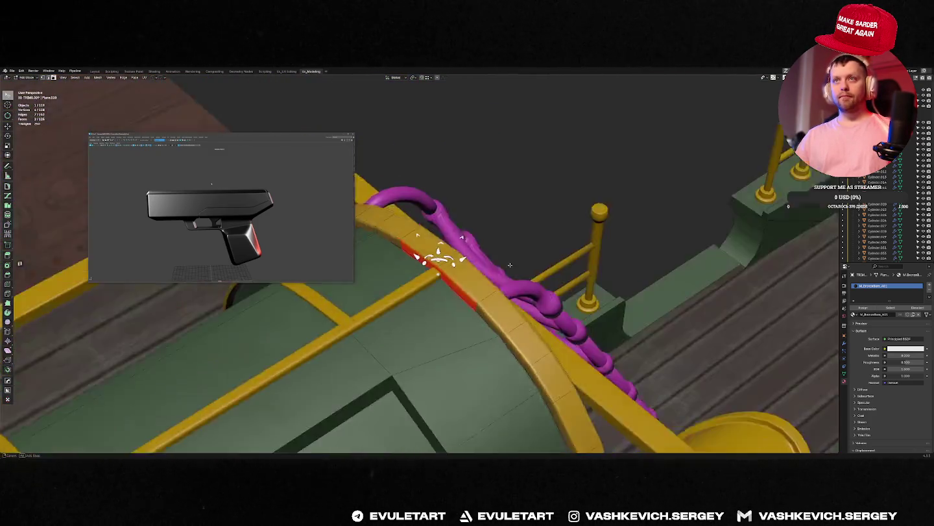
left_click(478, 292)
key("Tab")
Isolate the hull and knife a straight and a diagonal cut across its roof.
key("KP_Decimal")
key("KP_Divide")
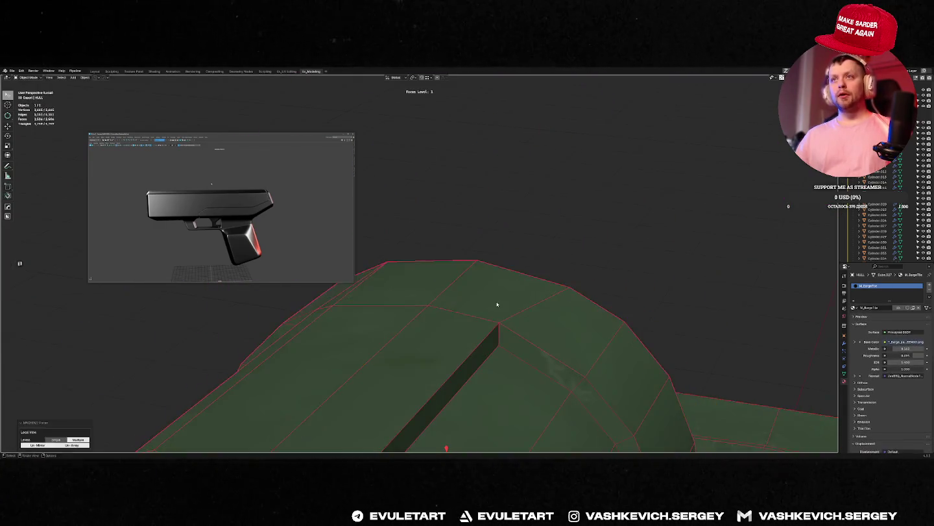
key("k")
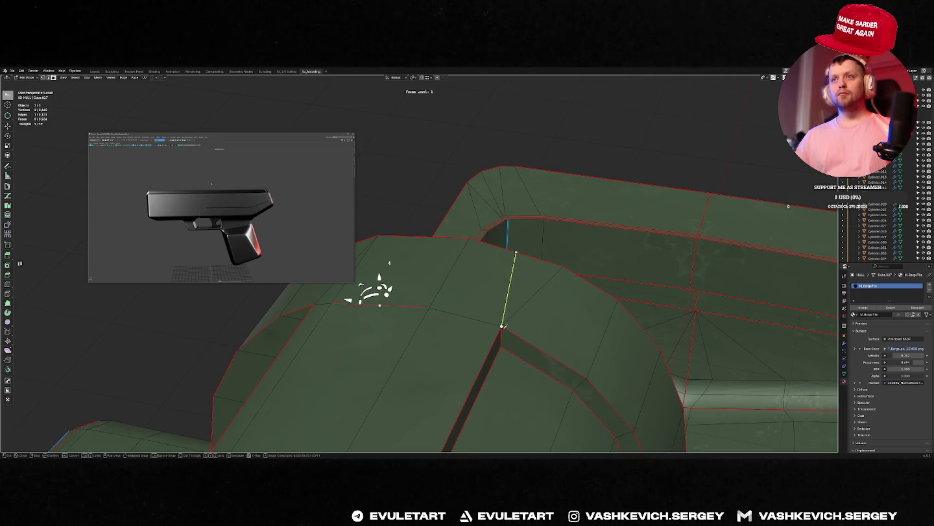
key("Return")
key("k")
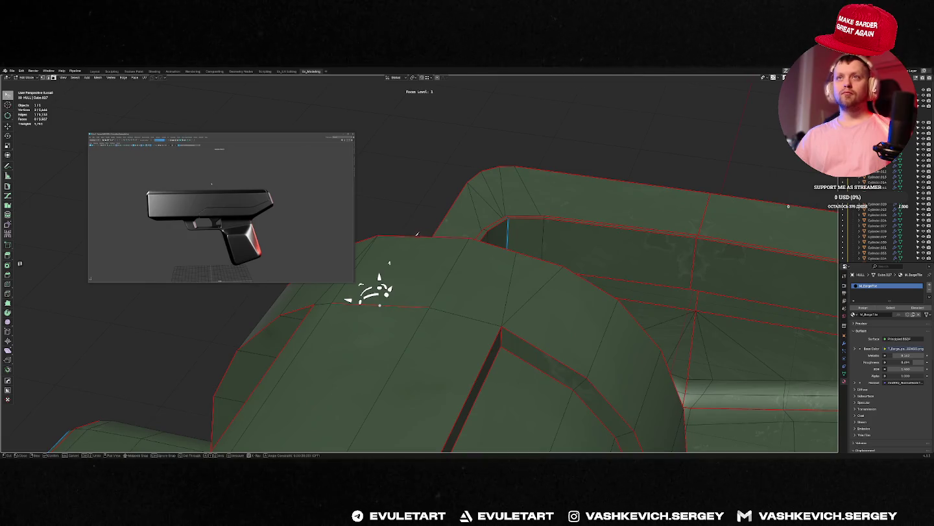
key("r")
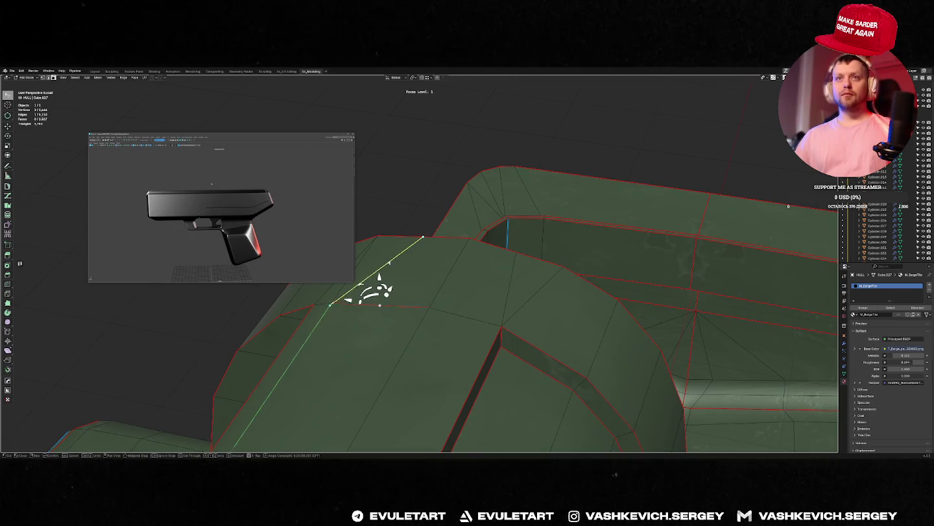
left_click(332, 302)
key("Return")
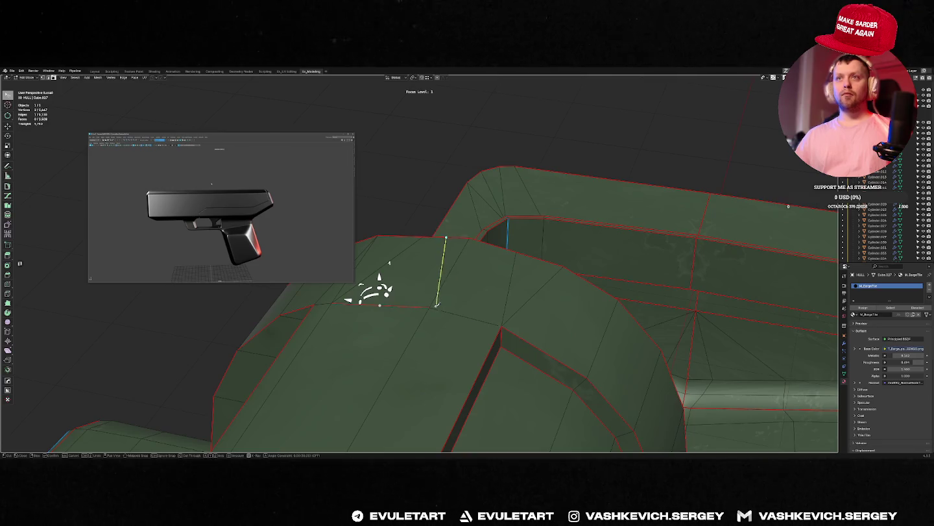
Knife two more cuts on the hull roof near the raised edge.
left_click(429, 306)
key("Return")
key("k")
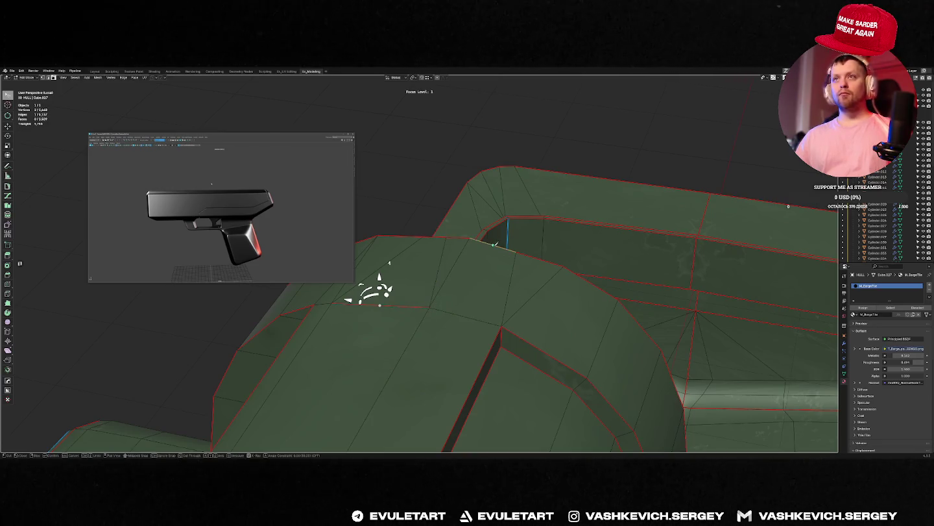
left_click(493, 245)
key("Return")
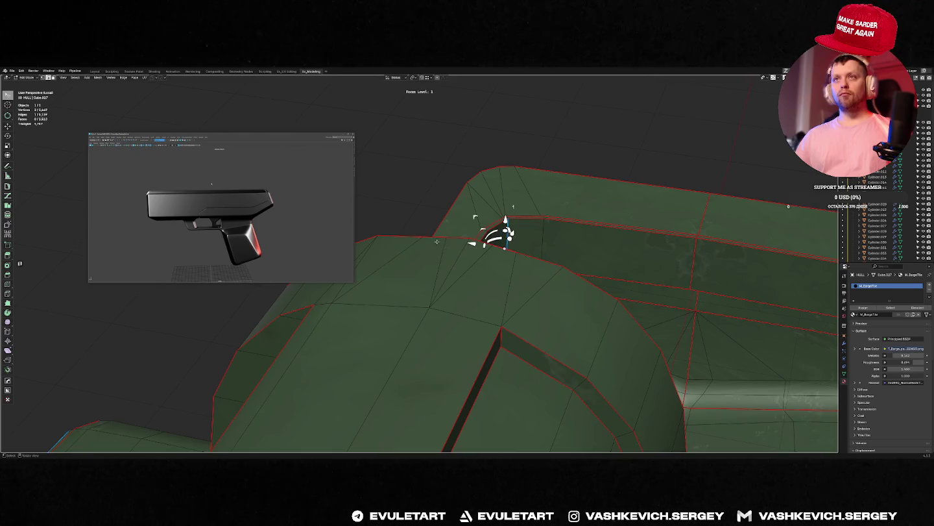
Edge-slide the strip of roof faces along the hull.
middle_click_drag(443, 238, 428, 214)
key("1")
key("g")
key("g")
left_click(459, 229)
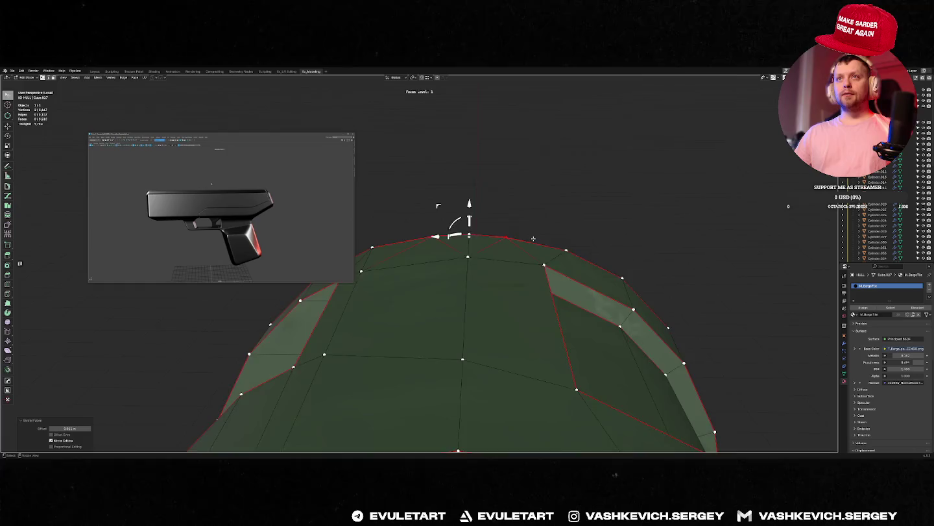
key("Tab")
key("f")
Shrink the hull roof faces inward beneath the trim and check it from the back.
middle_click_drag(551, 245, 576, 236)
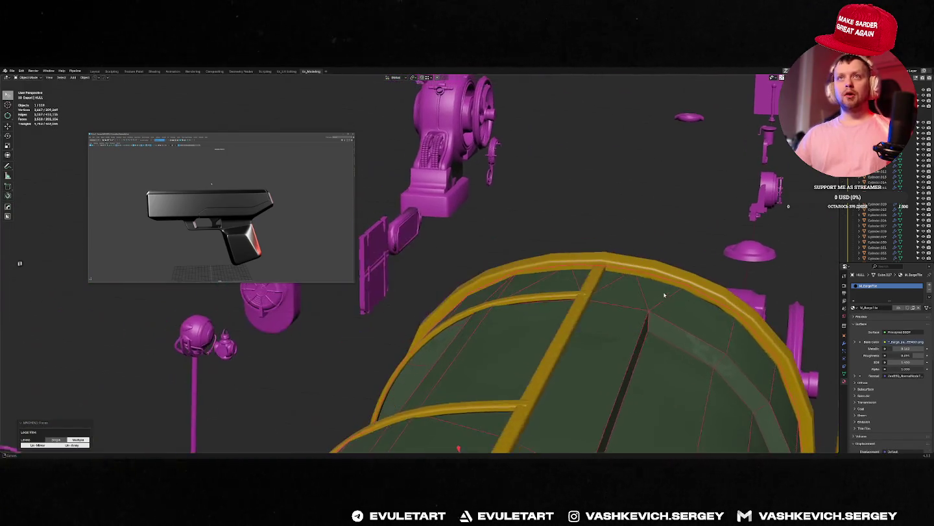
key("Tab")
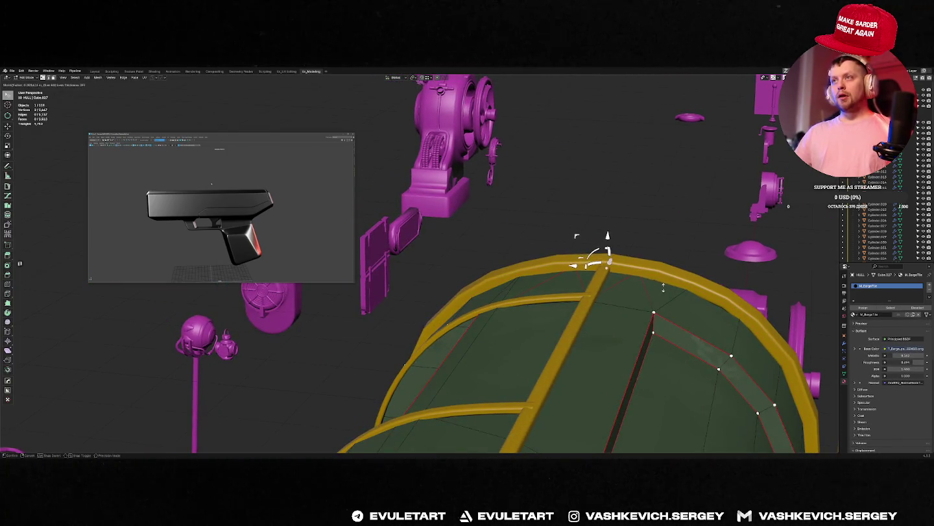
left_click(576, 236)
key("f")
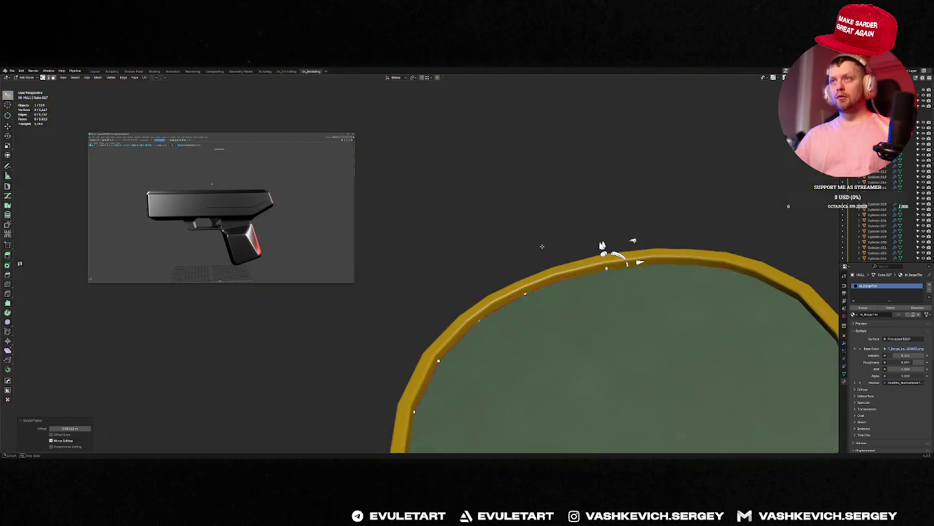
key("Tab")
key("f")
key("ctrl+KP_1")
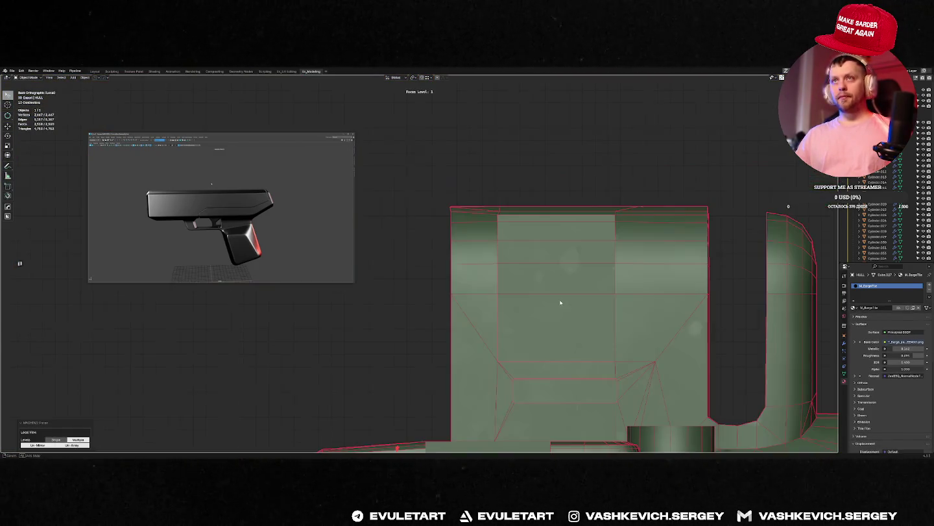
key("Tab")
scroll(613, 166, "up", 3)
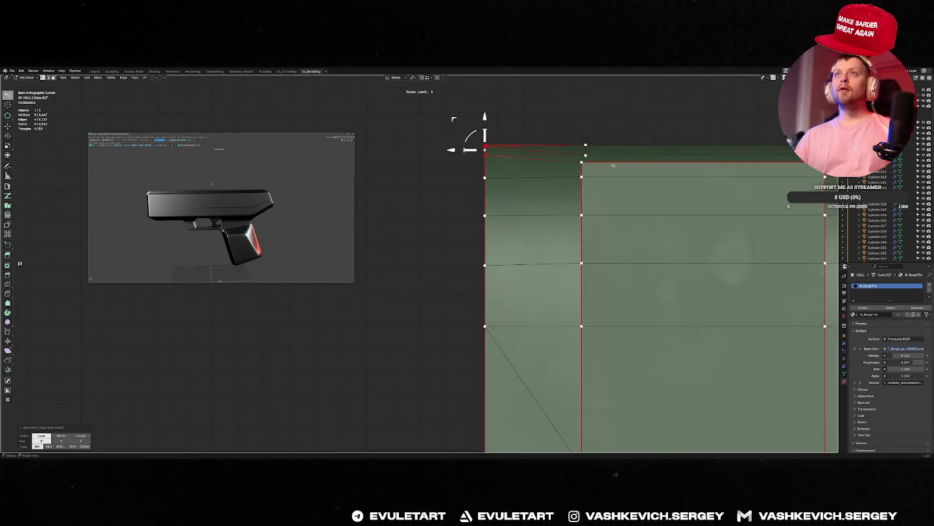
key("Tab")
Show all objects and orbit around the barge to review the deckhouse.
key("f")
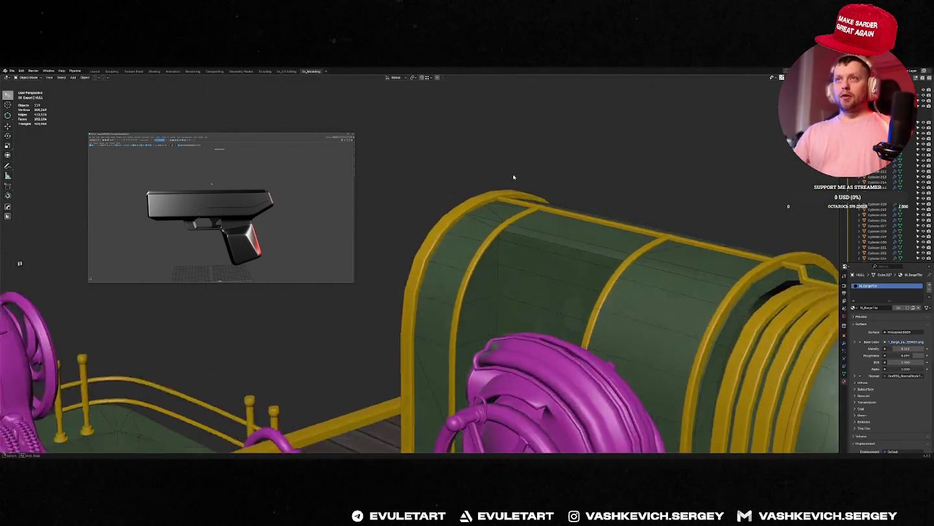
middle_click_drag(513, 176, 429, 193)
middle_click_drag(579, 217, 558, 166)
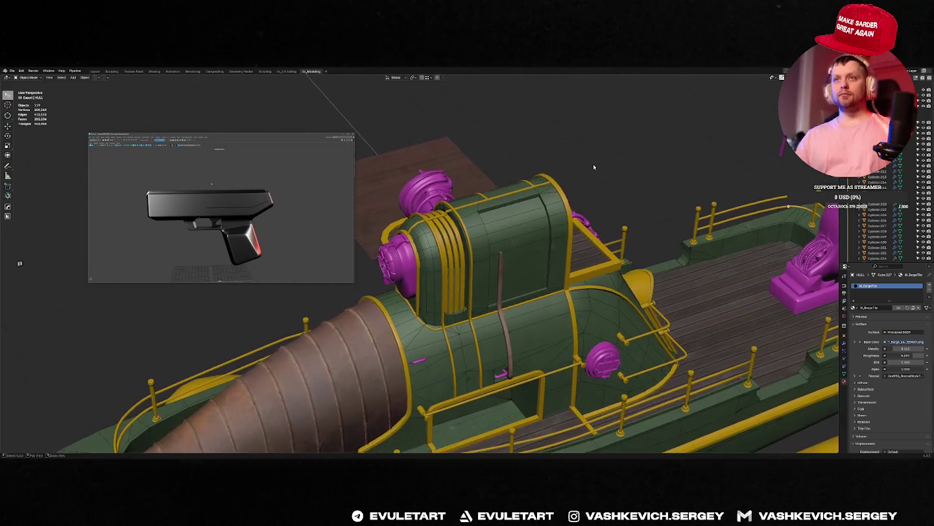
scroll(529, 353, "up", 8)
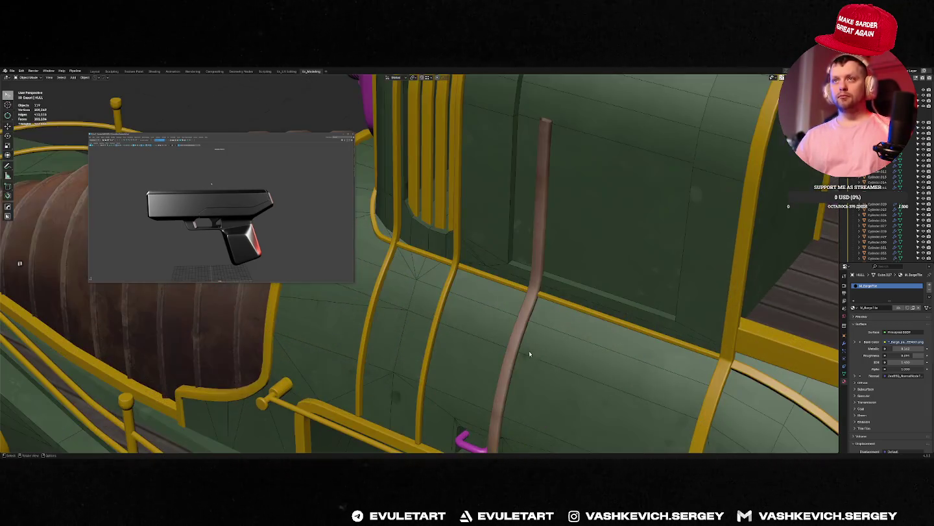
scroll(728, 370, "down", 8)
mouse_move(728, 369)
middle_mouse_down()
mouse_move(671, 313)
mouse_move(556, 324)
mouse_move(563, 306)
middle_mouse_up()
scroll(557, 323, "down", 6)
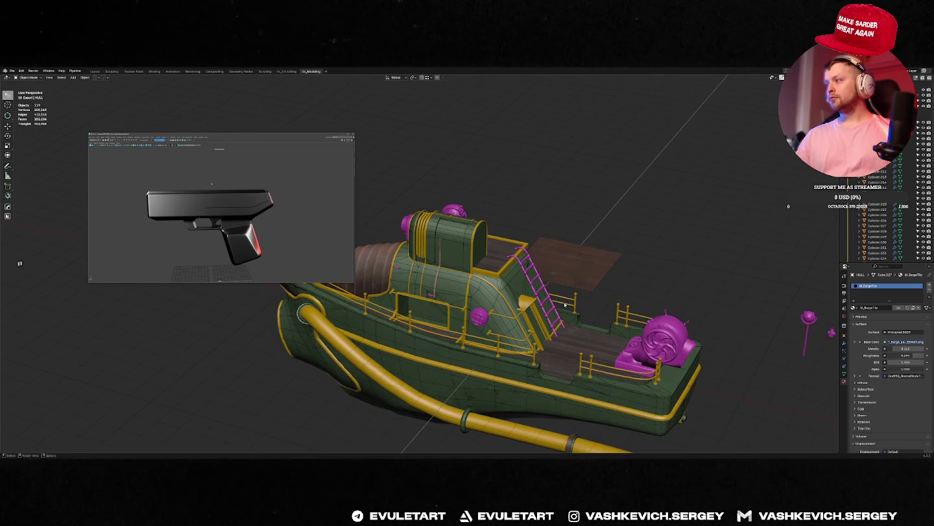
Save the barge, export it via Quick Favorites, and switch to the browser.
key("ctrl+s")
left_click(602, 302)
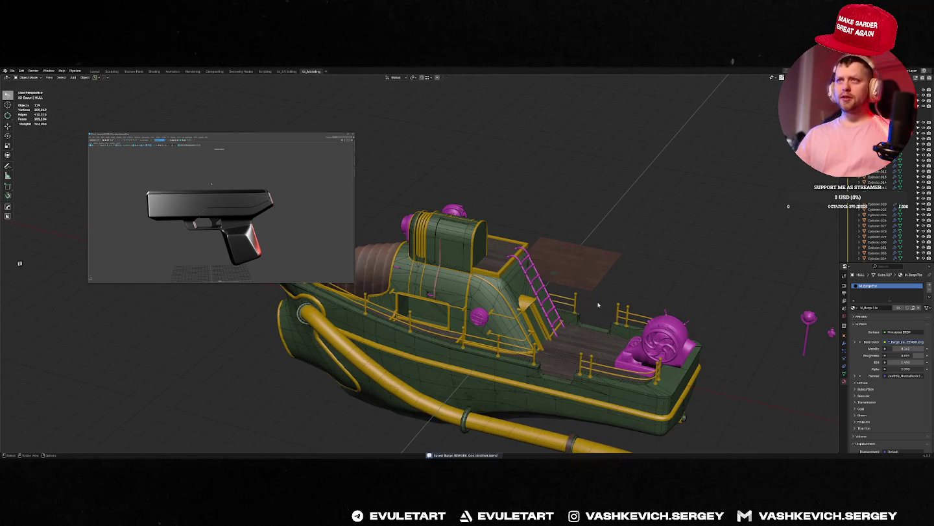
key("q")
left_click(504, 311)
key("alt+Tab")
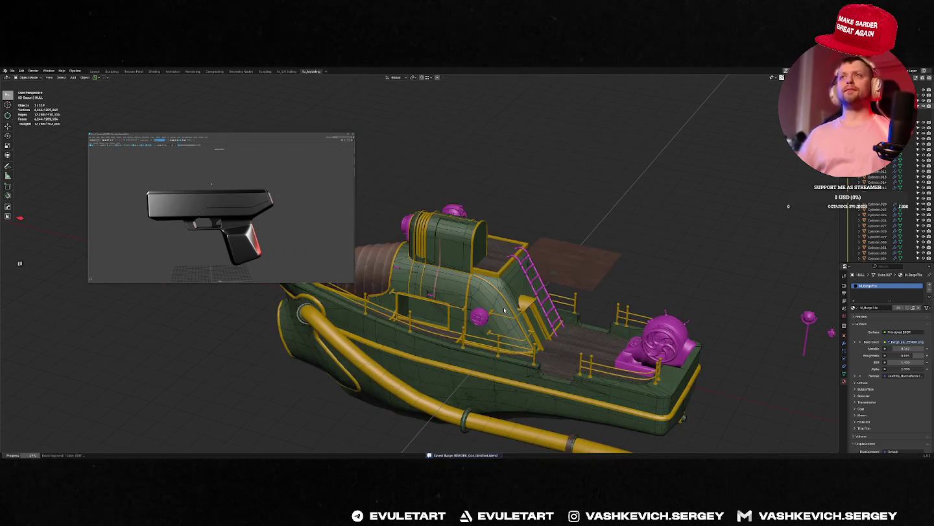
key("alt+Tab")
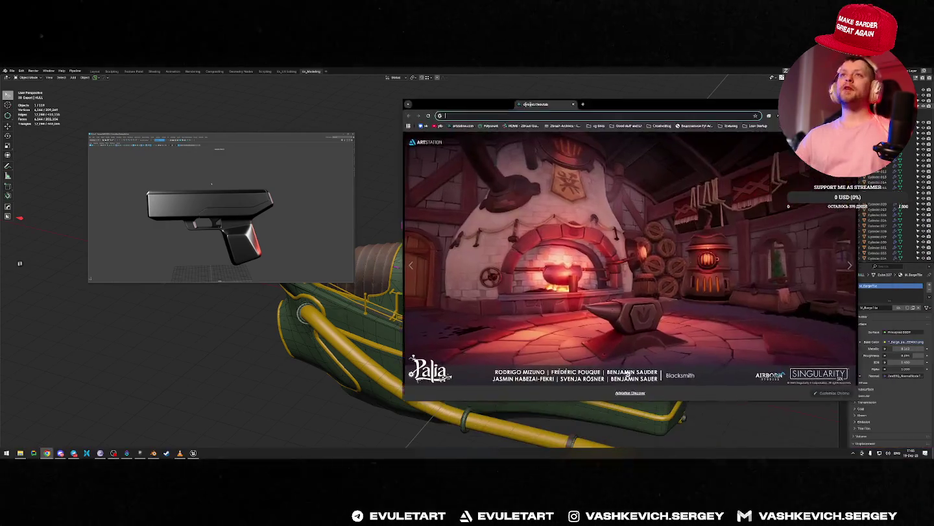
Go to ArtStation and sign in with the Facebook account.
type("art")
key("Return")
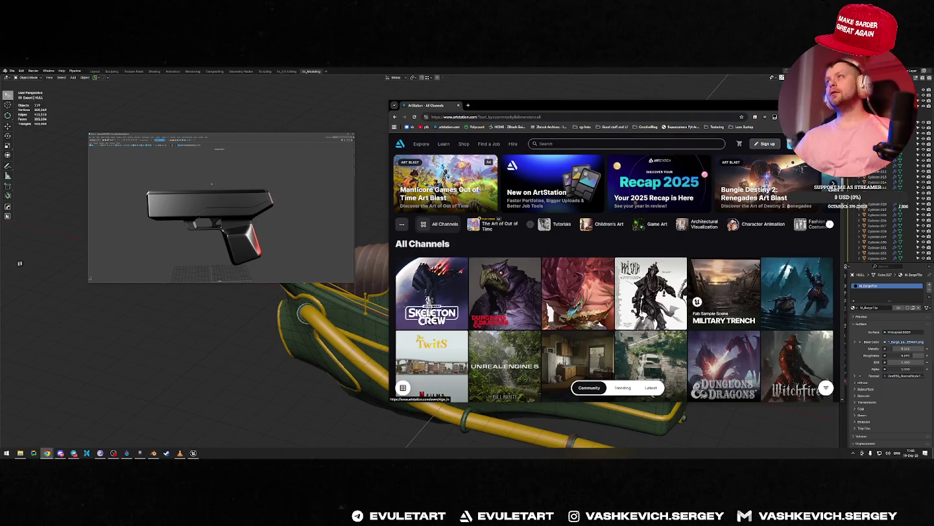
left_click(558, 264)
left_click(628, 245)
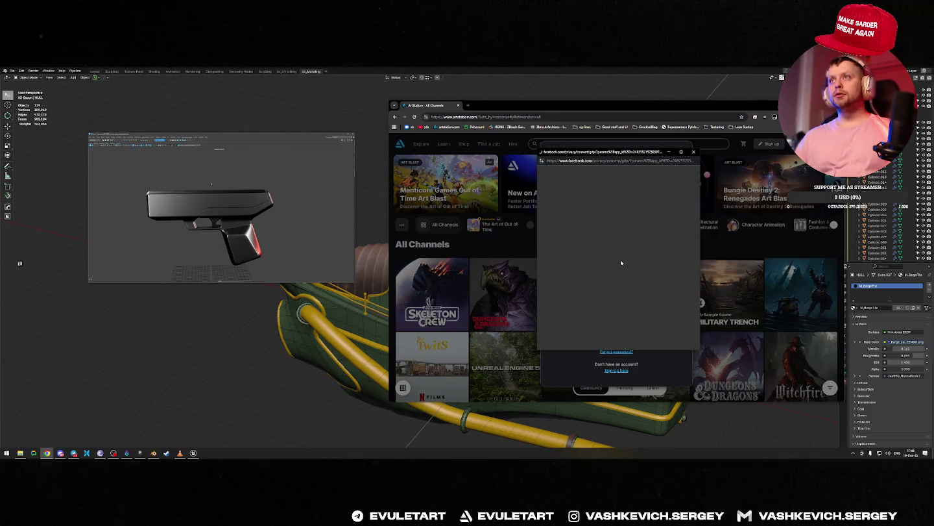
left_click(632, 311)
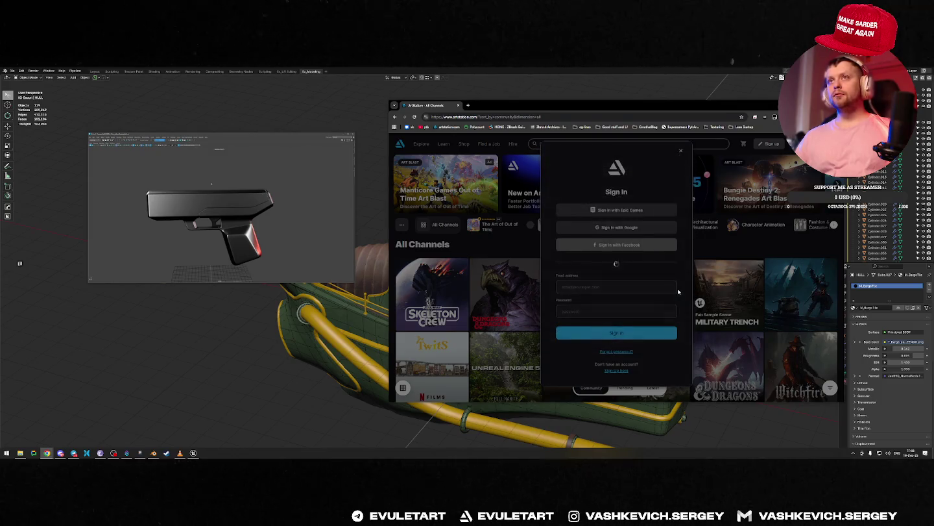
Open Collections > Likes and open the liked Terminal project.
left_click(786, 142)
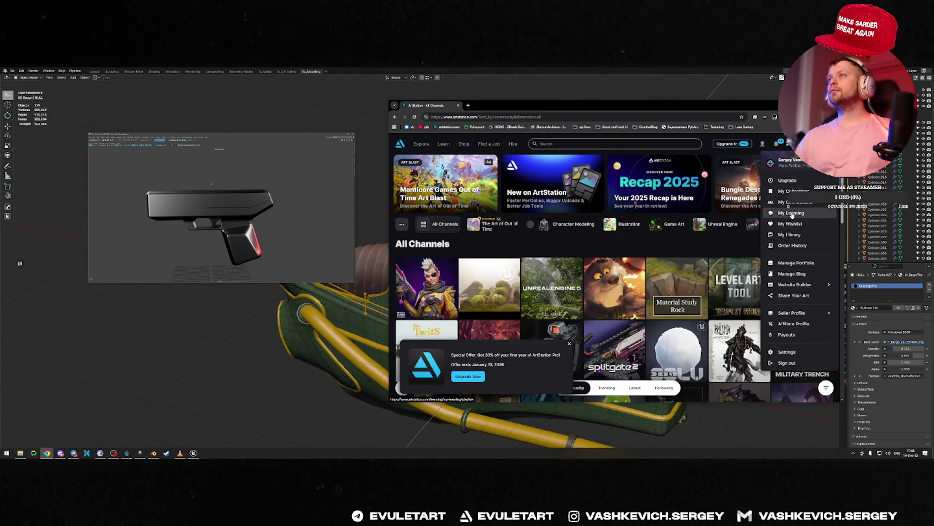
left_click(794, 191)
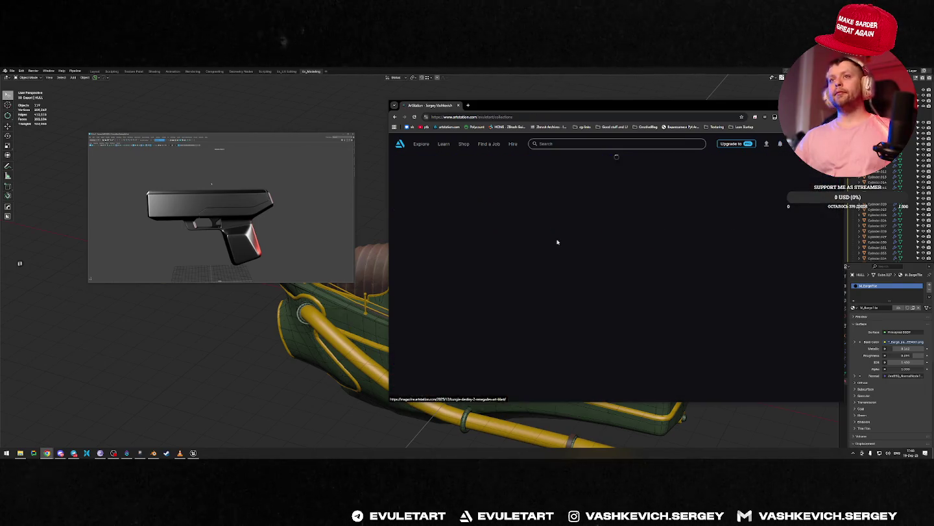
left_click(454, 253)
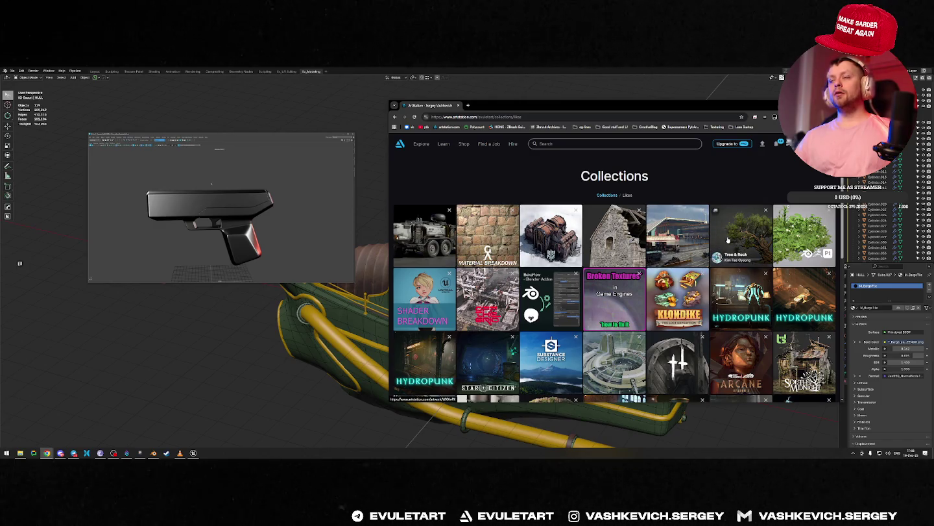
middle_click(544, 236)
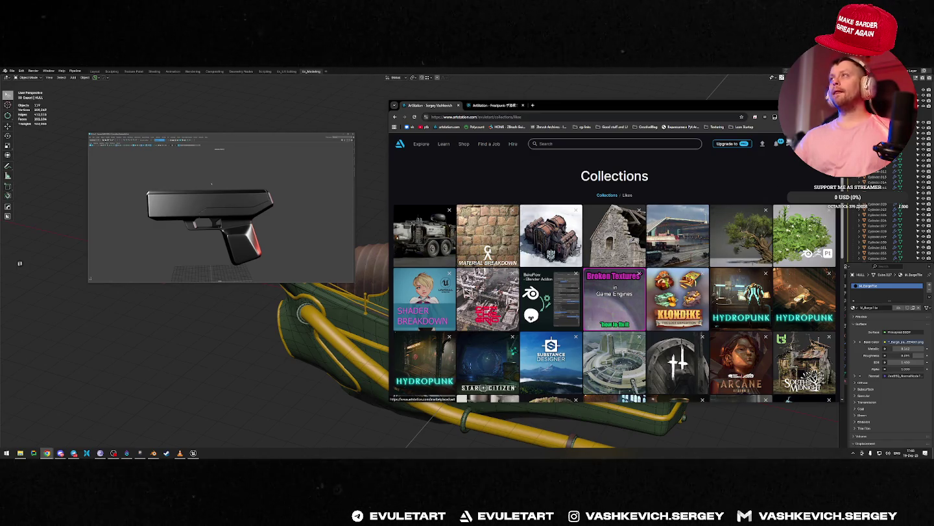
key("alt+Left")
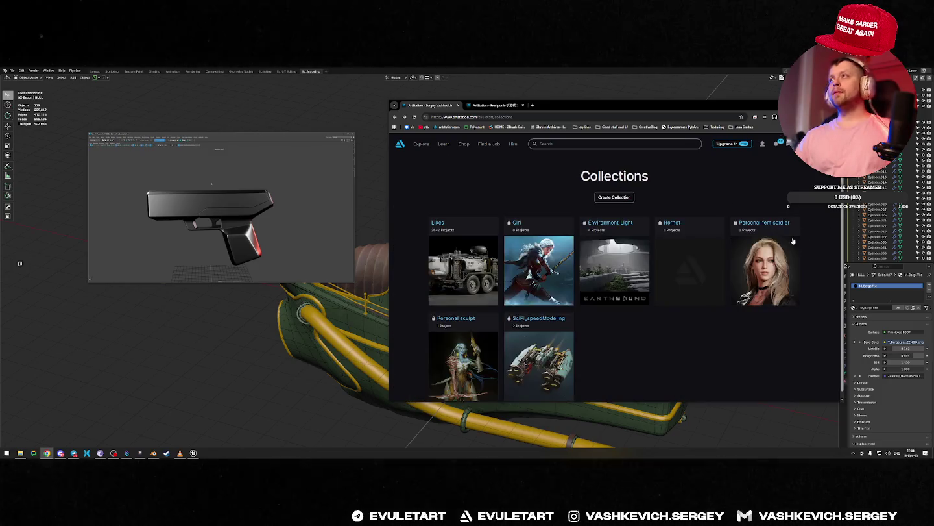
key("alt+Right")
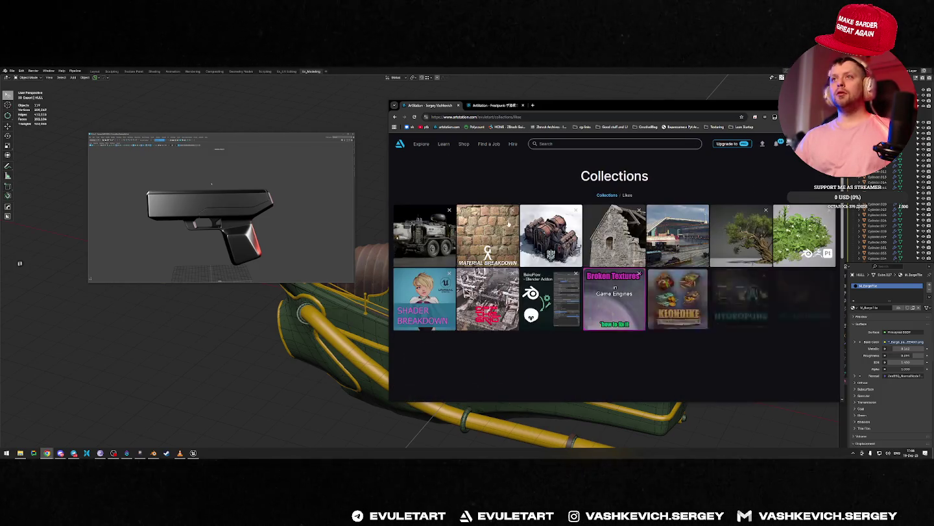
left_click(652, 245)
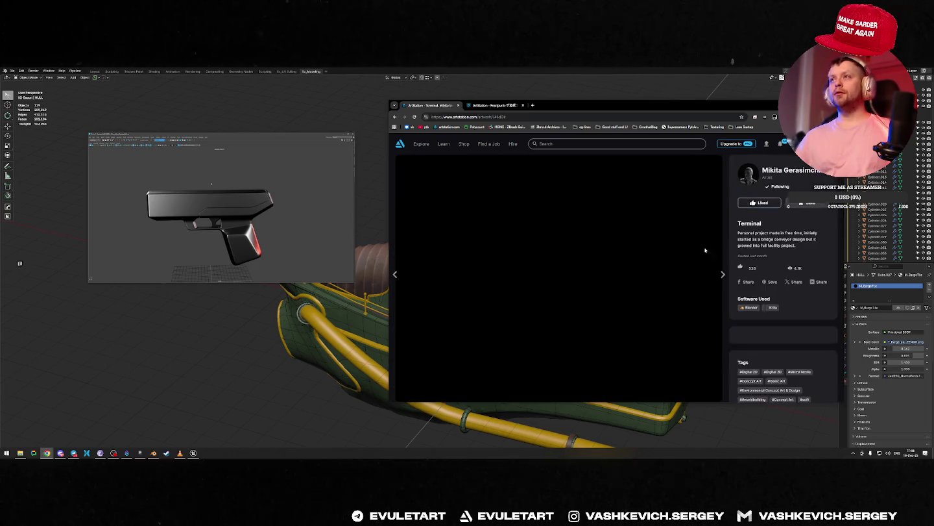
Open the author's portfolio and scroll through the Frostpunk 2 New London/Districts artwork.
left_click(785, 173)
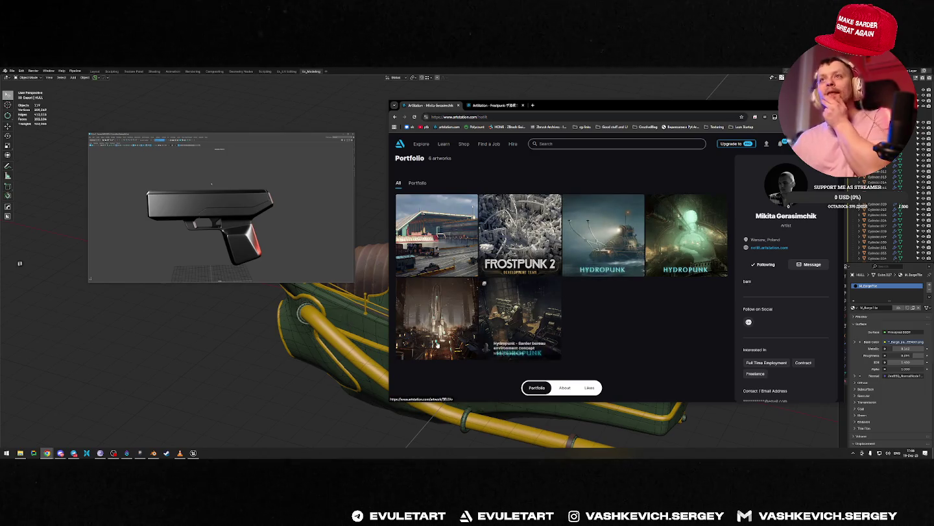
left_click(522, 221)
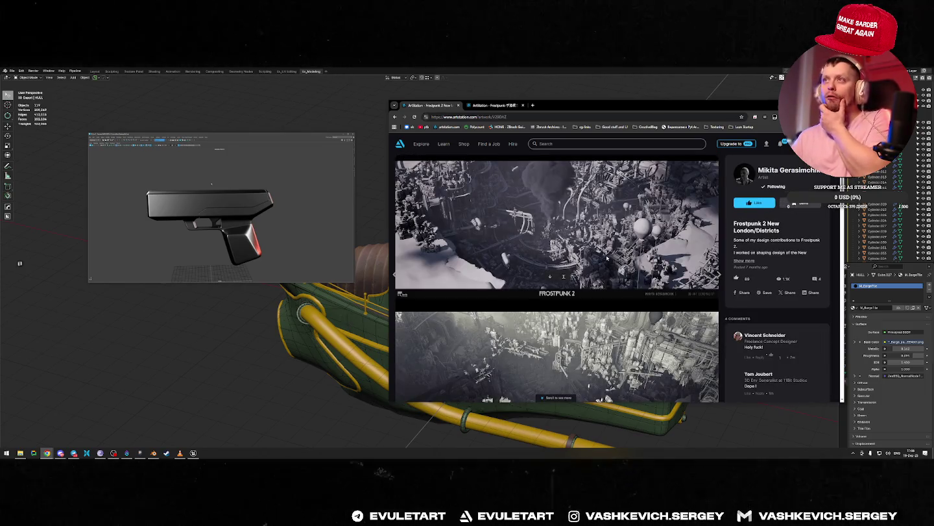
scroll(607, 259, "down", 3)
scroll(653, 323, "down", 2)
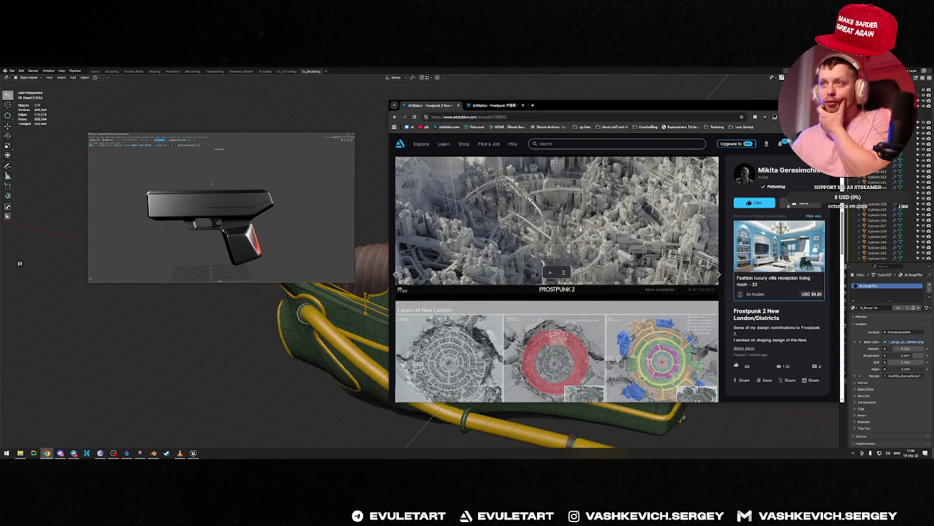
scroll(574, 228, "down", 3)
scroll(576, 246, "down", 3)
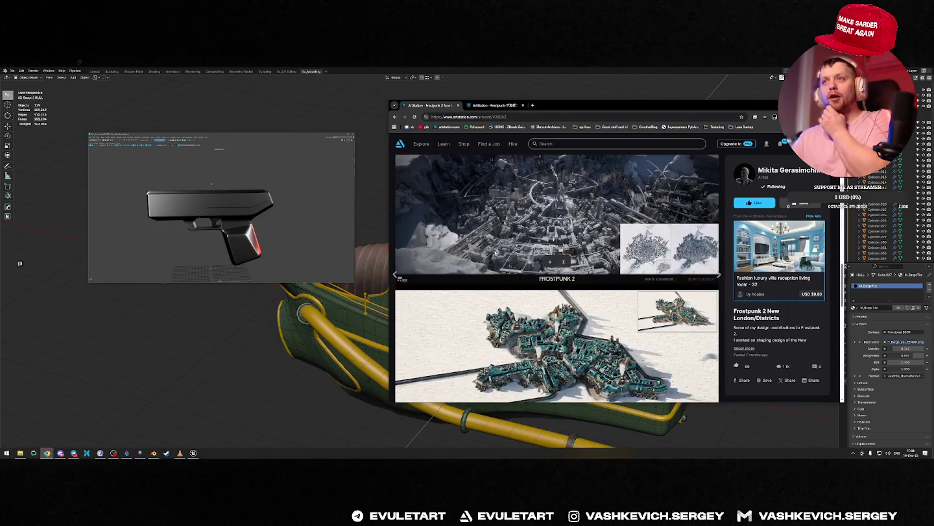
scroll(578, 272, "down", 3)
scroll(582, 289, "down", 2)
scroll(584, 289, "down", 4)
scroll(604, 291, "down", 1)
scroll(623, 292, "down", 1)
scroll(649, 295, "up", 3)
scroll(529, 318, "down", 5)
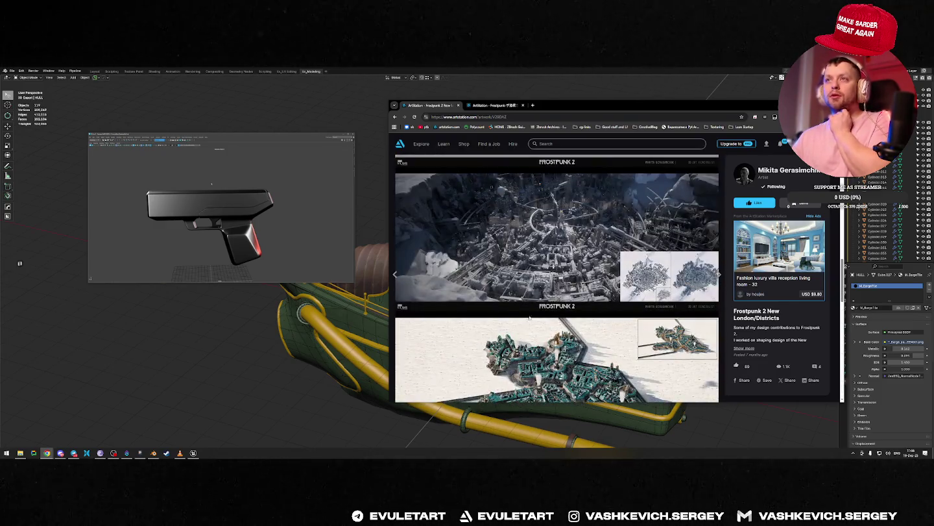
scroll(555, 249, "down", 3)
scroll(564, 259, "down", 3)
scroll(575, 269, "down", 3)
scroll(584, 280, "down", 2)
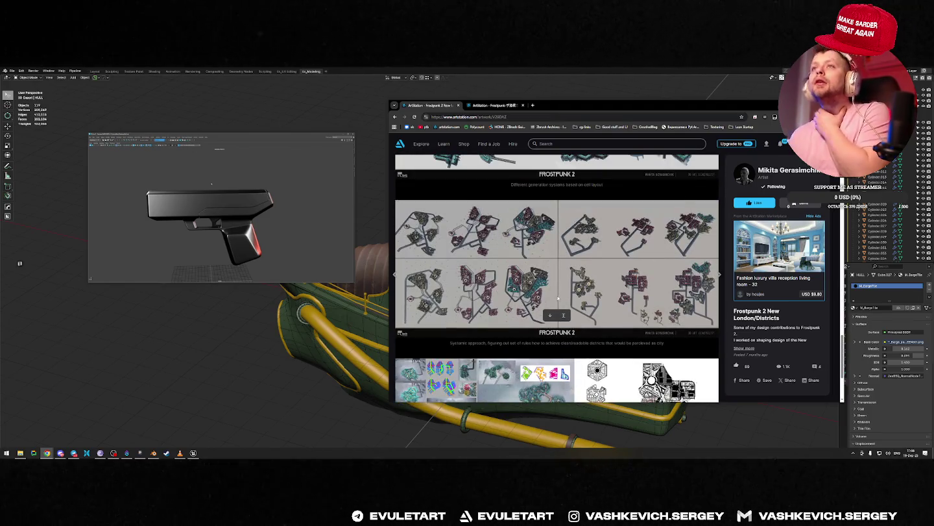
scroll(557, 297, "down", 3)
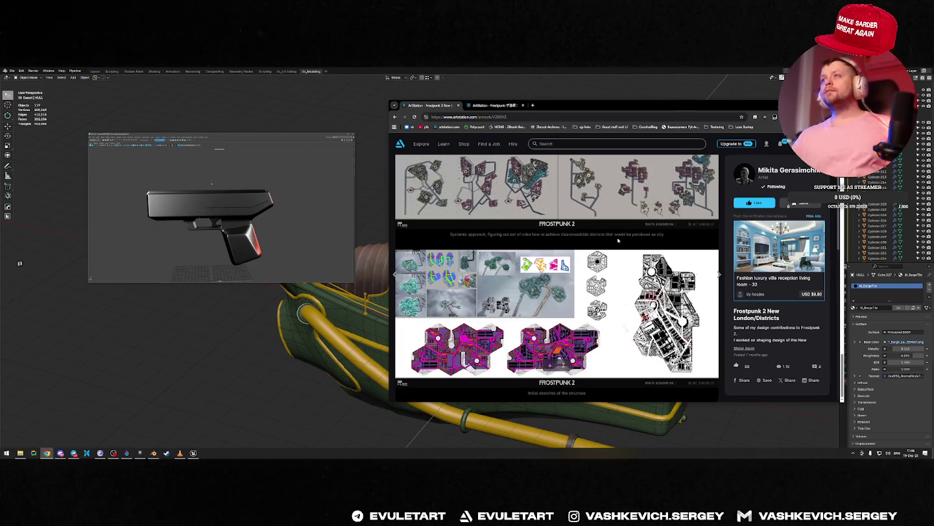
Close the districts artwork and scroll through the other Frostpunk artwork page.
key("ctrl+w")
scroll(627, 252, "down", 1)
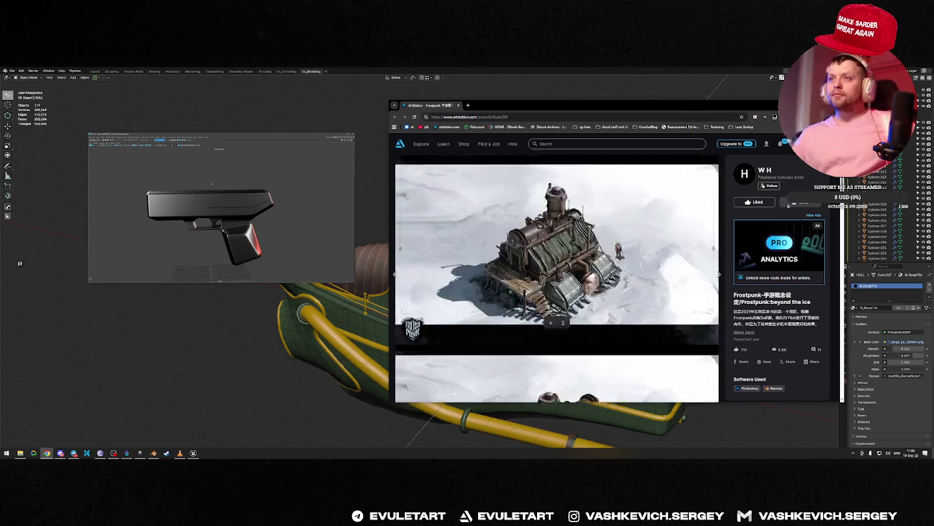
scroll(621, 257, "down", 2)
scroll(616, 261, "down", 1)
scroll(610, 267, "down", 1)
scroll(611, 267, "down", 2)
scroll(604, 266, "down", 2)
scroll(597, 268, "down", 2)
scroll(587, 268, "down", 2)
scroll(584, 268, "down", 3)
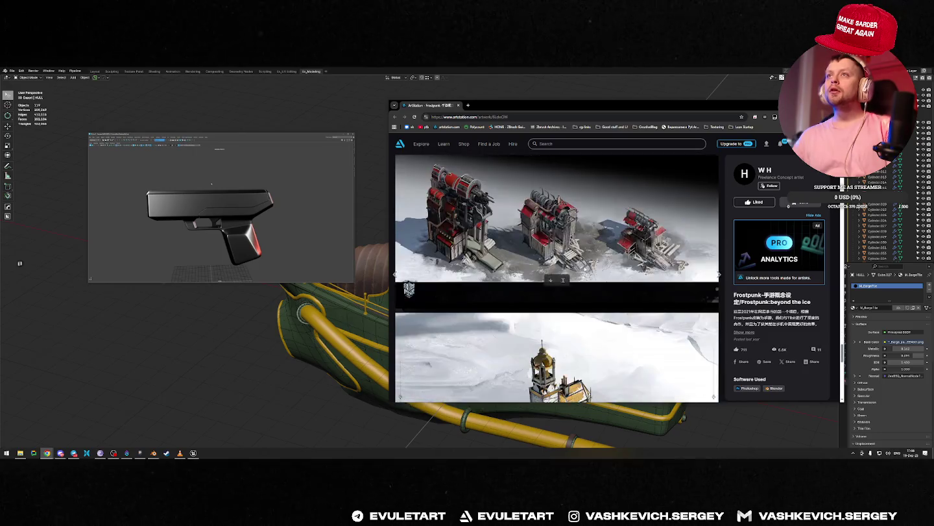
scroll(584, 268, "down", 3)
scroll(584, 268, "down", 3)
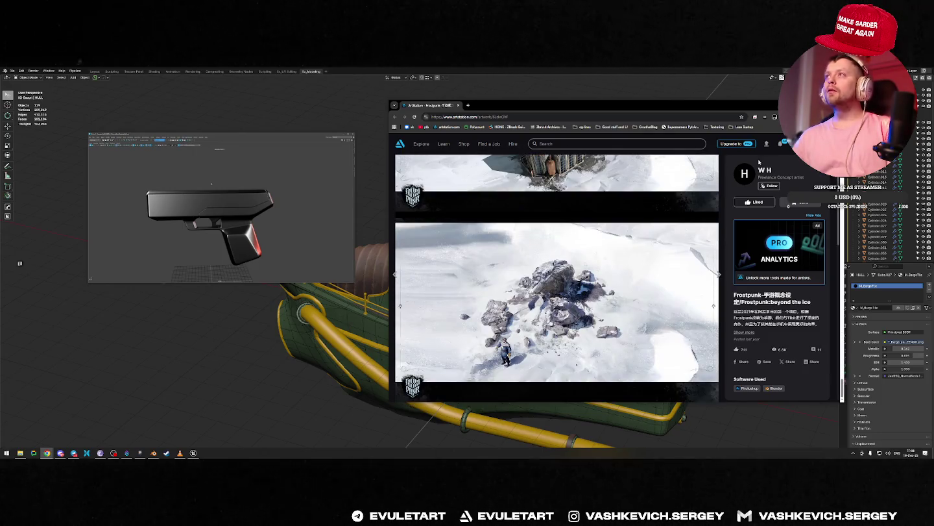
Open the artist's 26-artwork profile and open one Frostpunk piece in a background tab.
left_click(744, 184)
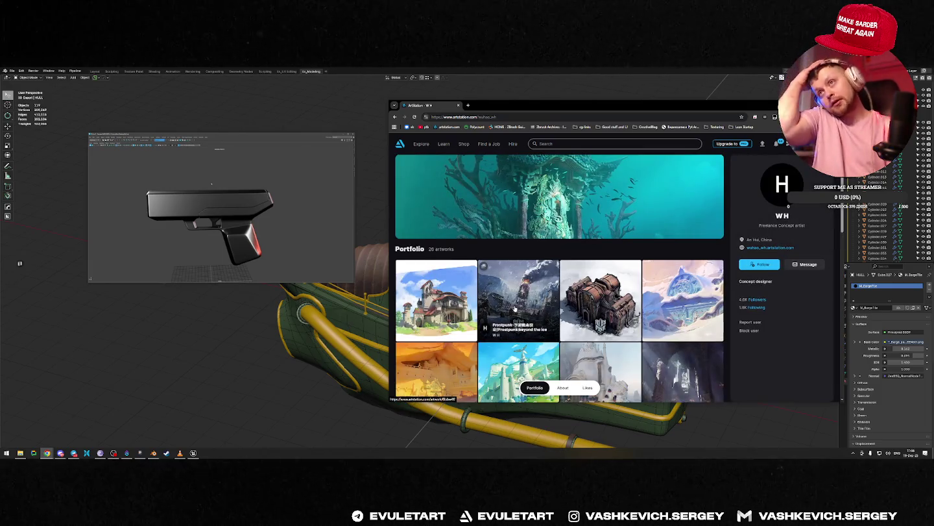
scroll(519, 305, "down", 5)
scroll(553, 305, "down", 2)
scroll(587, 303, "up", 2)
scroll(590, 302, "down", 5)
scroll(591, 301, "up", 5)
scroll(595, 301, "up", 4)
scroll(596, 301, "down", 5)
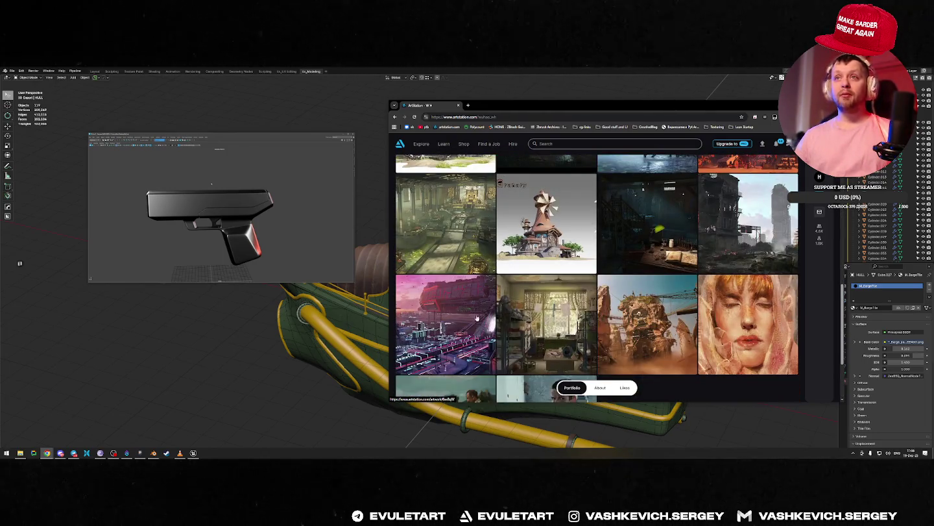
scroll(623, 288, "up", 4)
middle_click(626, 289)
scroll(623, 292, "up", 5)
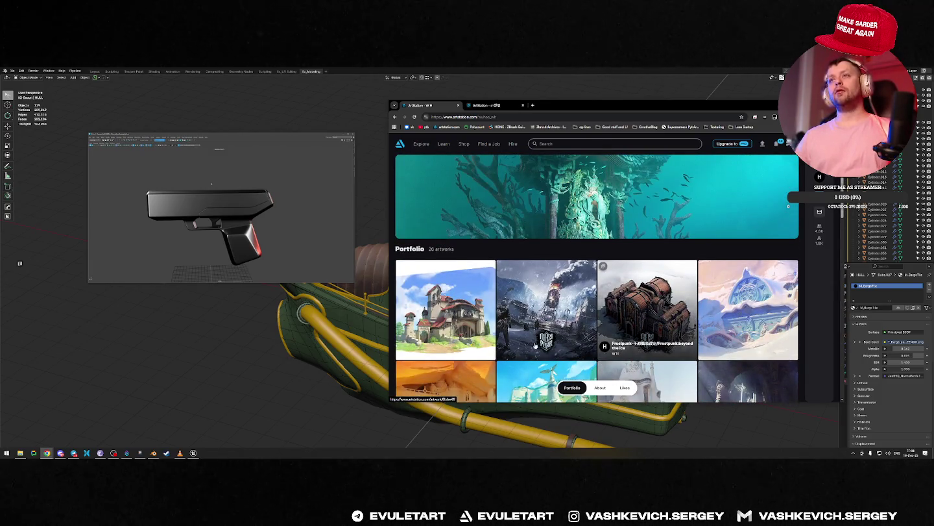
Search images for 'frostpunk 3d models' and preview the house and In-game Buildings results.
left_click(561, 119)
type("frostpunk 3d mod")
key("Return")
left_click(487, 165)
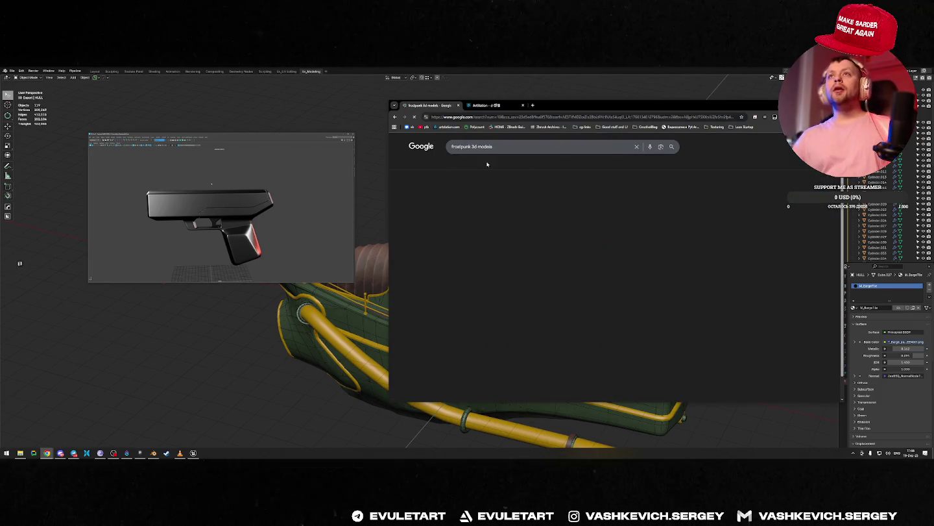
left_click(430, 272)
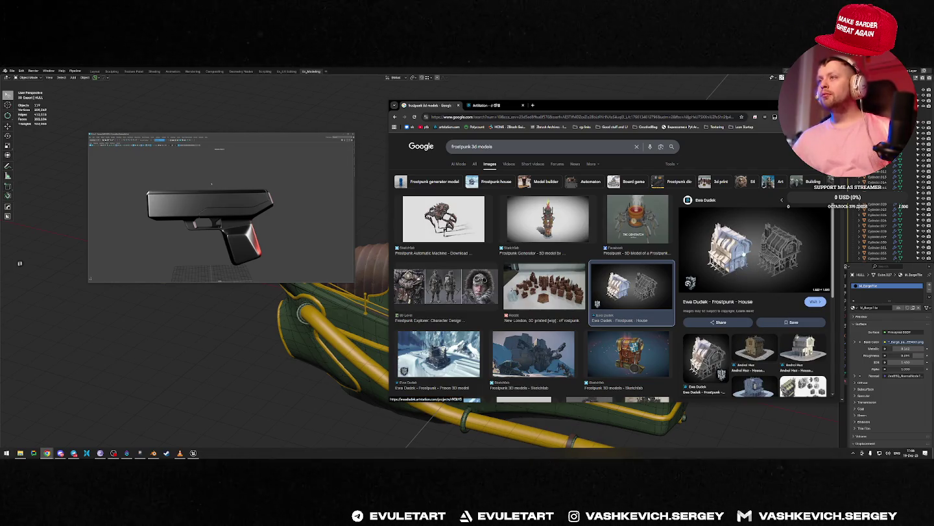
scroll(590, 238, "down", 3)
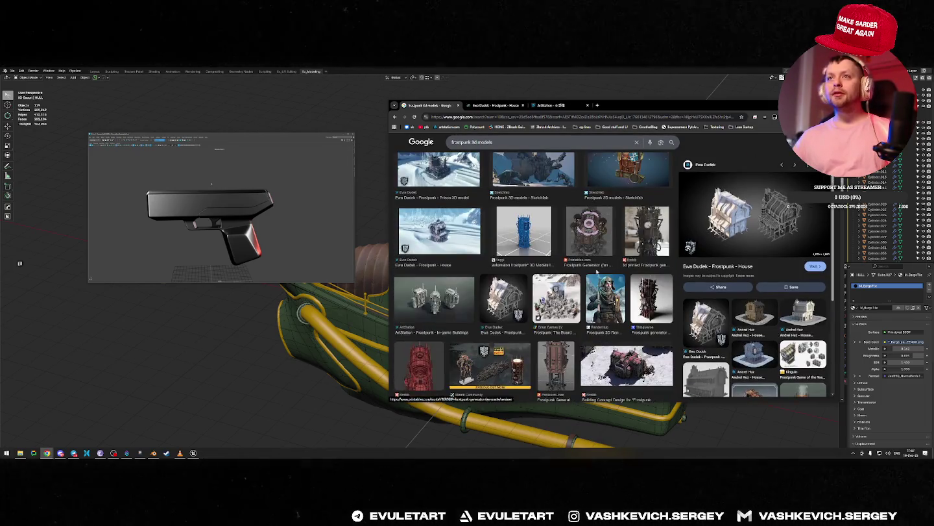
left_click(435, 303)
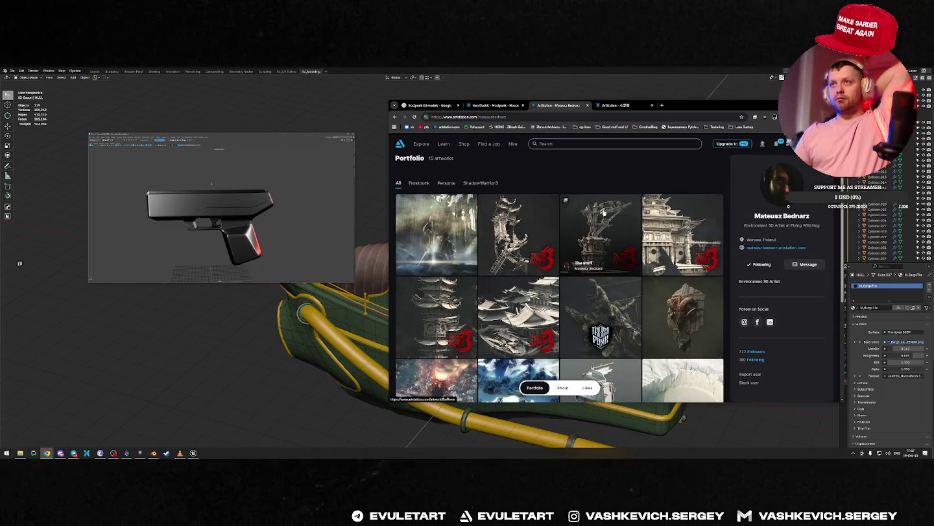
Open three Frostpunk portfolio pieces, including the turbine artwork, in background tabs.
scroll(626, 234, "down", 3)
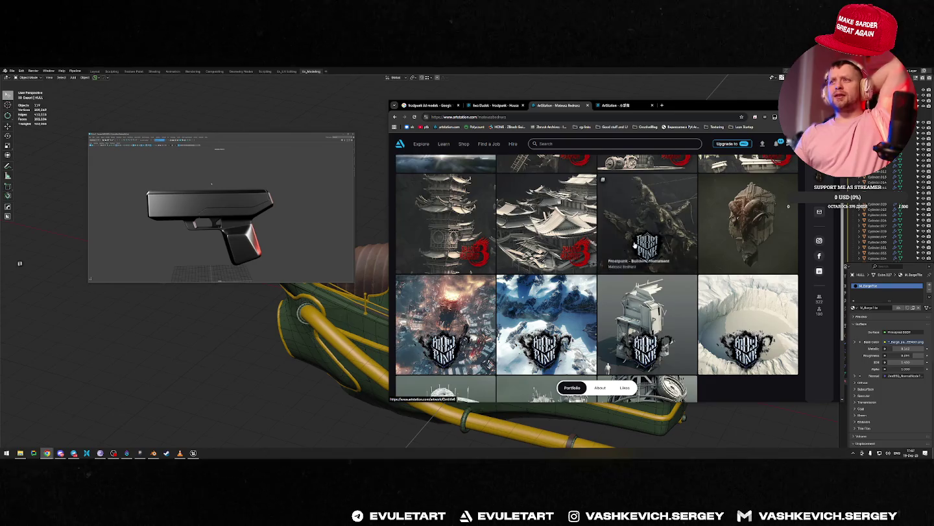
scroll(648, 259, "down", 1)
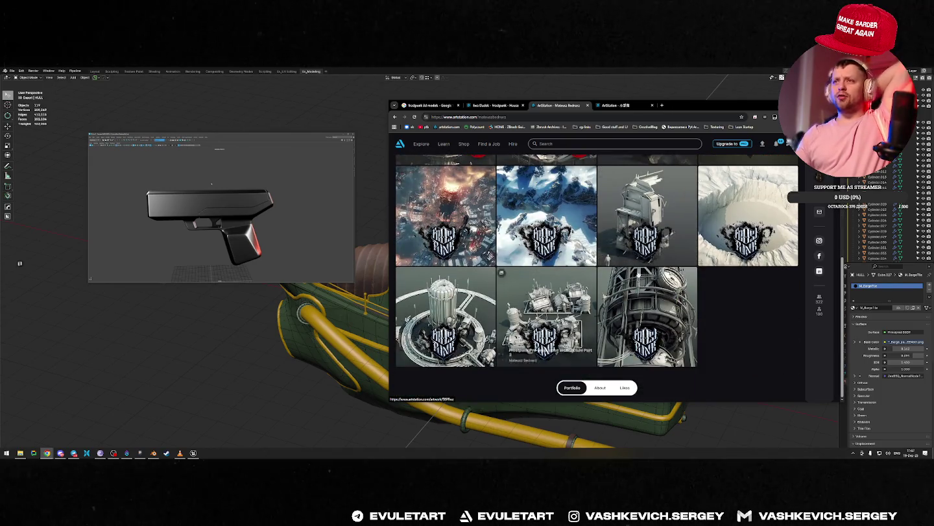
middle_click(652, 211)
scroll(649, 214, "up", 3)
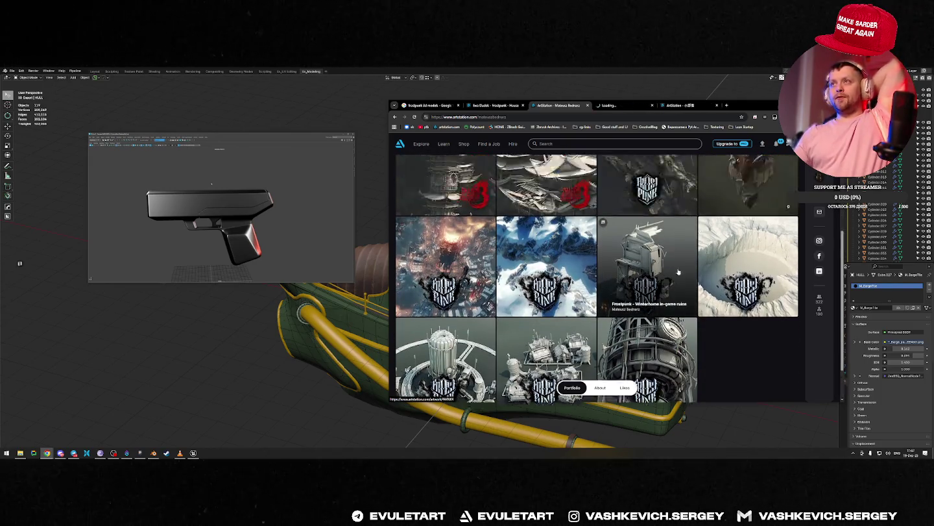
scroll(623, 227, "up", 3)
middle_click(642, 244)
middle_click(562, 242)
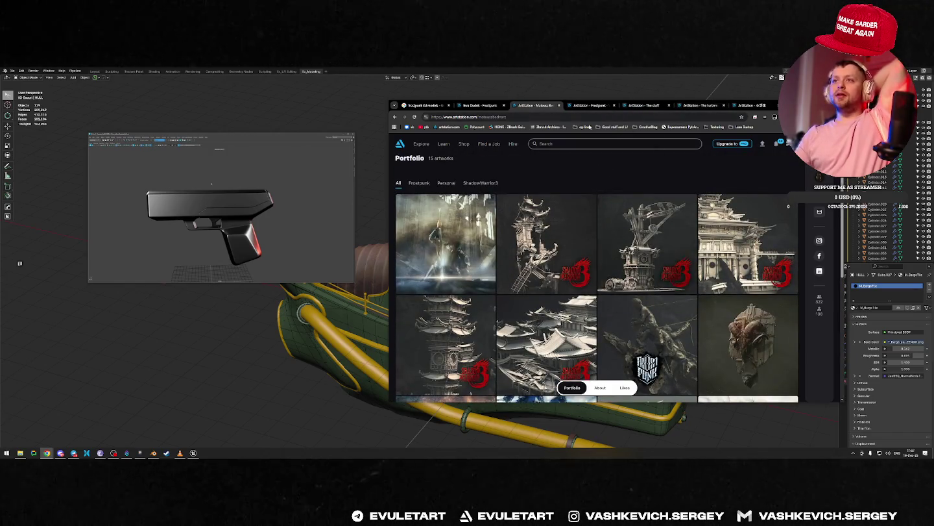
View the Frostpunk ruins render at full size and actual resolution, then close that image.
key("ctrl+Tab")
scroll(584, 258, "down", 1)
scroll(569, 258, "down", 1)
scroll(569, 259, "down", 2)
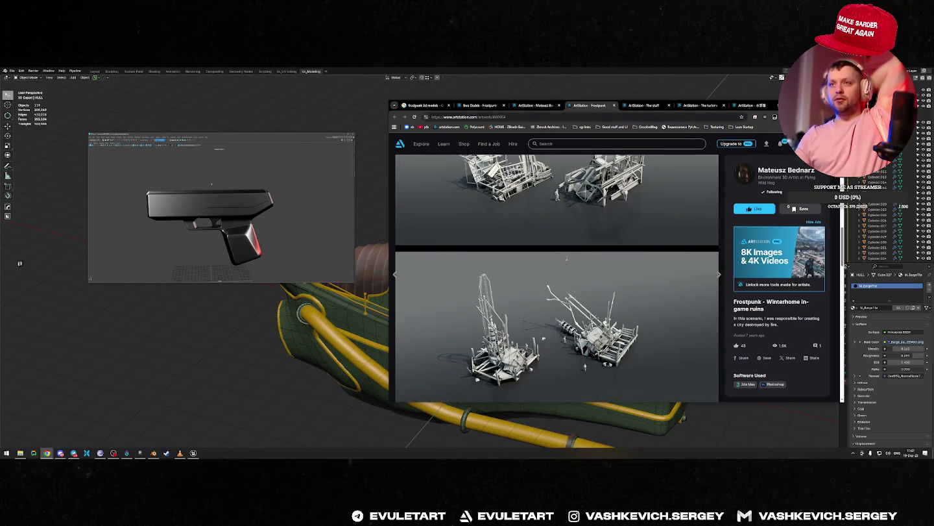
scroll(568, 257, "down", 2)
scroll(591, 194, "down", 2)
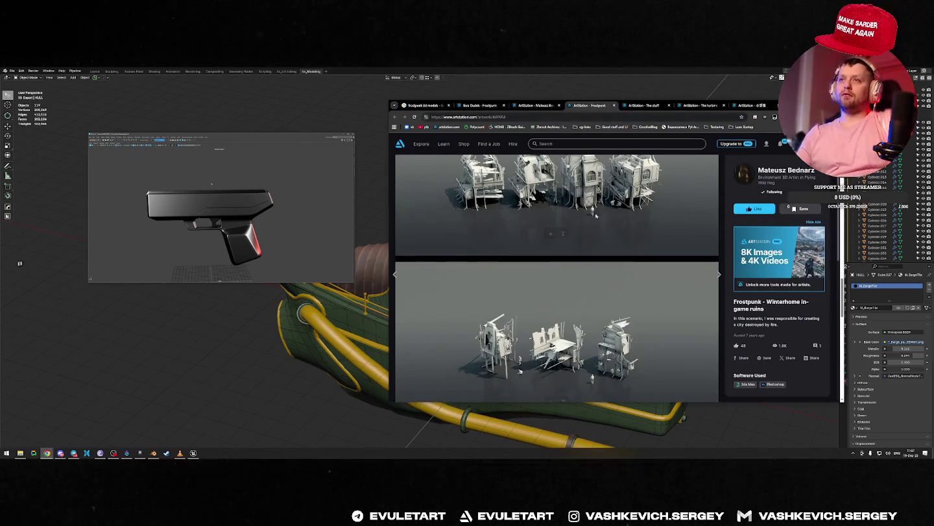
scroll(551, 355, "down", 1)
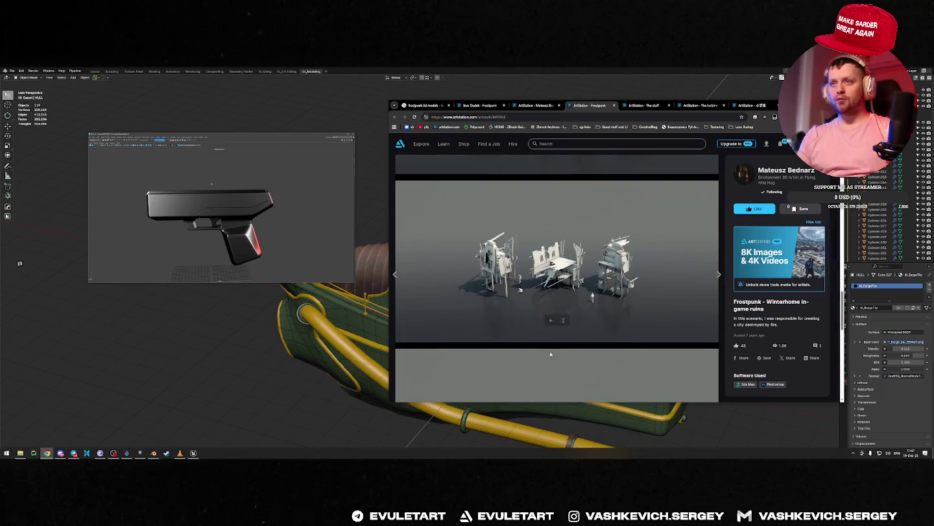
left_click(564, 320)
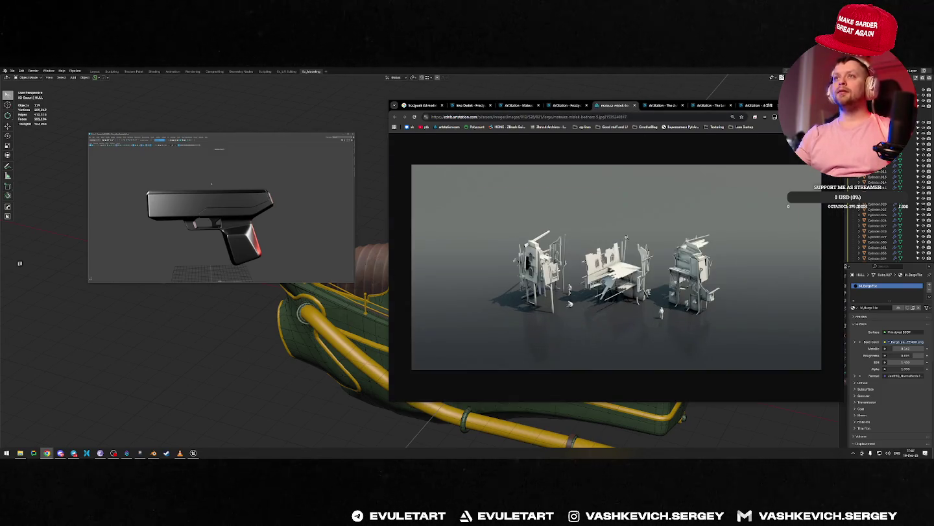
left_click(629, 292)
scroll(608, 292, "up", 1, "ctrl")
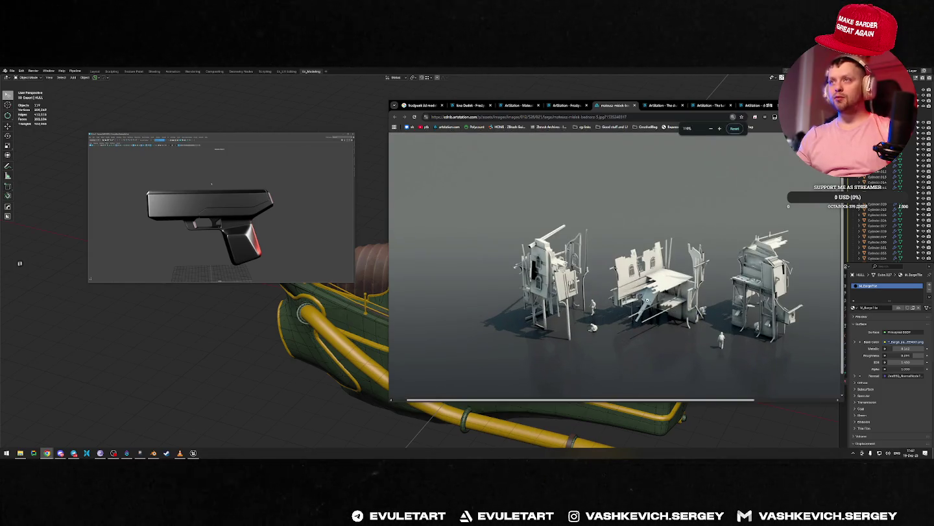
left_click(651, 298)
key("ctrl+w")
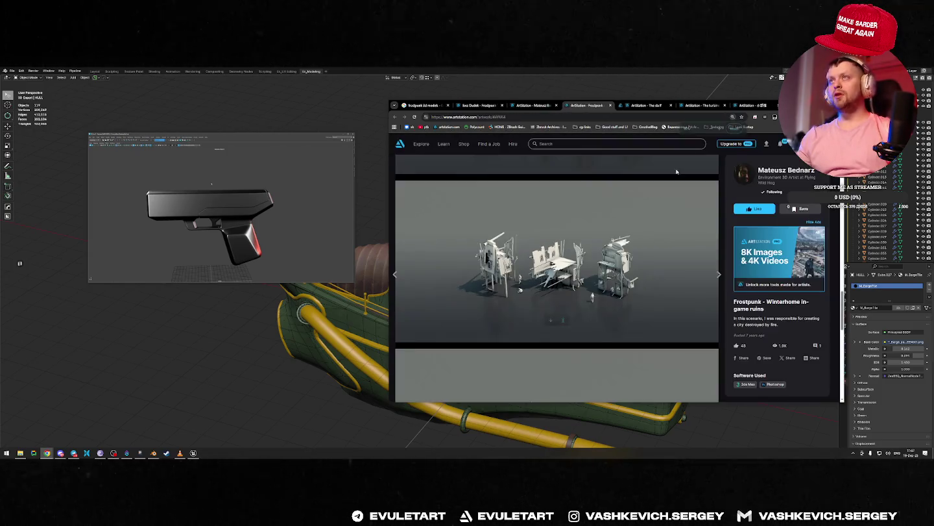
Close the ruins, The stuff, turbine case and portfolio tabs.
scroll(524, 280, "down", 3)
scroll(524, 281, "down", 2)
scroll(524, 280, "up", 1)
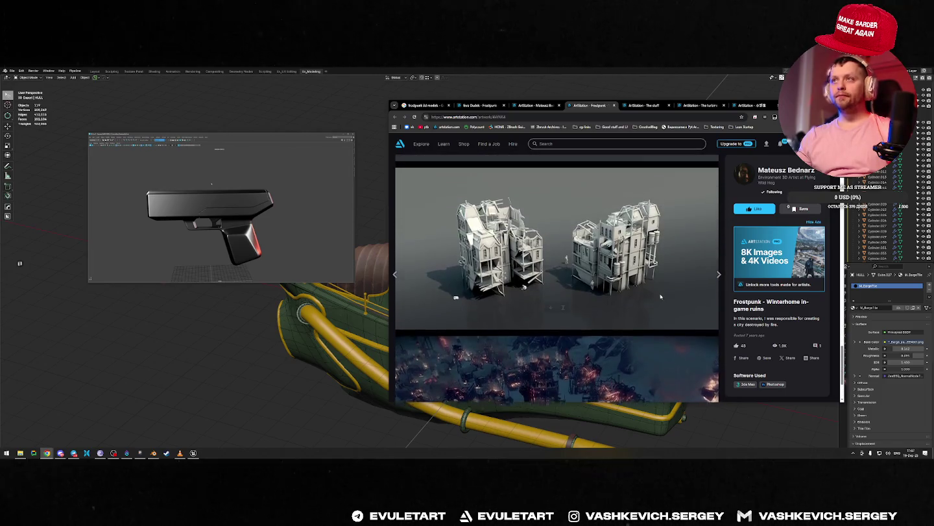
scroll(524, 280, "down", 3)
scroll(524, 281, "down", 2)
key("ctrl+w")
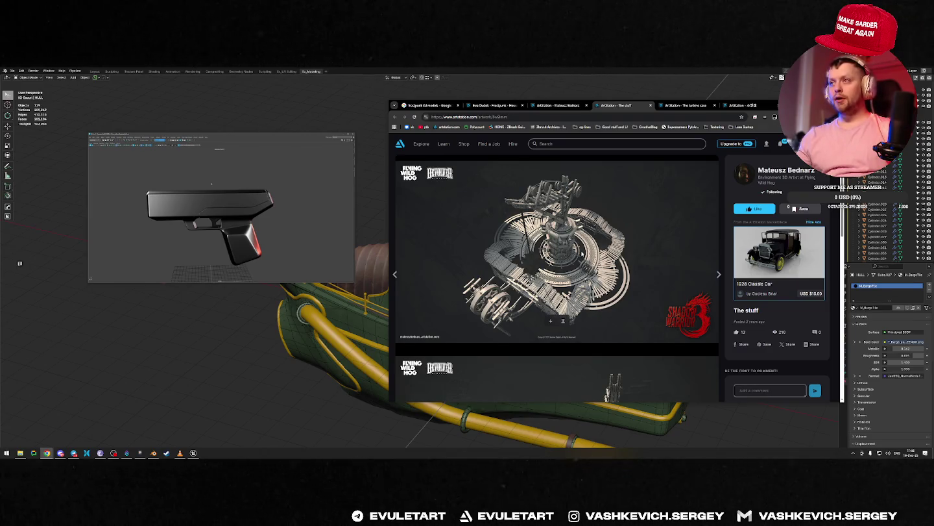
scroll(583, 253, "down", 3)
scroll(582, 258, "down", 2)
scroll(582, 258, "down", 2)
key("ctrl+w")
key("ctrl+w")
scroll(566, 348, "down", 2)
scroll(565, 348, "down", 3)
key("ctrl+w")
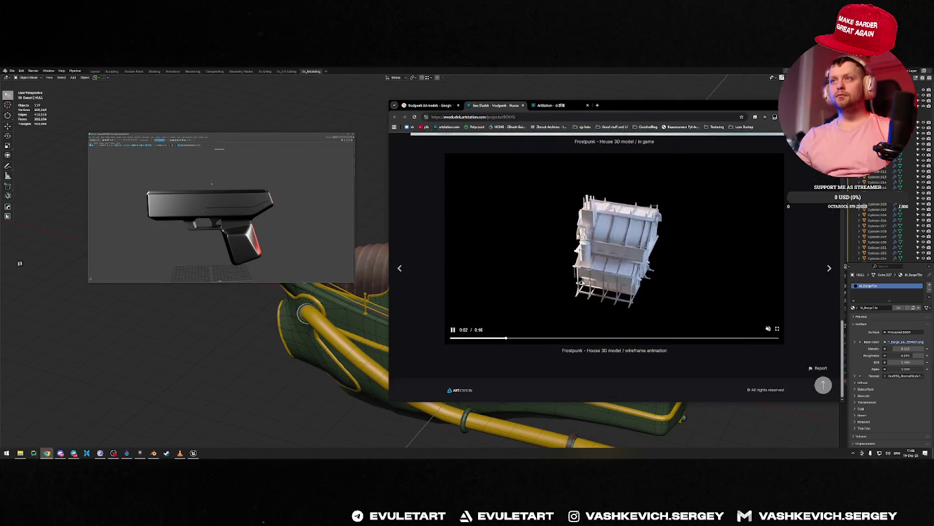
Preview the Frostpunk Generator tower, top-view and 3D-printed generator image results.
scroll(627, 265, "up", 3)
key("ctrl+w")
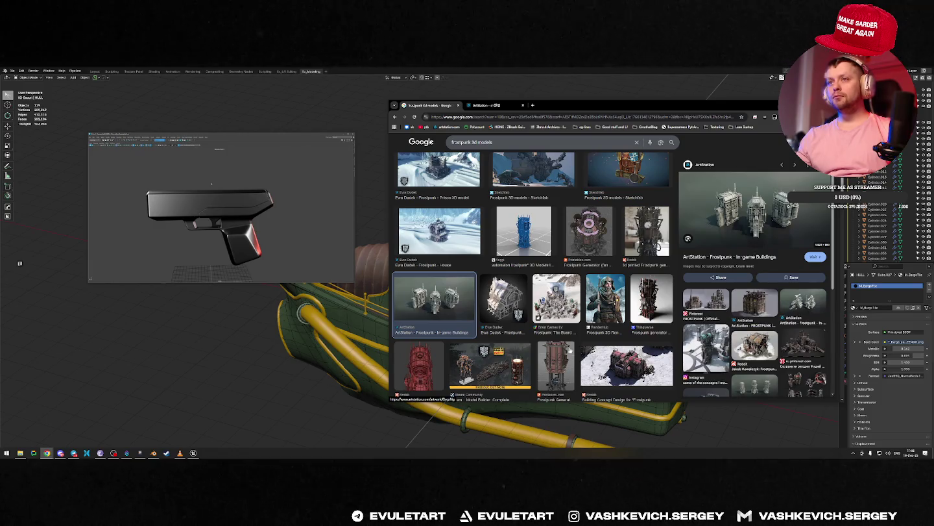
left_click(556, 367)
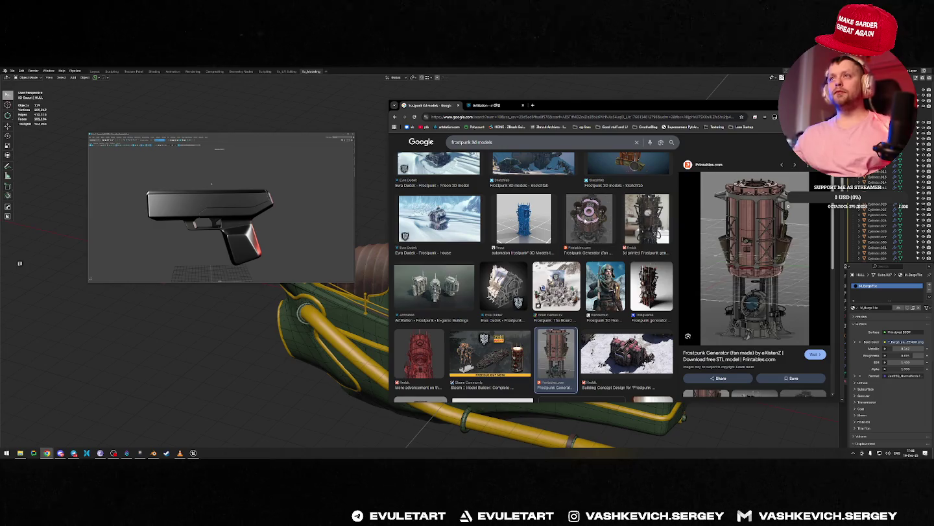
left_click(588, 221)
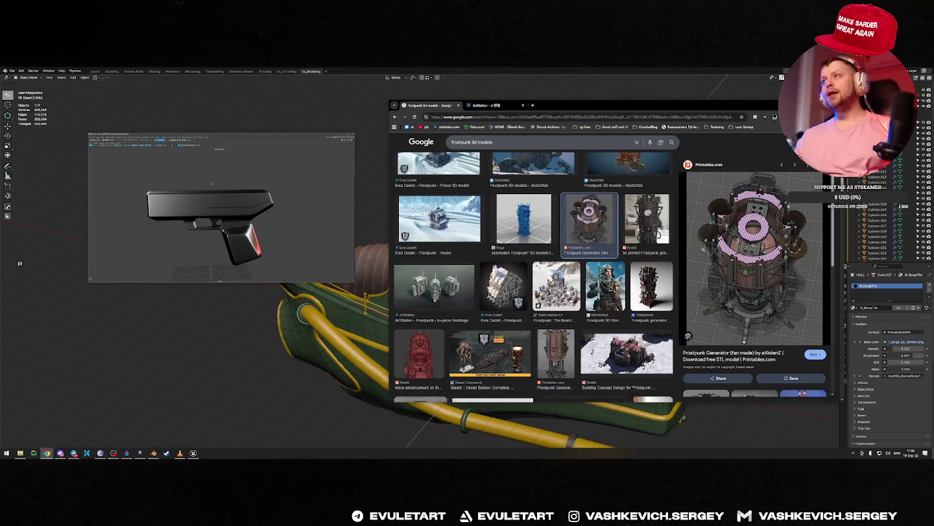
left_click(652, 230)
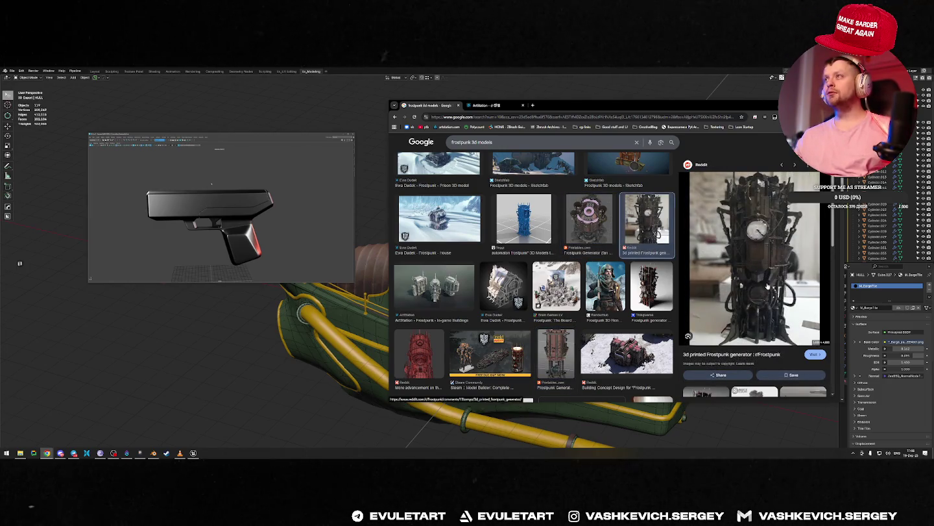
left_click(587, 220)
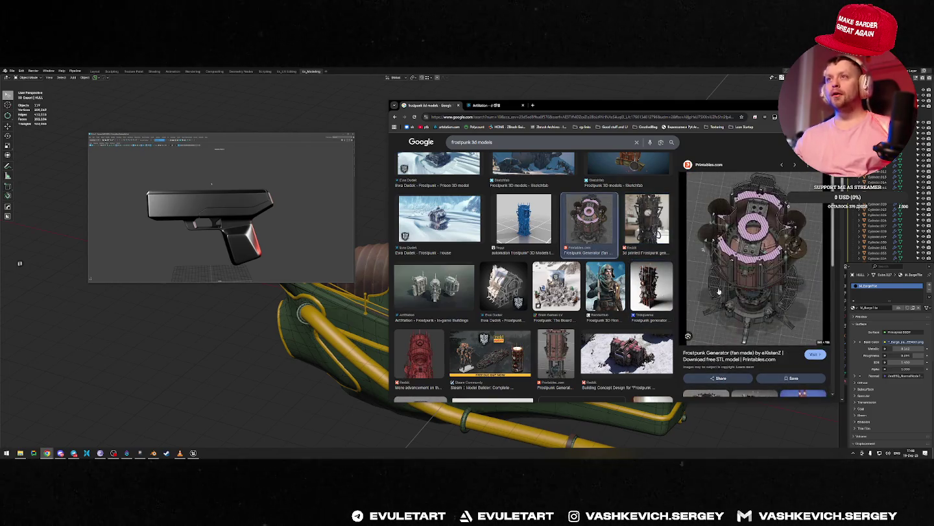
Open the Frostpunk Generator page in the background, then the Reddit Building Concept Design post.
middle_click(731, 354)
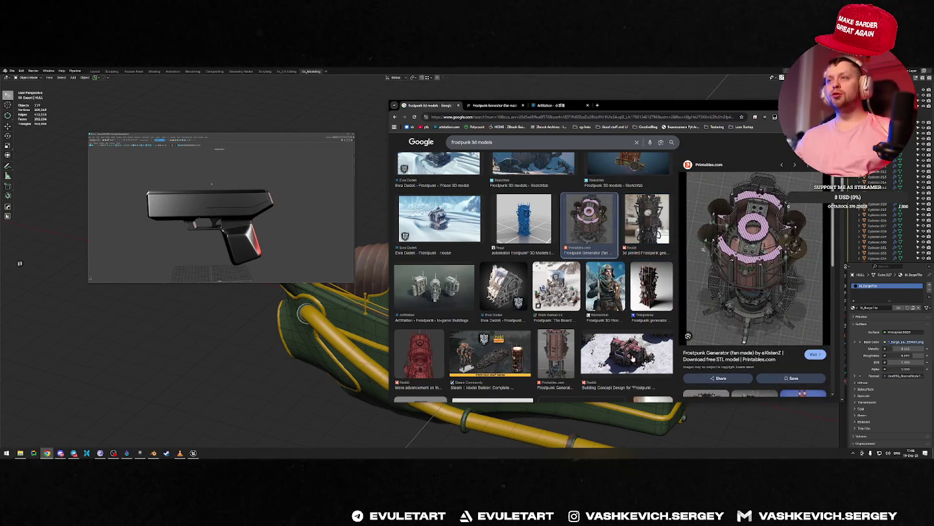
left_click(633, 357)
left_click(626, 387)
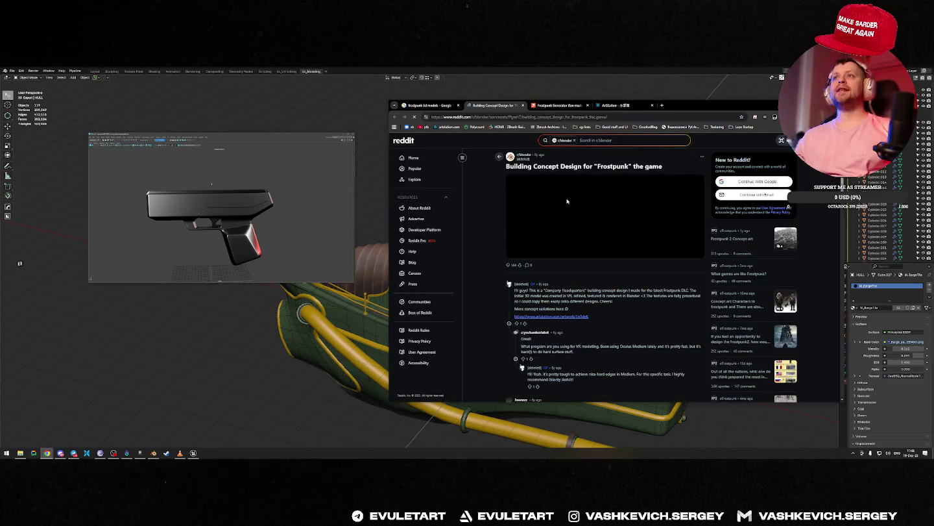
Zoom into the Reddit building concept image, then close the post and switch to the Frostpunk Generator tab.
left_click(597, 216)
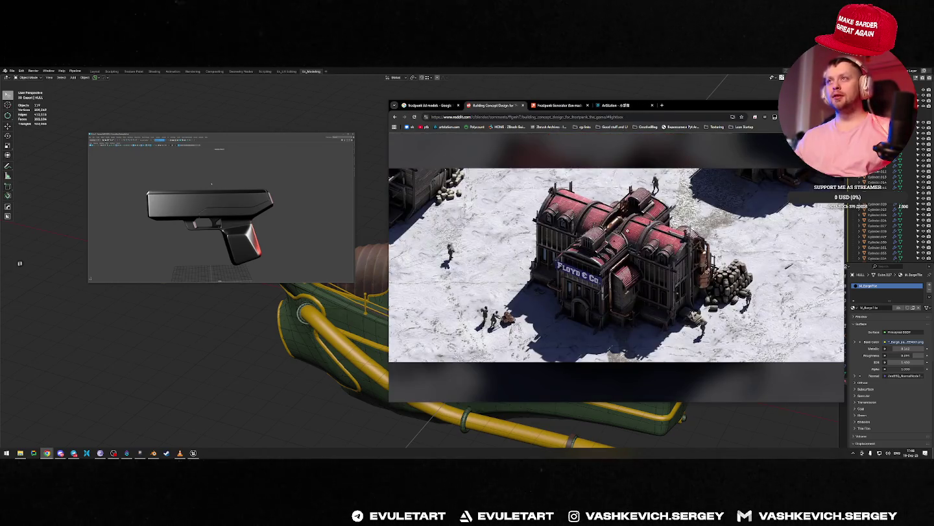
left_click(627, 229)
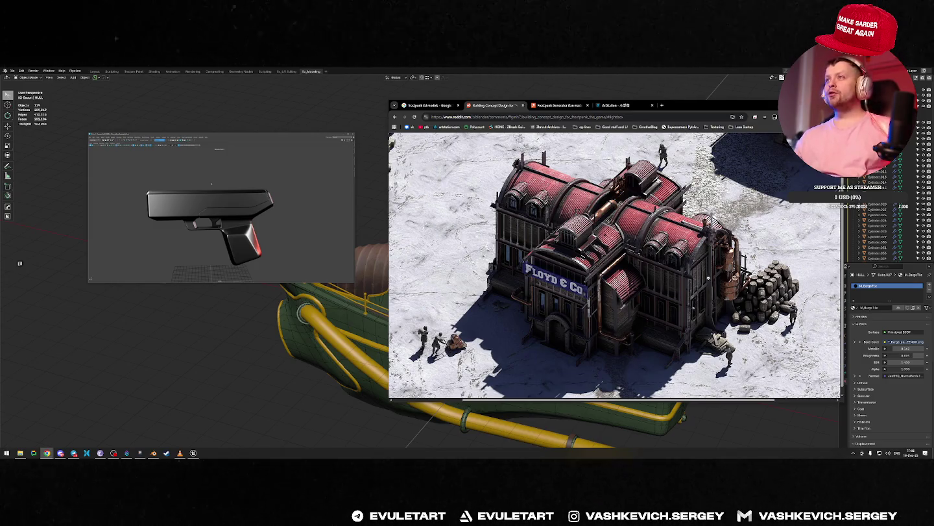
key("ctrl+w")
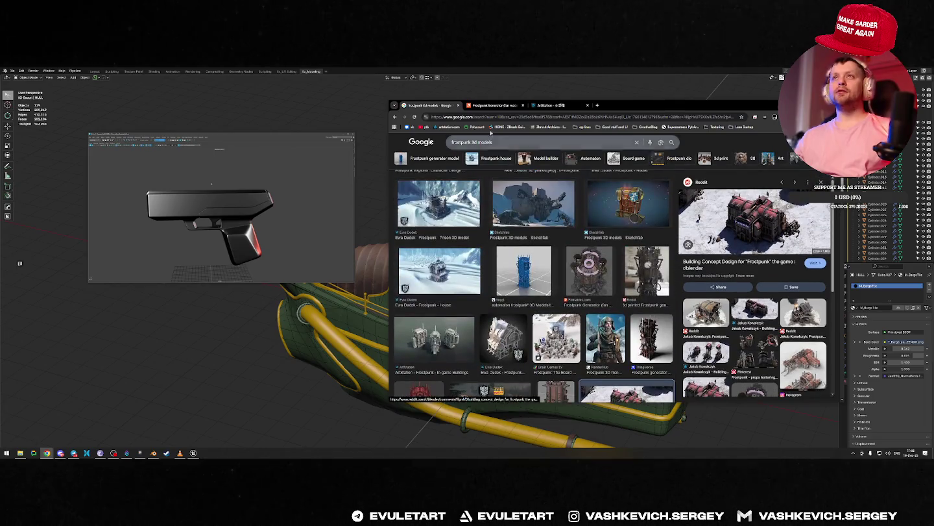
left_click(495, 105)
Browse the generator gallery images, including stepping through them in the full-size viewer.
left_click(546, 315)
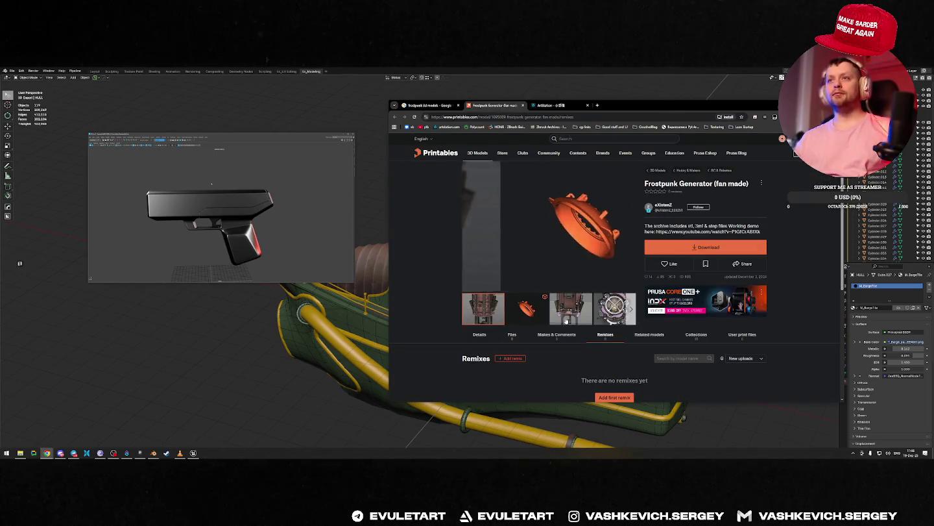
left_click(571, 308)
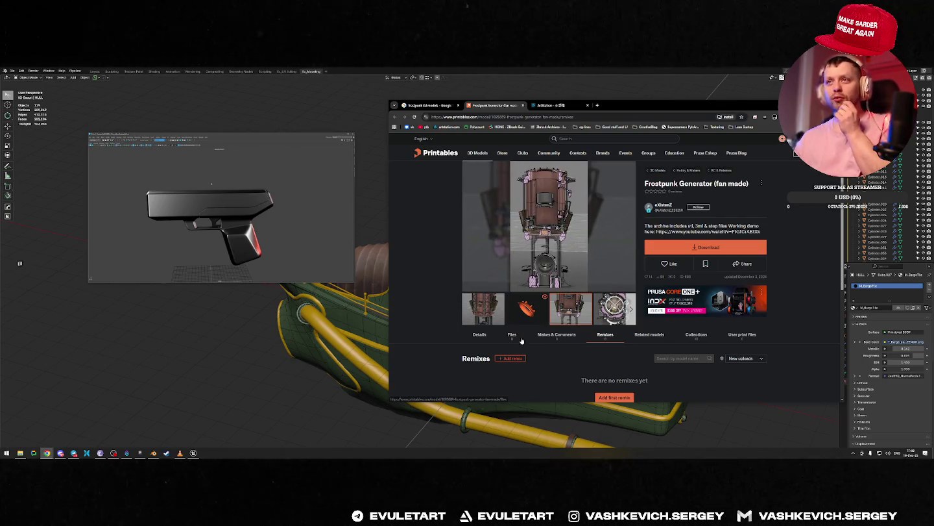
left_click(599, 307)
left_click(558, 211)
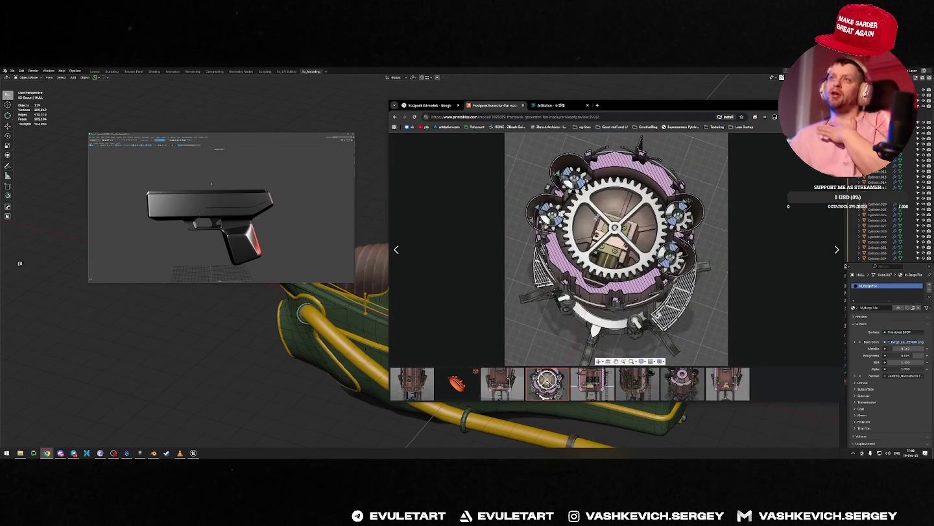
key("Right")
key("Right")
key("Right")
key("Right")
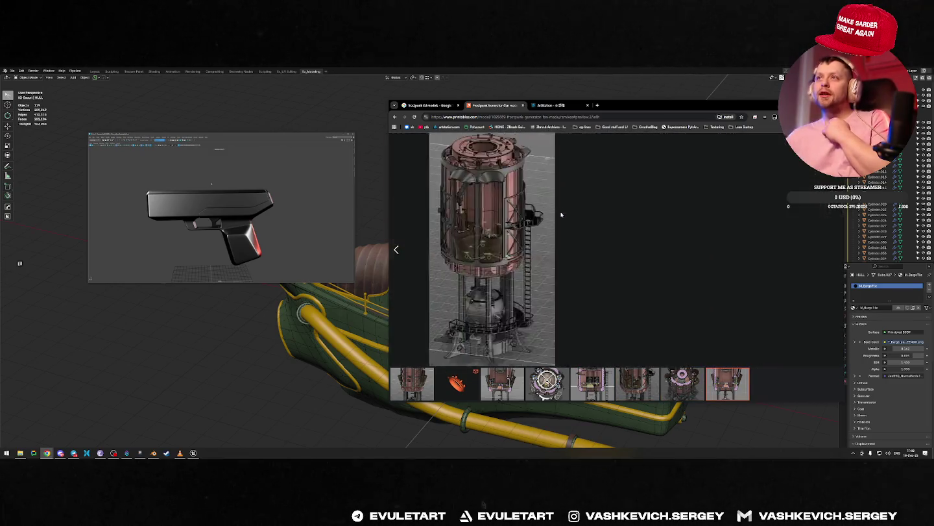
key("Right")
key("Right")
key("Left")
key("Left")
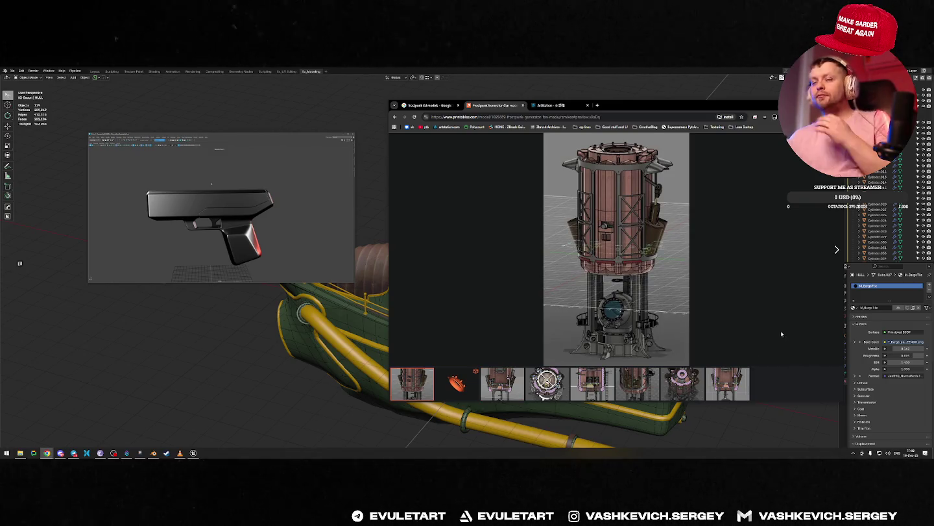
key("Escape")
Open the Details section and play the embedded generator demo video full screen.
scroll(538, 313, "down", 3)
scroll(482, 293, "up", 2)
left_click(482, 291)
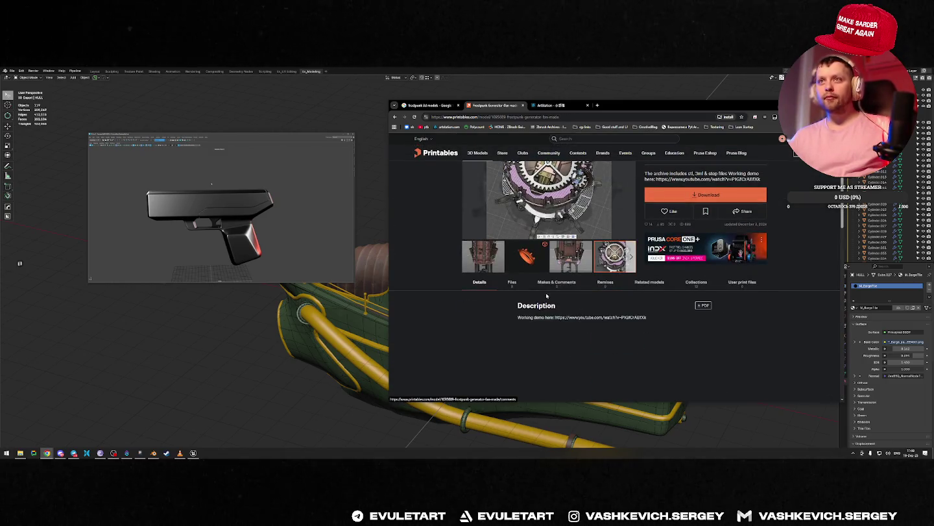
scroll(481, 291, "down", 3)
scroll(680, 299, "up", 1)
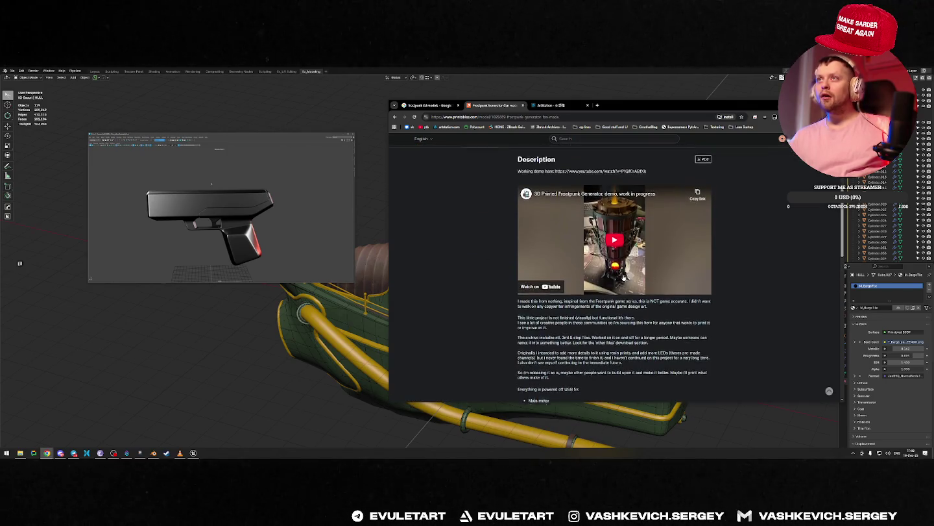
left_click(679, 299)
left_click(702, 300)
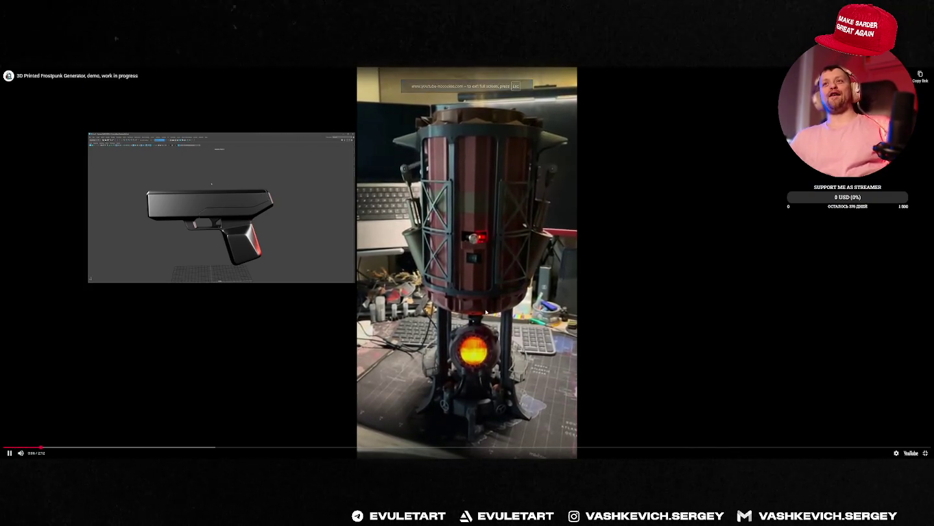
Exit full screen, pause the generator demo, and close the Printables and ArtStation tabs.
key("Escape")
left_click(591, 241)
key("ctrl+w")
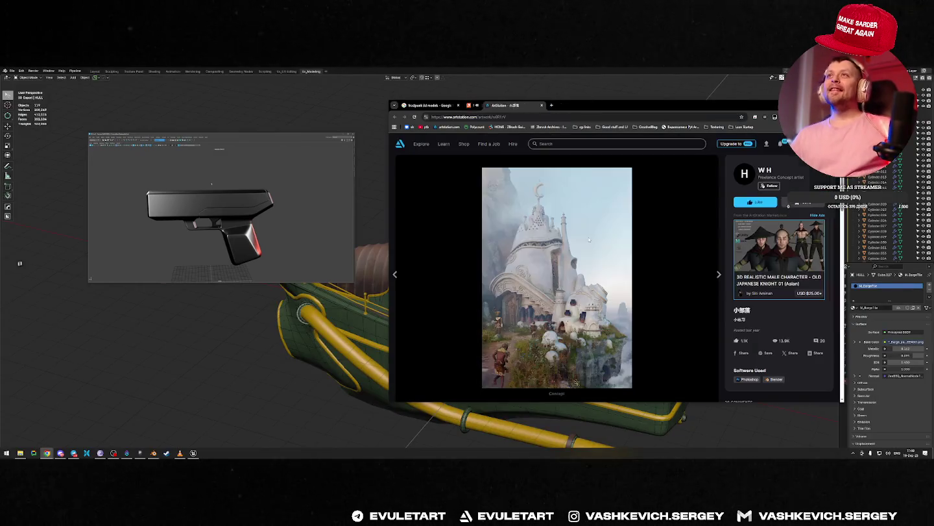
scroll(576, 214, "down", 3)
key("ctrl+w")
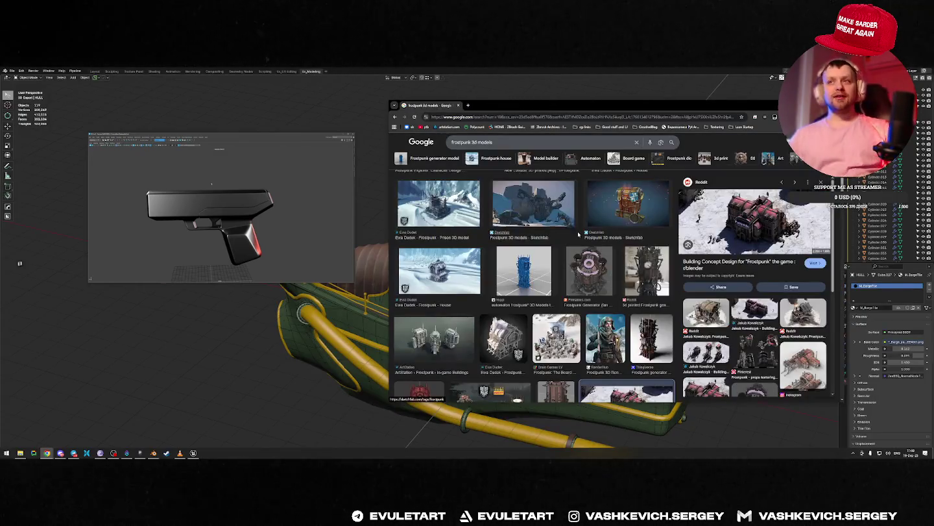
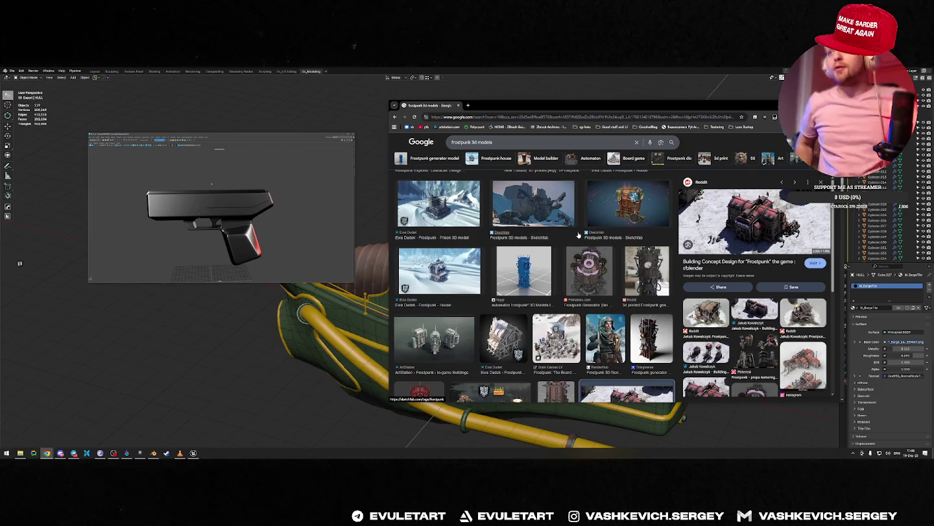
Open the Instagram Frostpunk tower concept post in a new tab, return, and type 'frostpunk boardgame'.
scroll(750, 266, "down", 4)
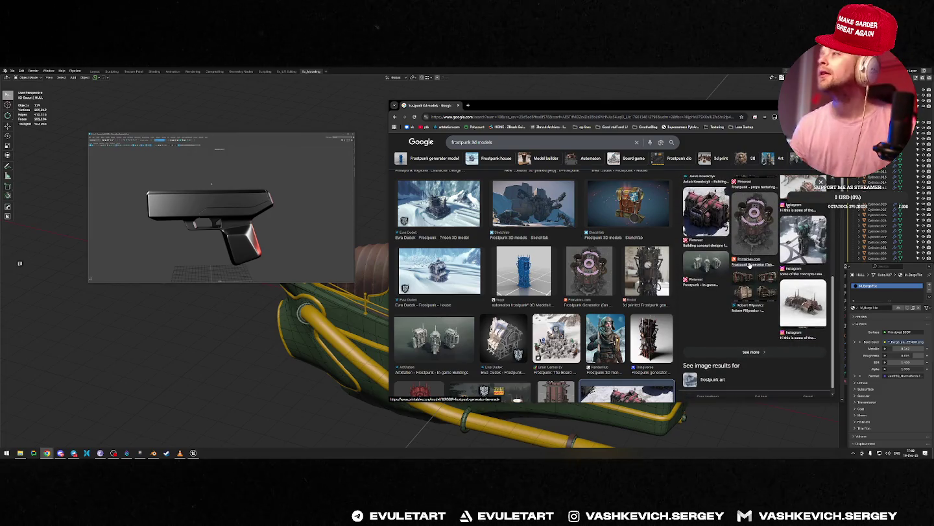
left_click(803, 237)
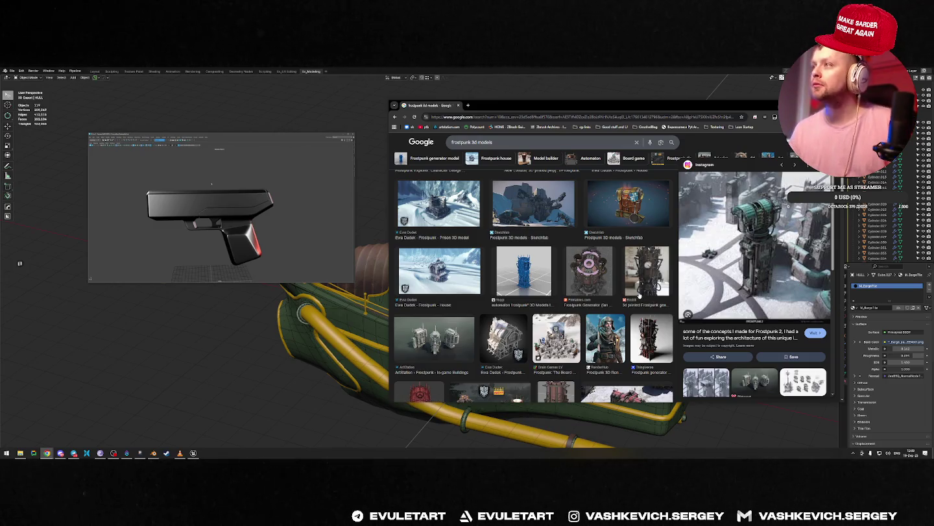
scroll(640, 295, "down", 3)
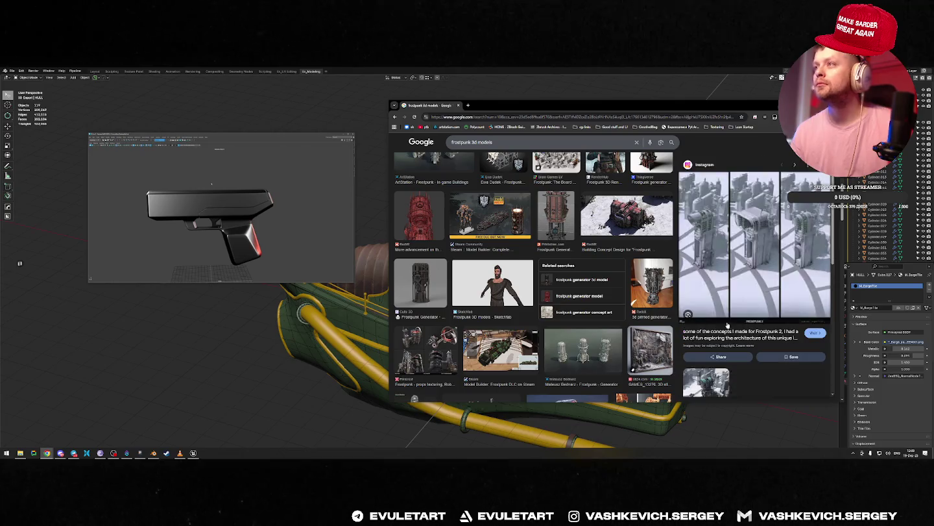
left_click(726, 325)
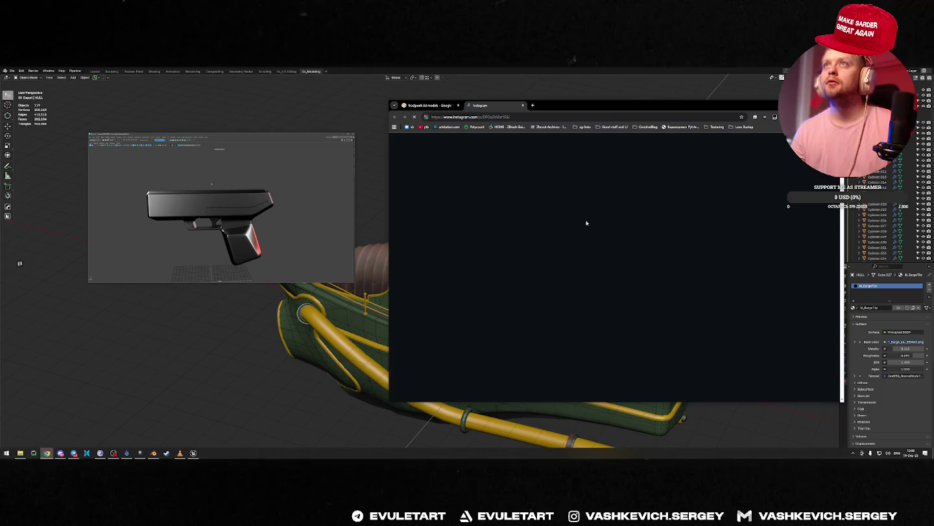
left_click(425, 106)
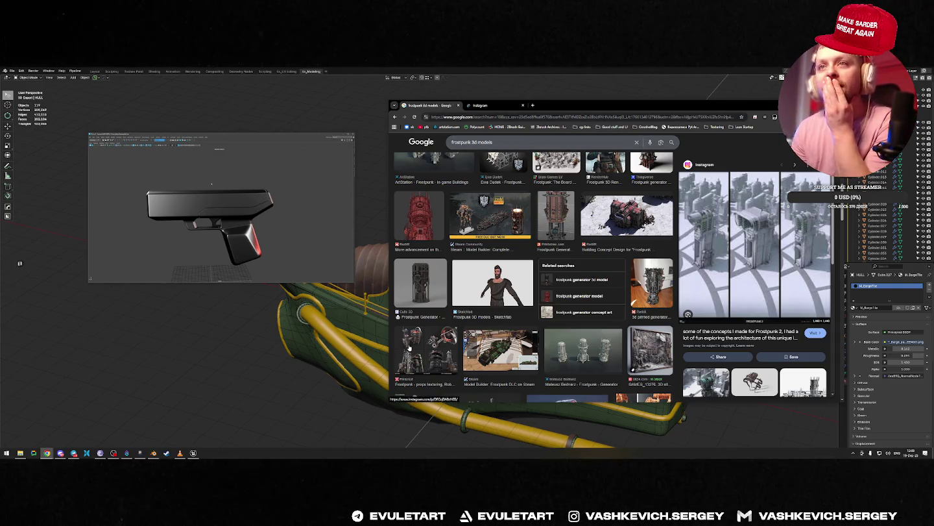
left_click(623, 117)
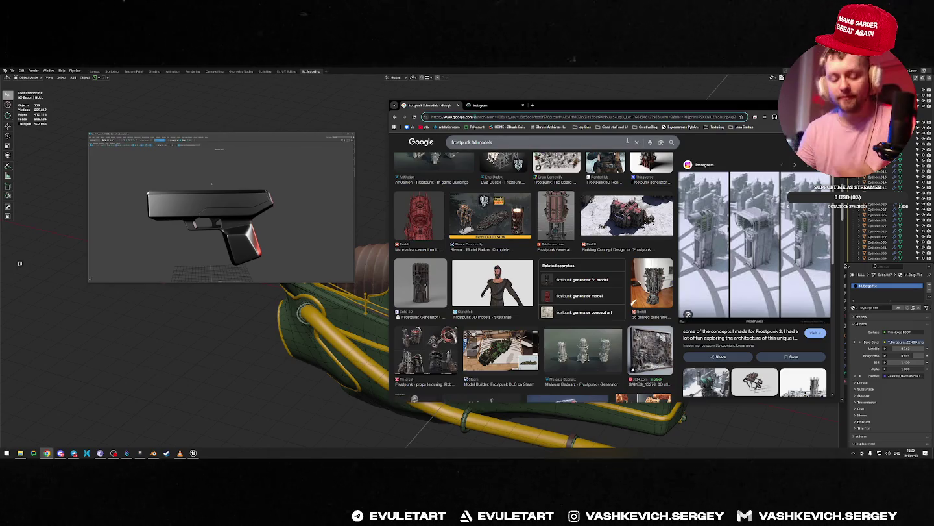
type("frostpunk")
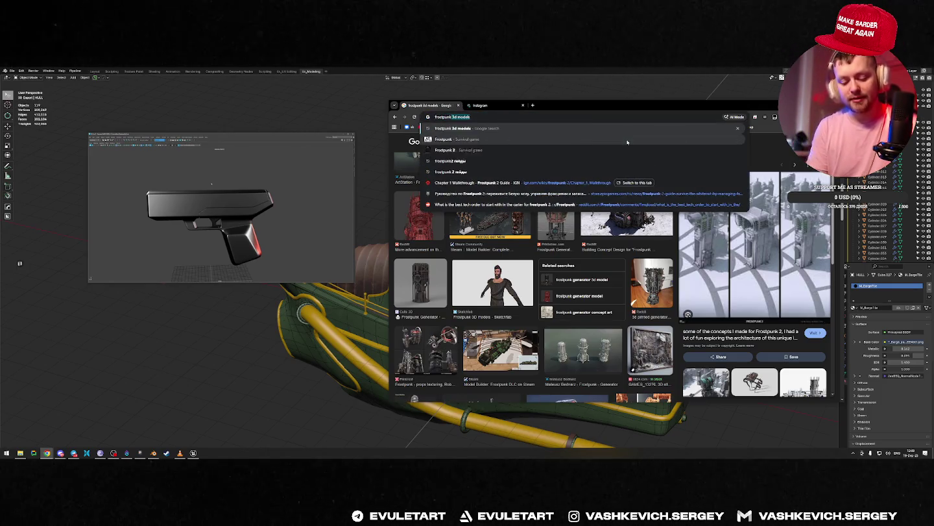
type(" board")
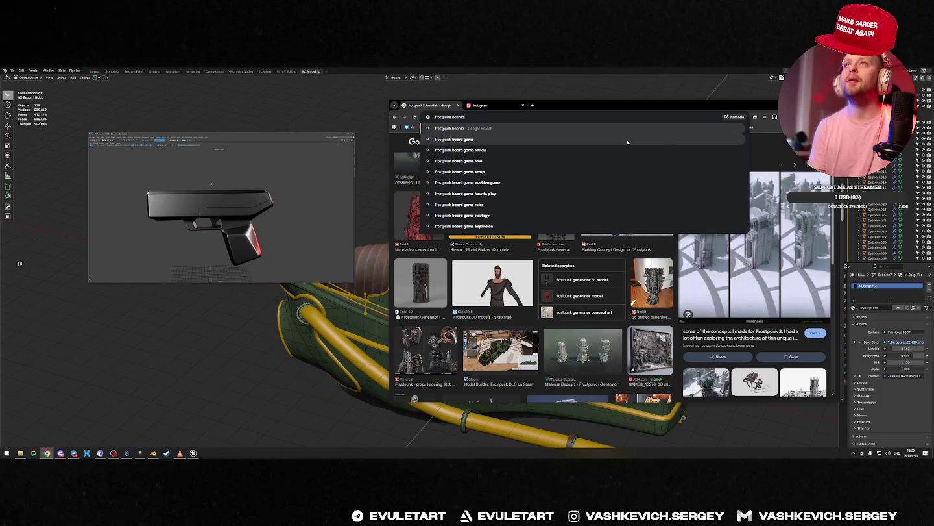
type("game")
Show image results for 'frostpunk boardgame' and preview the Glass Cannon, Reddit and Brain Games photos.
key("Return")
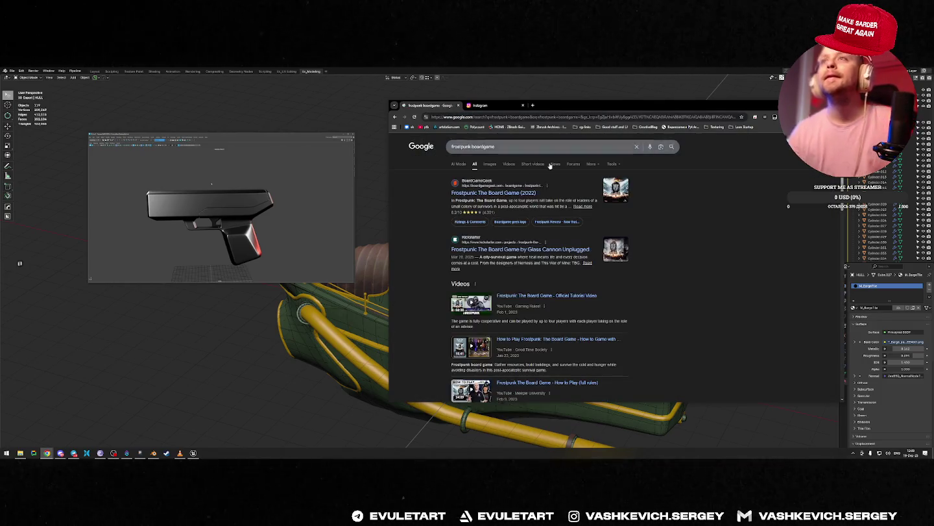
left_click(490, 165)
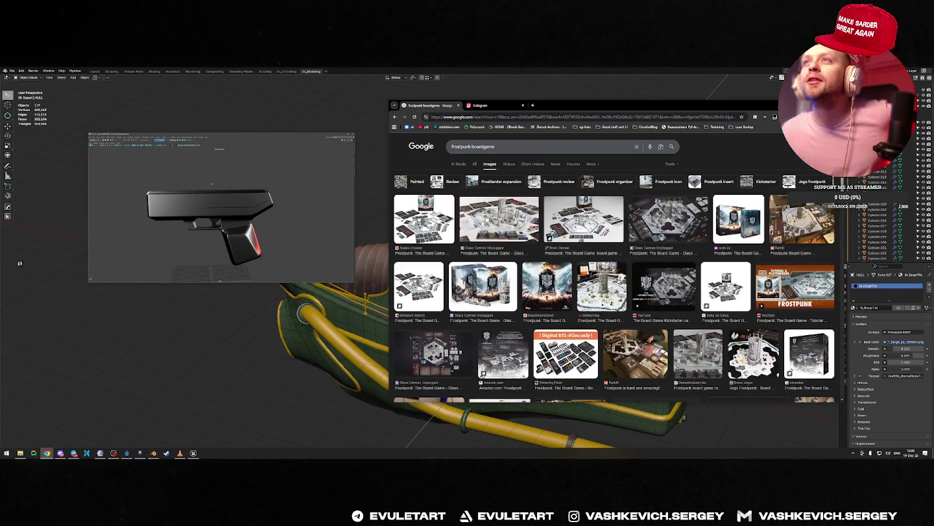
left_click(486, 219)
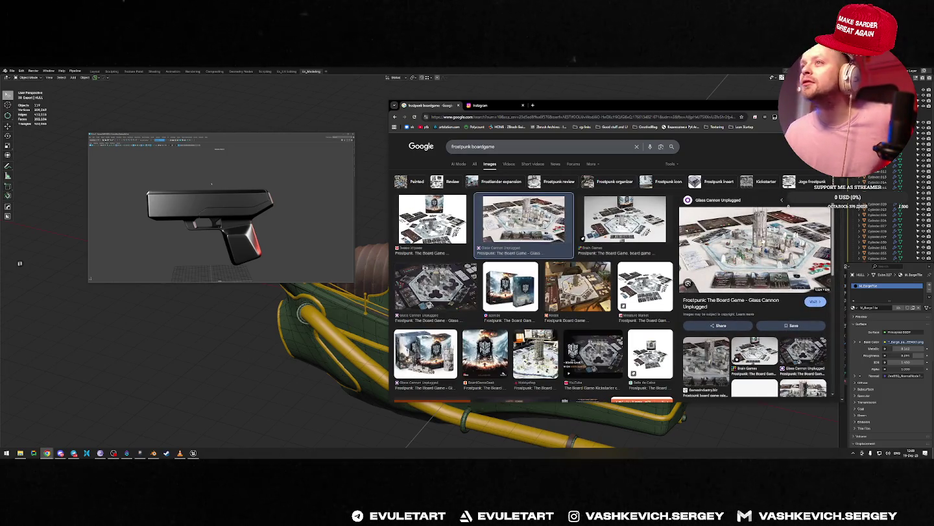
left_click(578, 283)
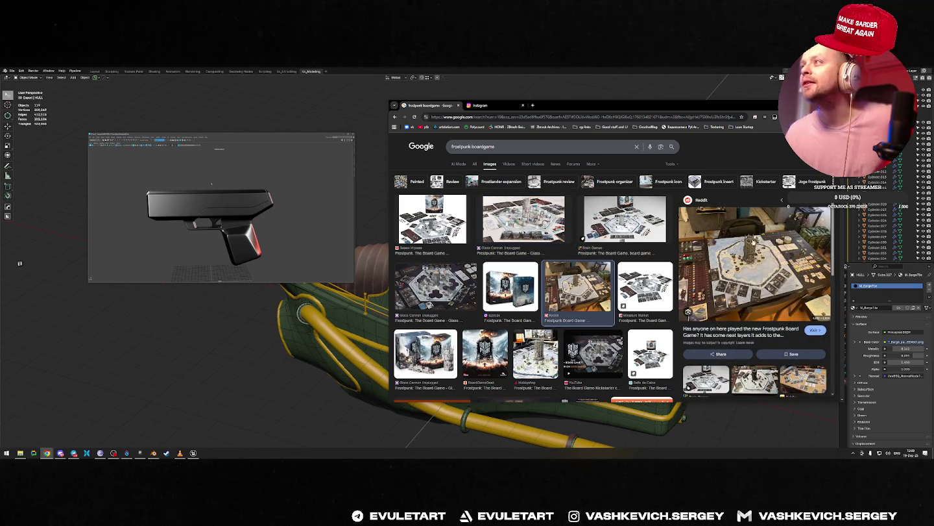
left_click(622, 210)
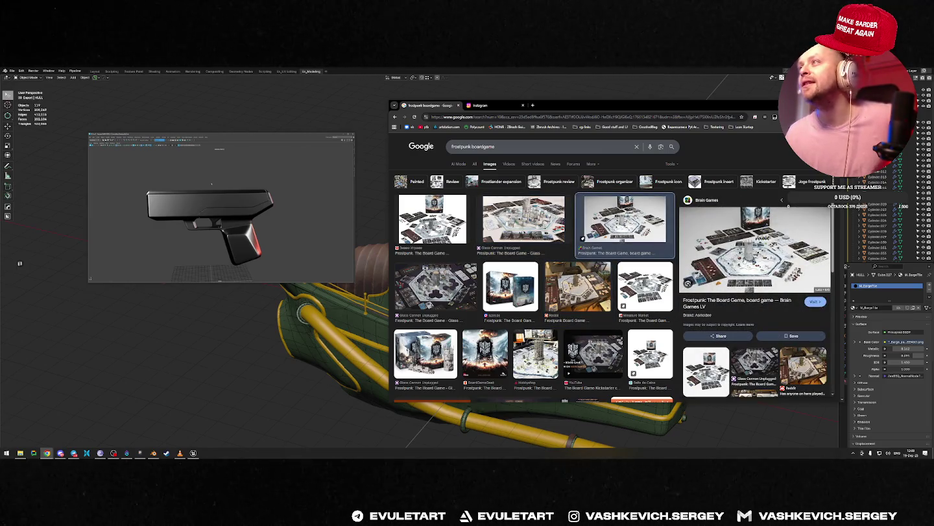
Preview the Jogo Frostpunk and Survivor board game table photos, then start a new search.
scroll(553, 261, "down", 3)
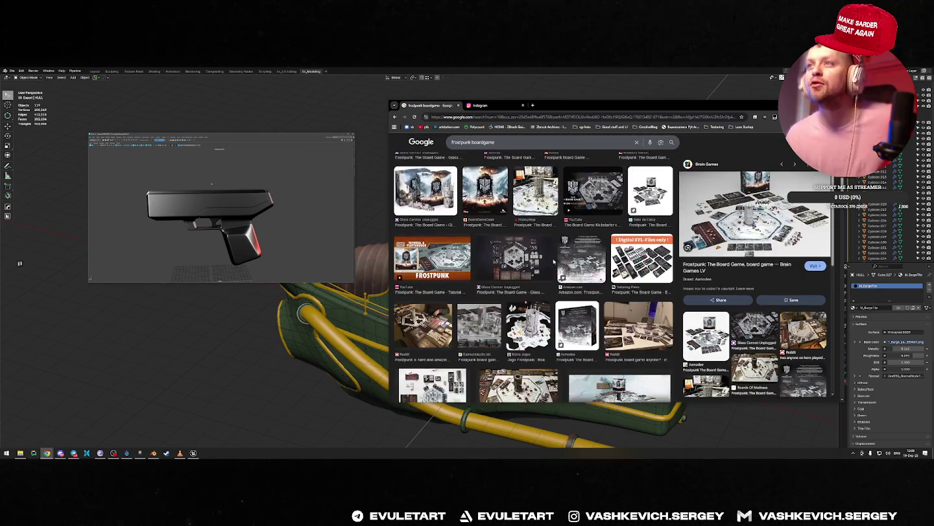
left_click(529, 324)
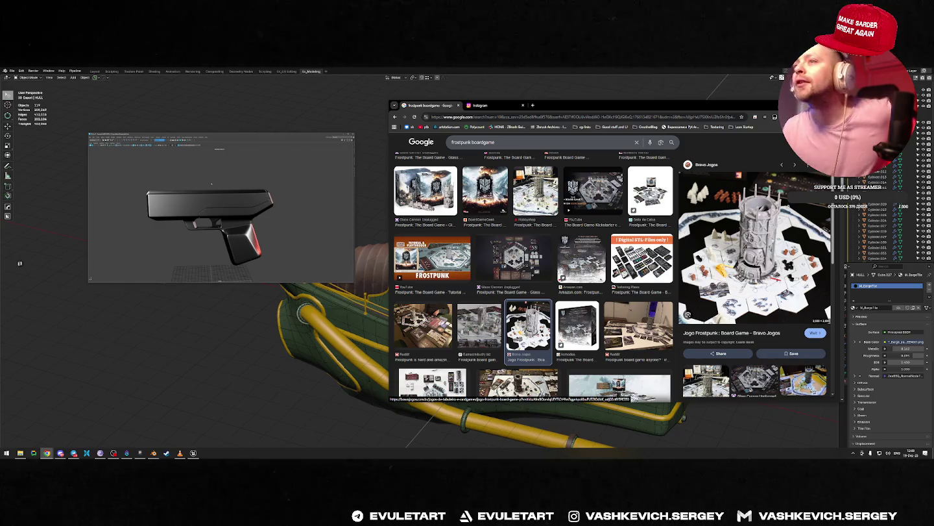
scroll(549, 291, "down", 3)
scroll(549, 292, "down", 3)
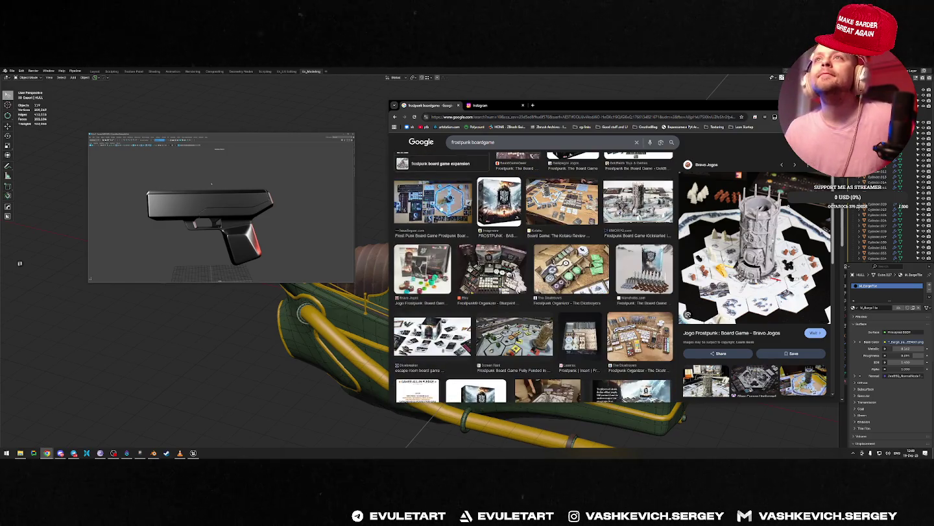
scroll(688, 314, "down", 3)
scroll(634, 305, "down", 3)
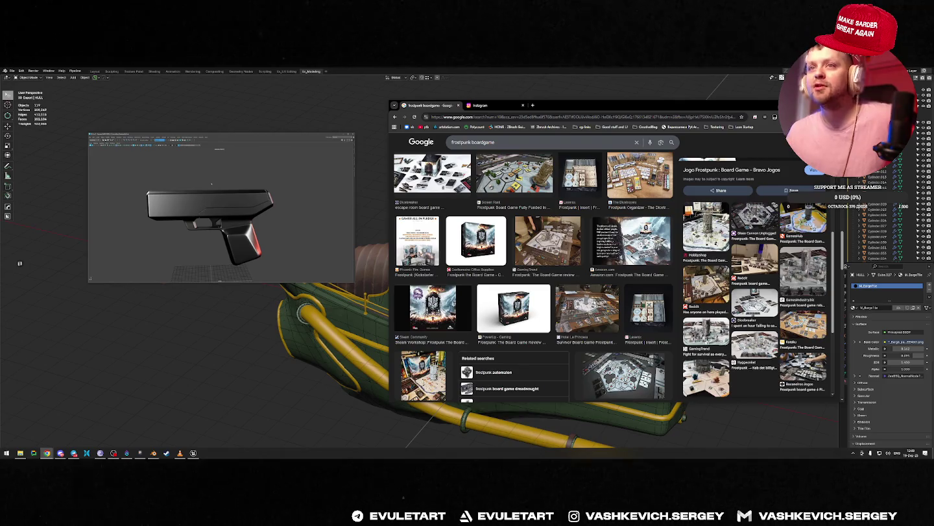
left_click(587, 310)
left_click(539, 118)
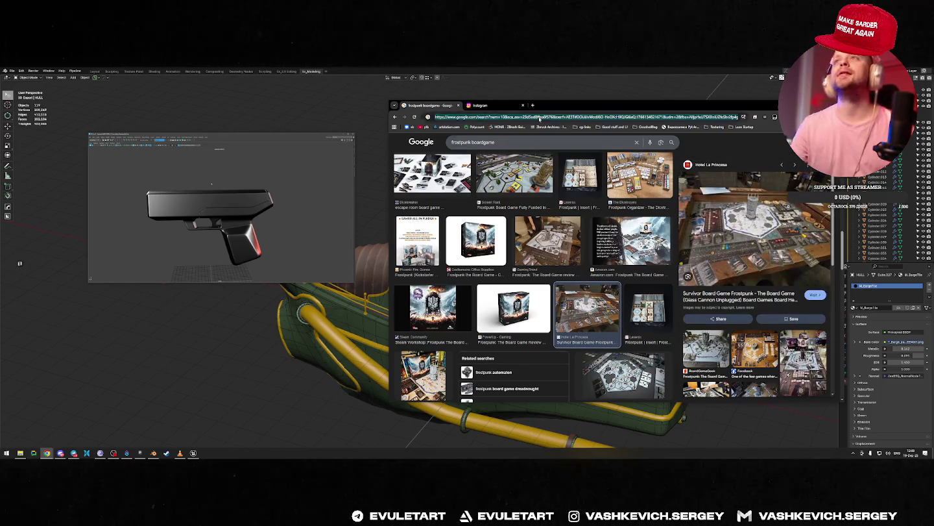
Search 'настолка frostpunk' and open the Ozon listing of Frostpunk board games.
type("насто")
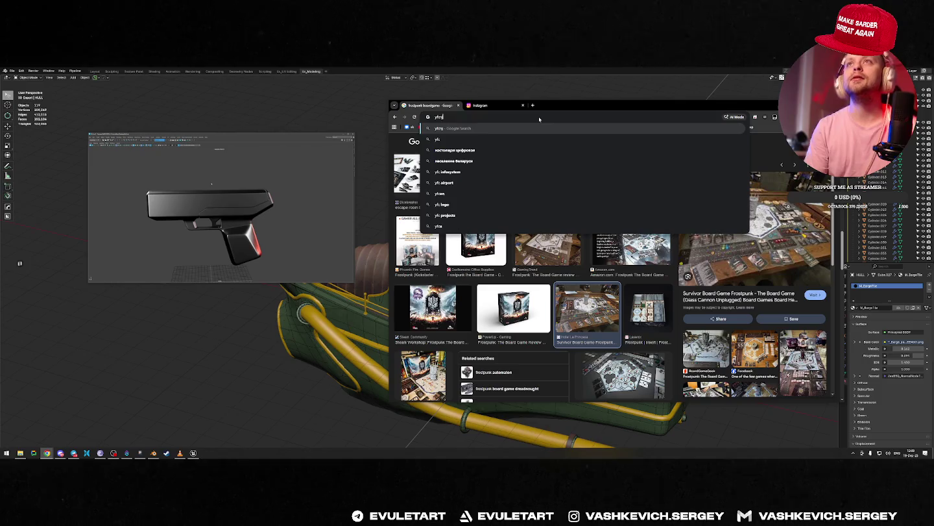
type("лка")
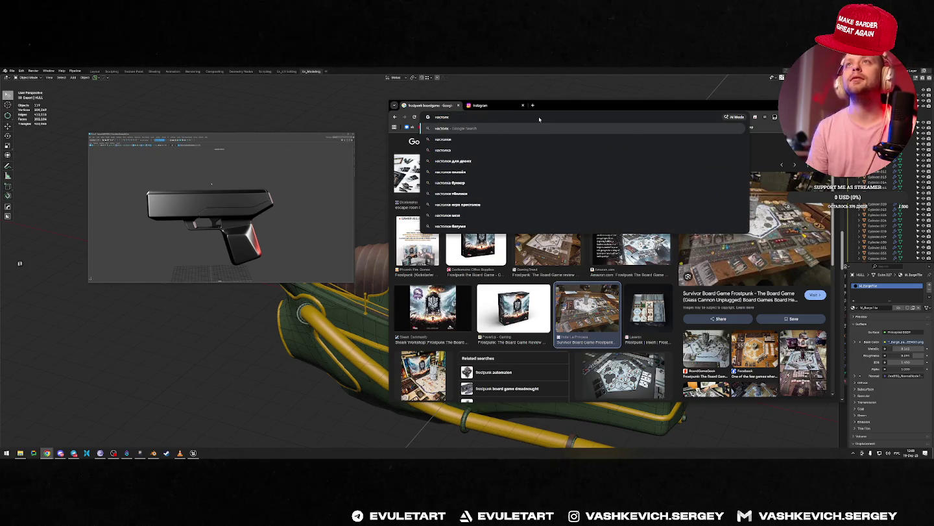
type(" frostpunk")
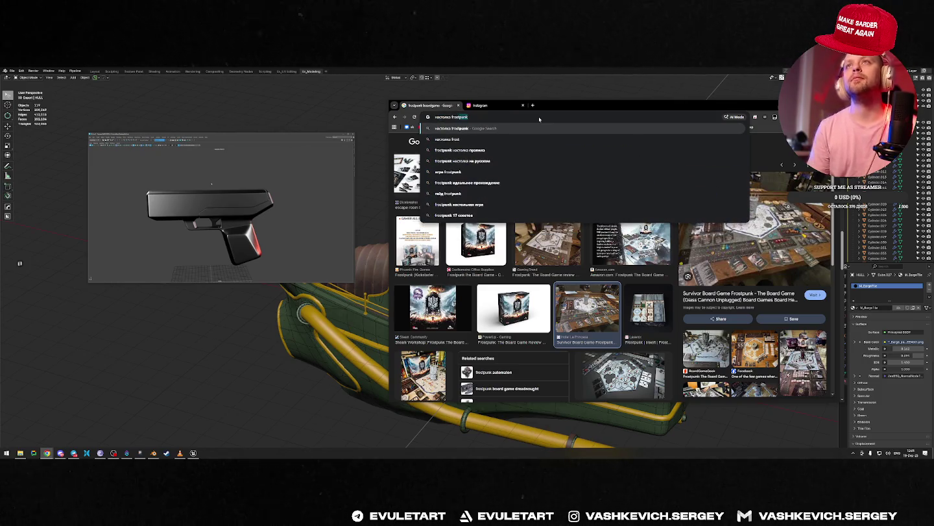
key("Return")
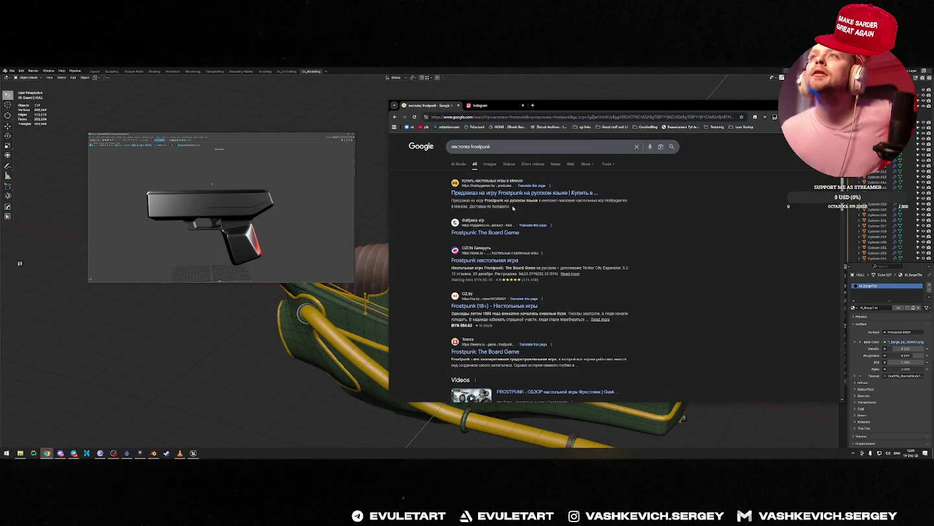
left_click(496, 260)
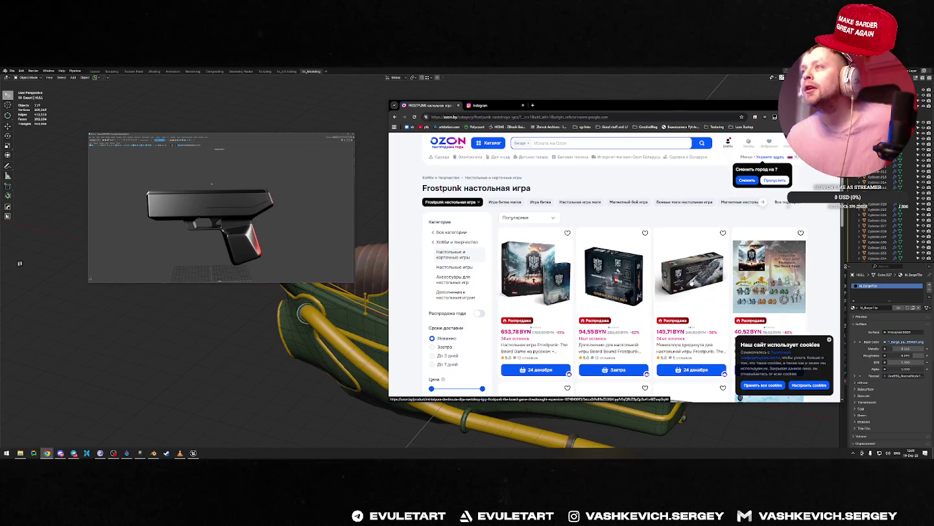
Browse customer photos on the dreadnought miniature product page, then close that page.
left_click(700, 279)
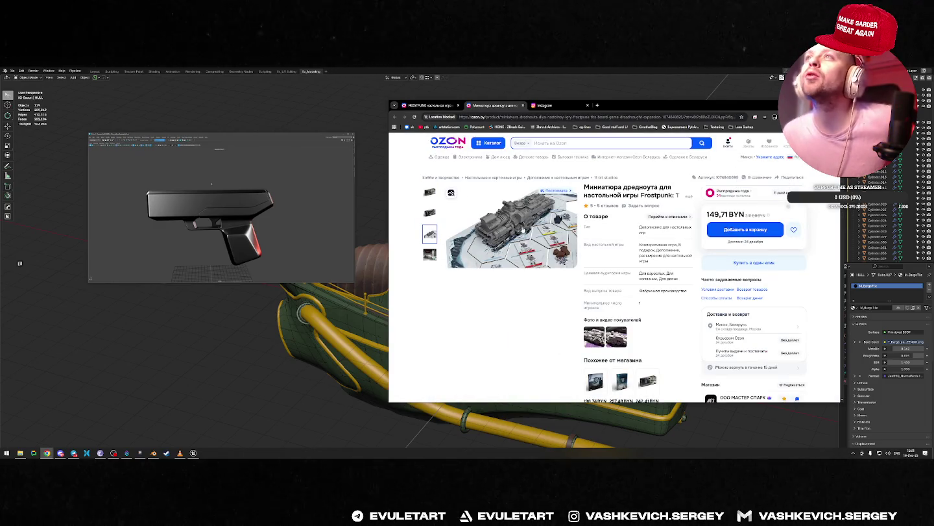
left_click(593, 335)
key("Right")
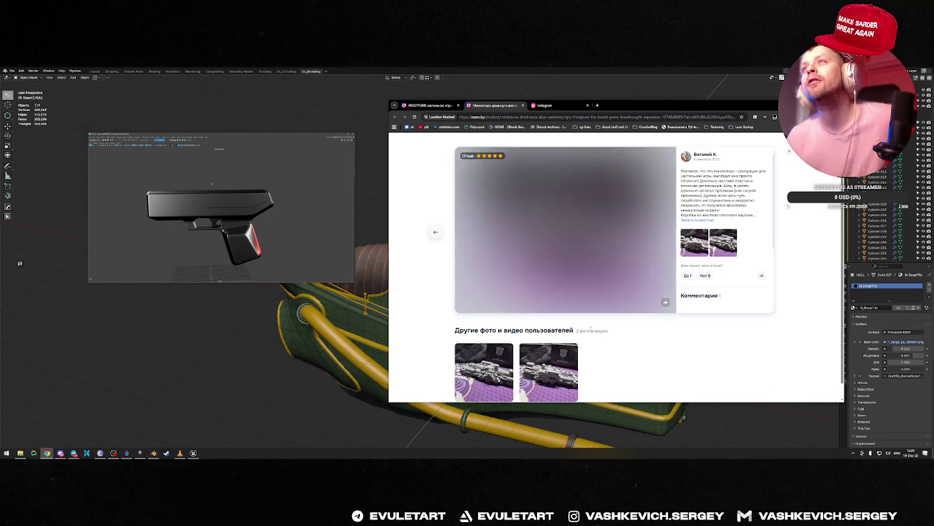
key("Left")
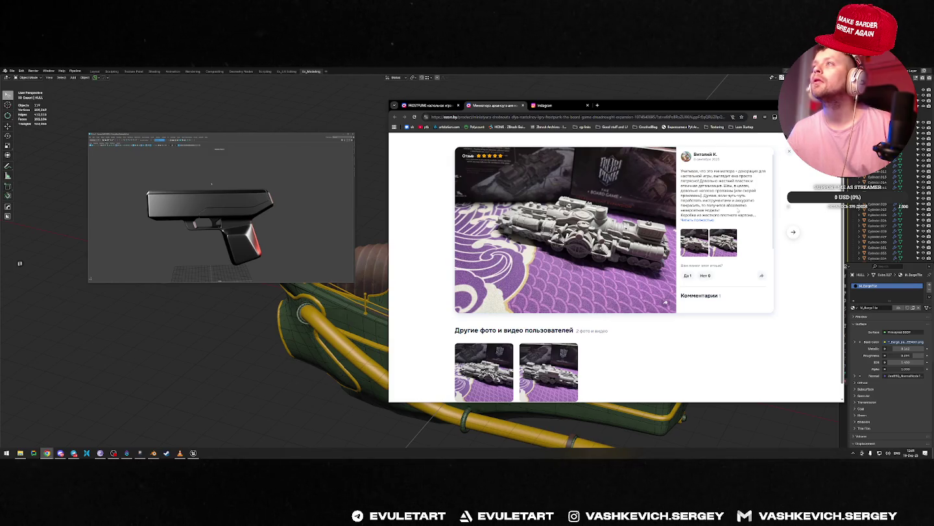
key("Escape")
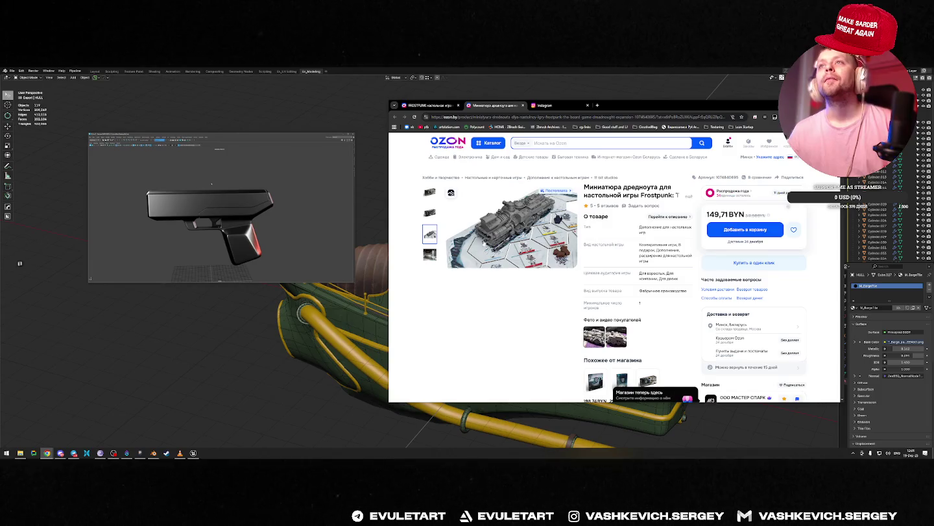
key("ctrl+w")
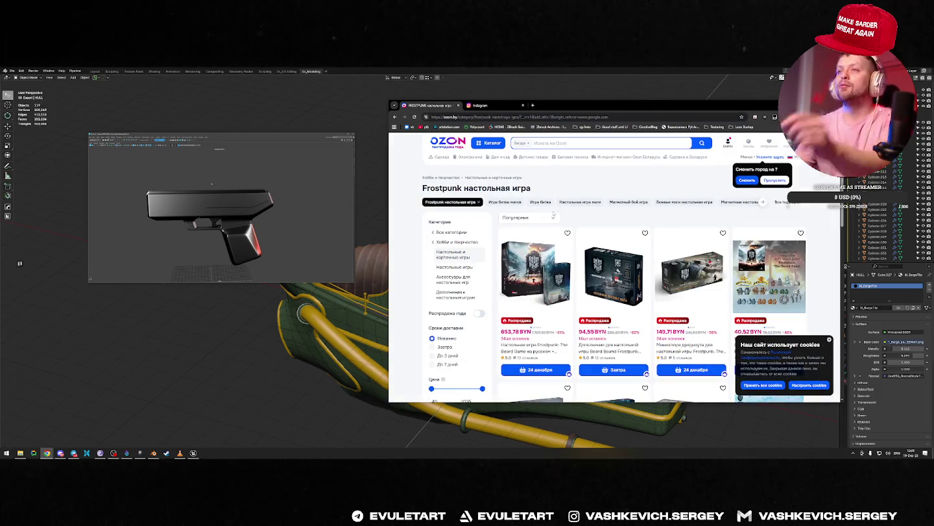
Scroll the listing and open the Frostpunk board game product page.
scroll(527, 265, "down", 3)
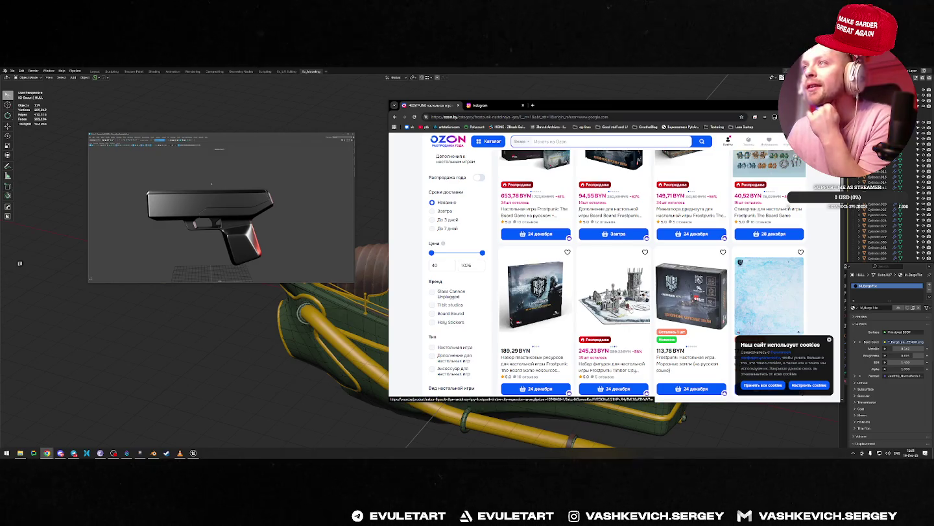
scroll(613, 292, "down", 3)
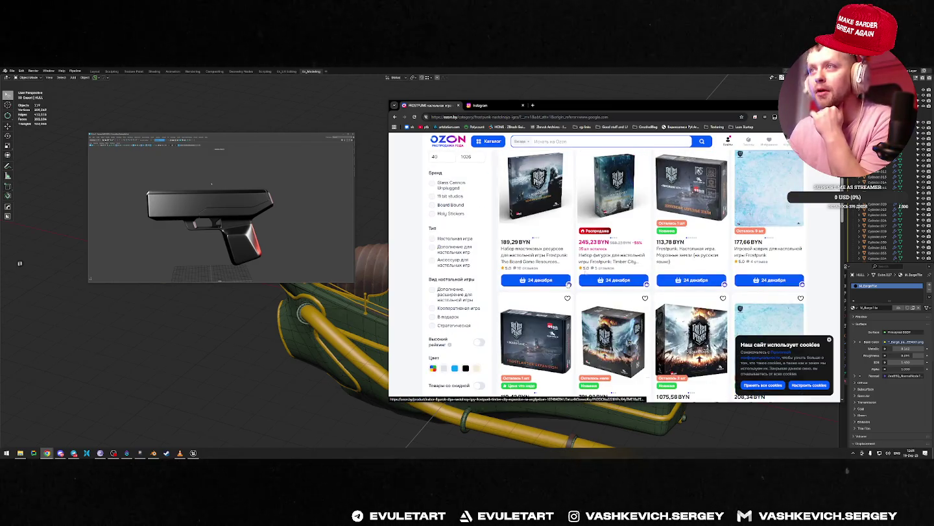
scroll(687, 318, "down", 2)
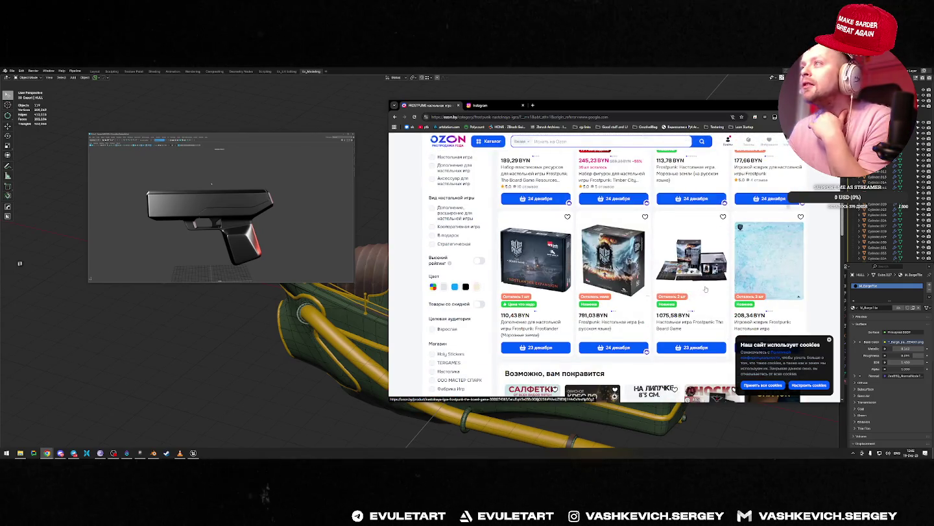
scroll(708, 312, "up", 5)
left_click(560, 260)
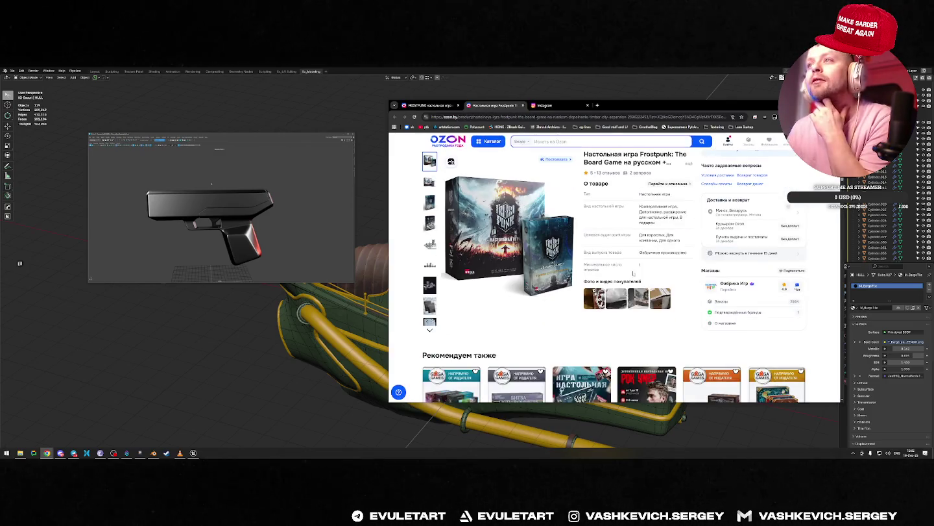
scroll(593, 238, "down", 2)
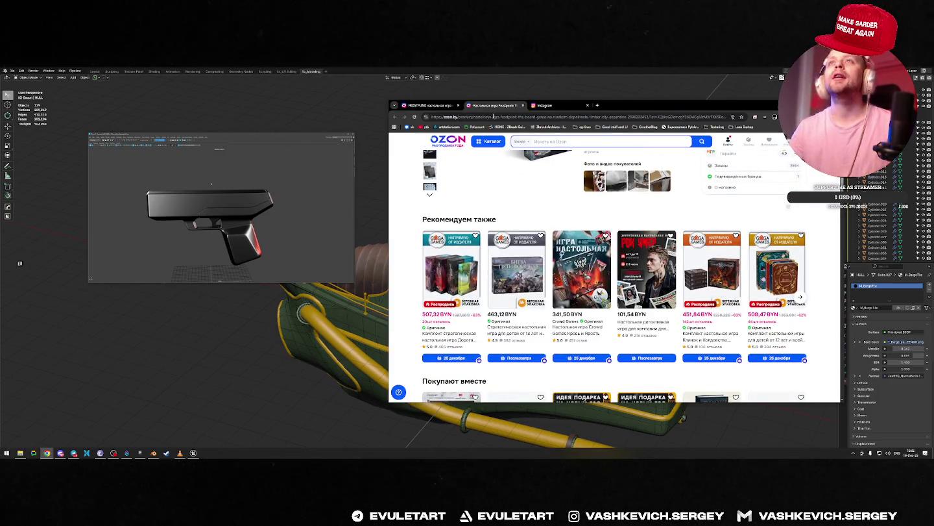
Check the Instagram post, dismiss the Facebook login prompt, and close both tabs.
left_click(538, 106)
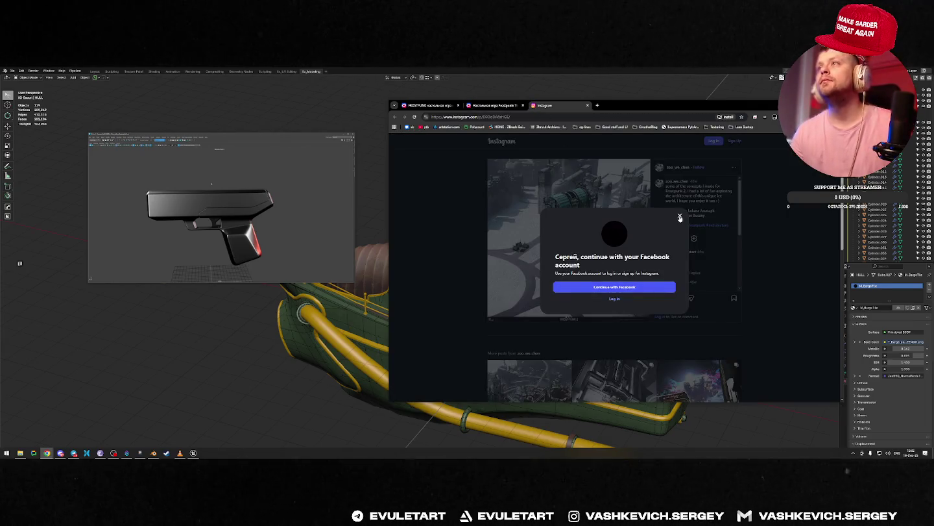
left_click(680, 217)
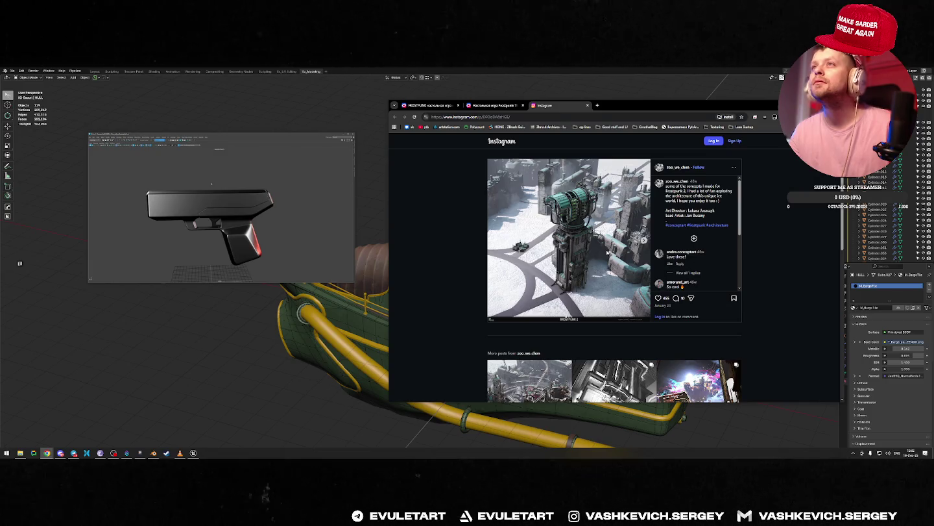
key("ctrl+w")
key("ctrl+w")
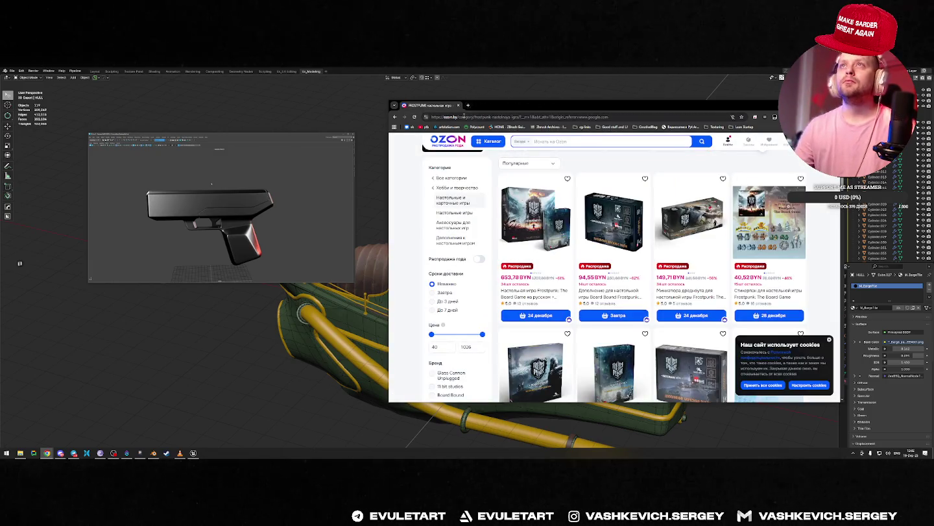
scroll(520, 140, "up", 2)
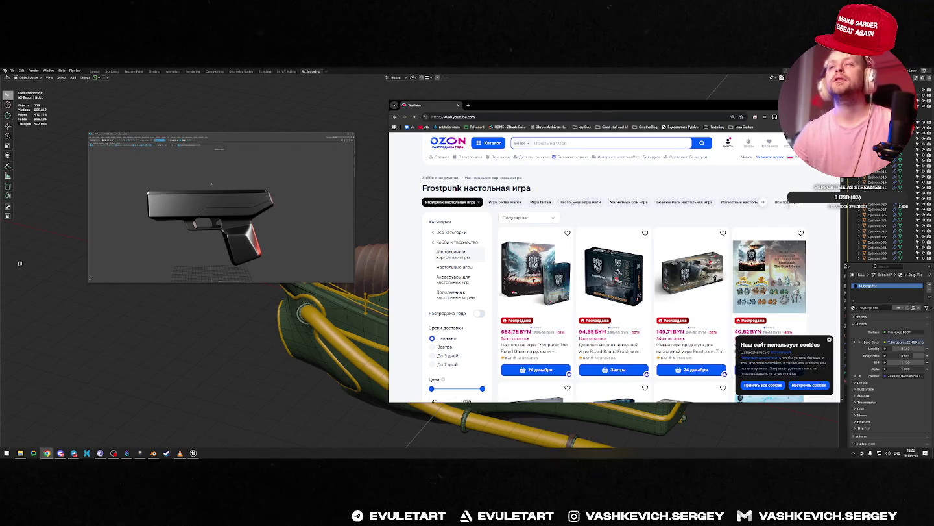
Search YouTube for 'frostpunk настолка' and dismiss the system launcher that popped up.
left_click(569, 139)
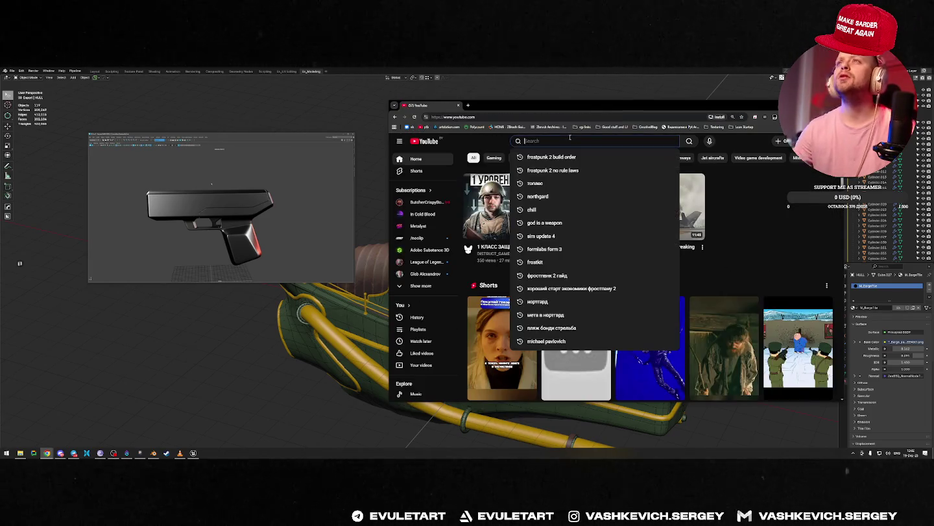
type("frost")
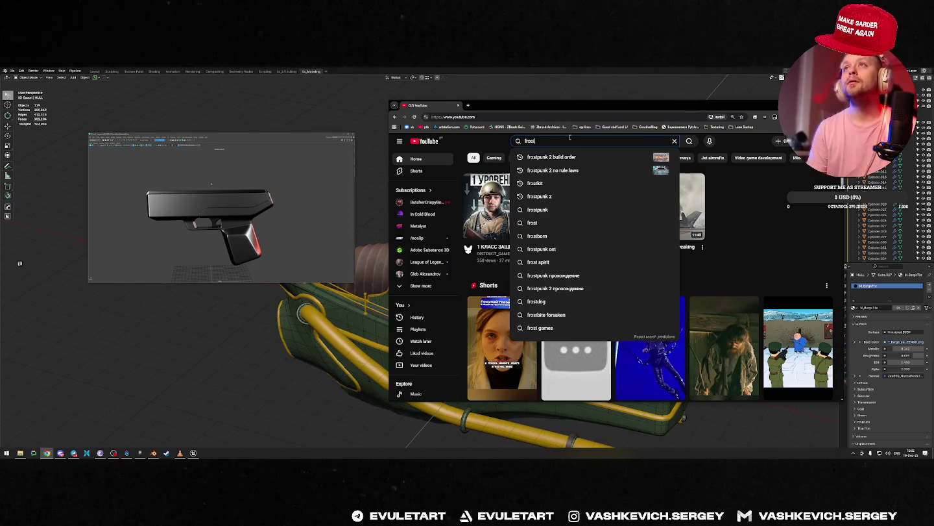
type("punk наст")
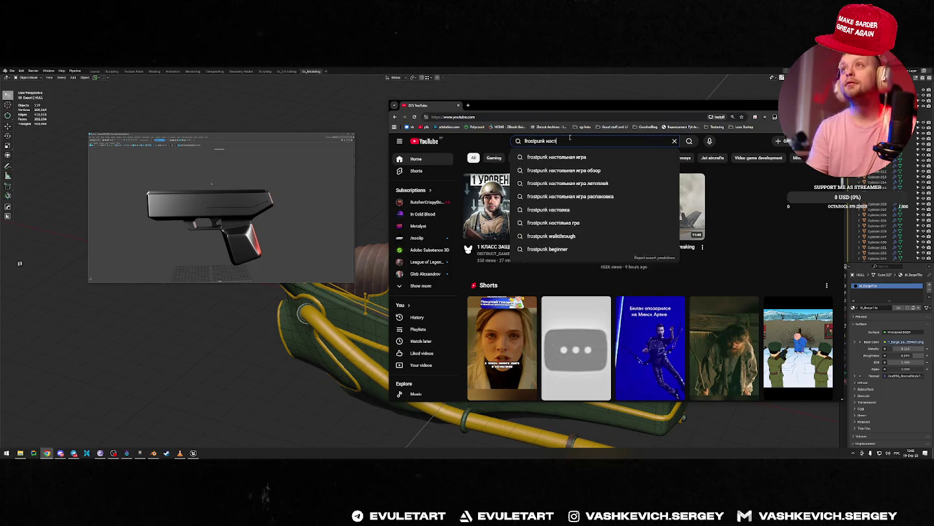
type("олка")
key("Return")
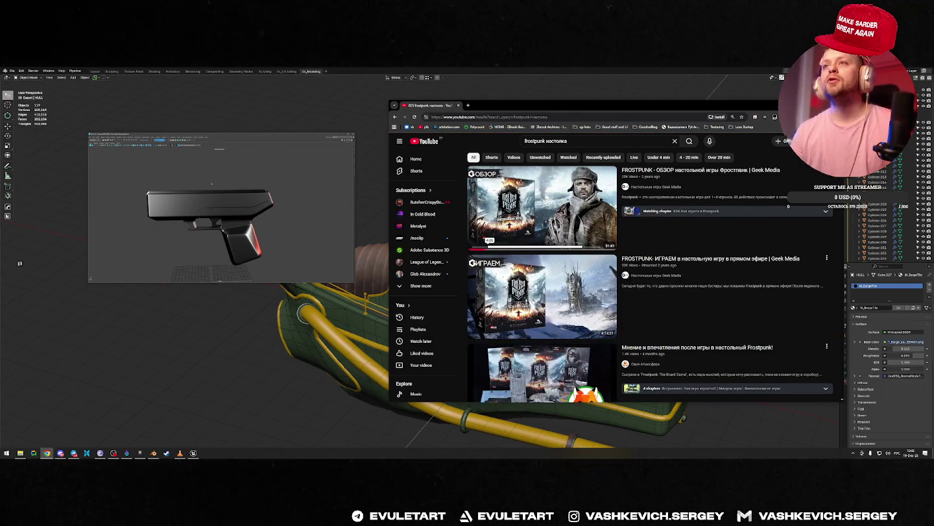
scroll(530, 279, "down", 2)
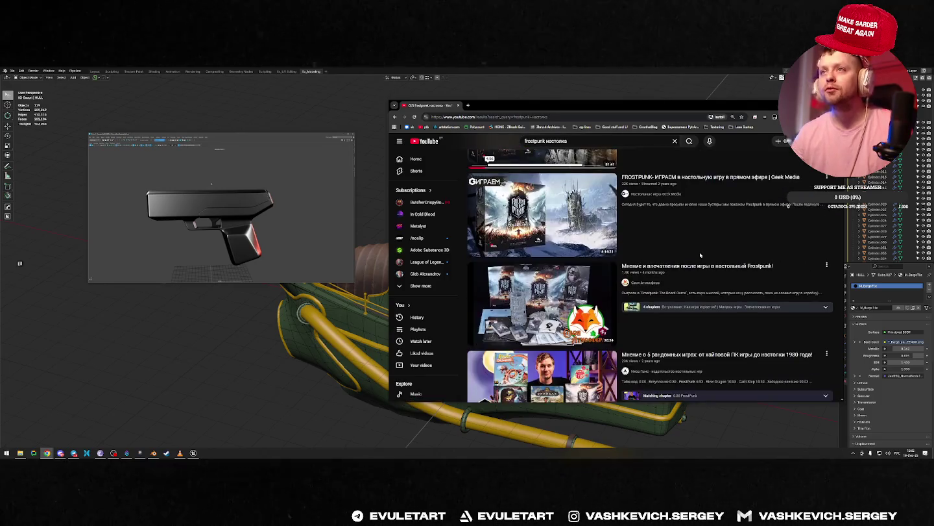
scroll(638, 251, "up", 2)
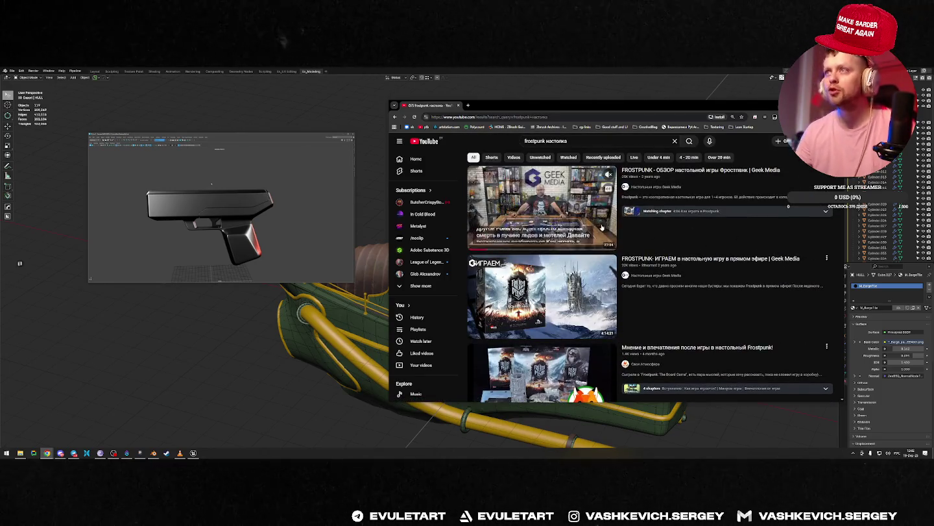
mouse_move(542, 296)
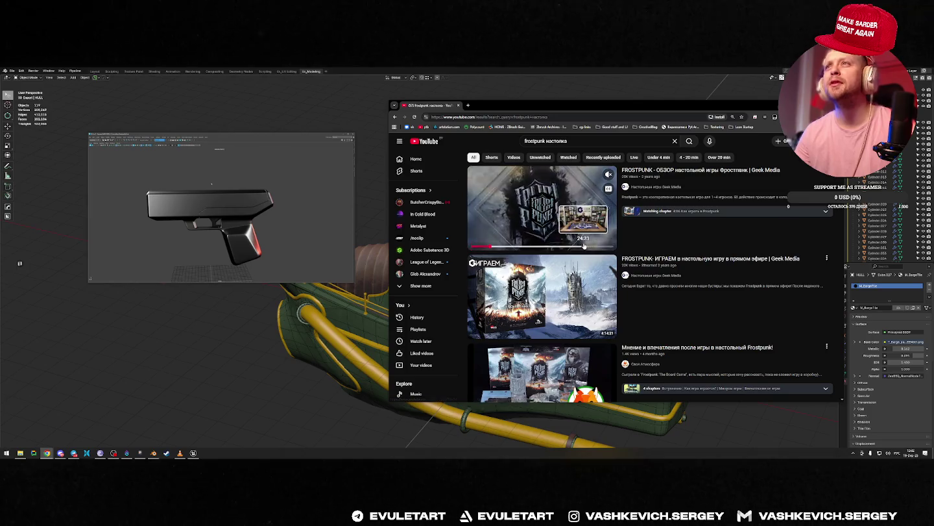
mouse_move(649, 284)
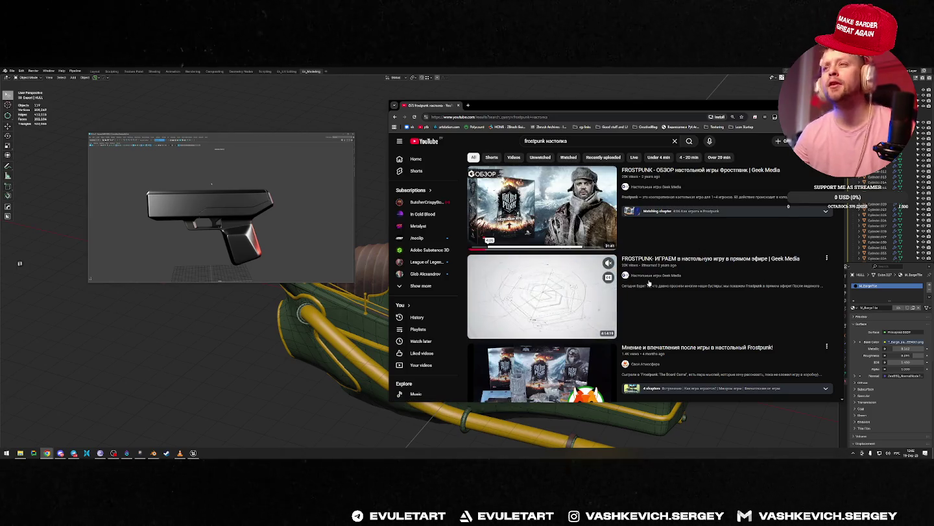
key("super")
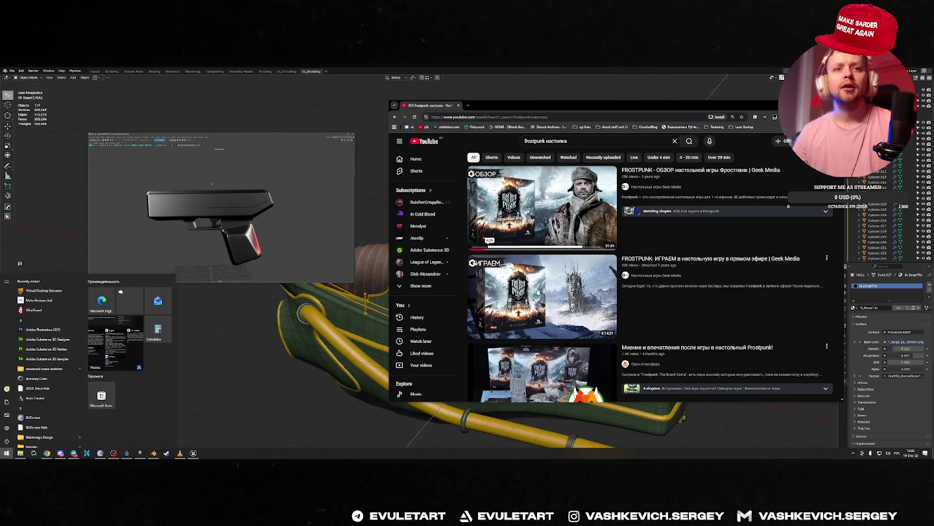
left_click(686, 109)
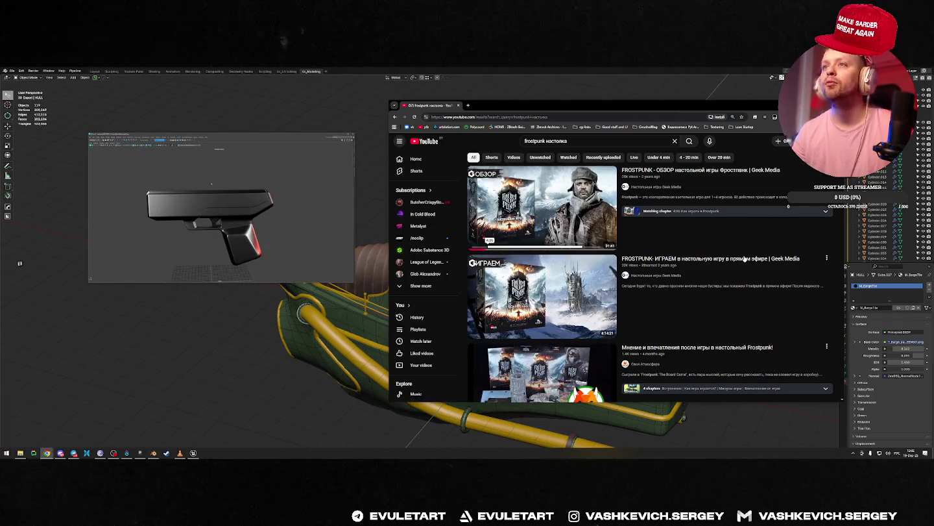
Scroll up and down through the Frostpunk board game video results.
scroll(679, 278, "down", 3)
mouse_move(541, 276)
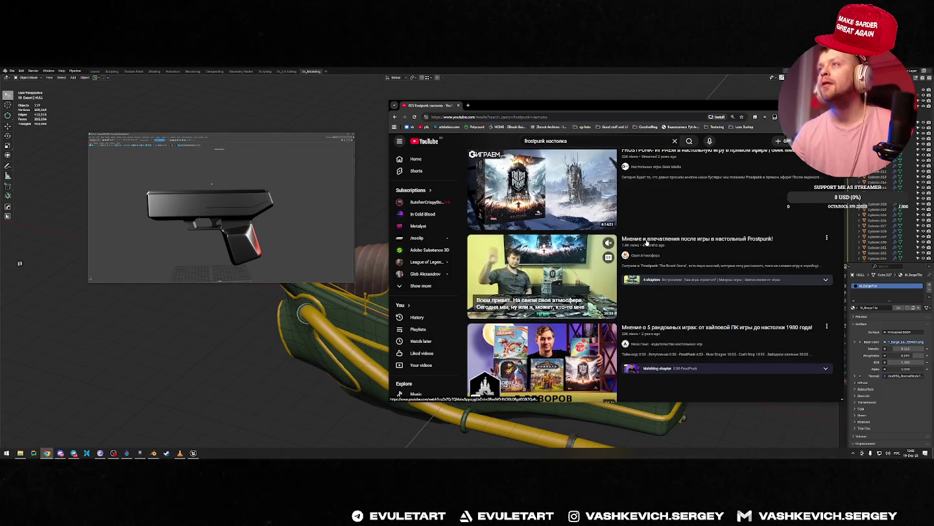
scroll(642, 241, "up", 2)
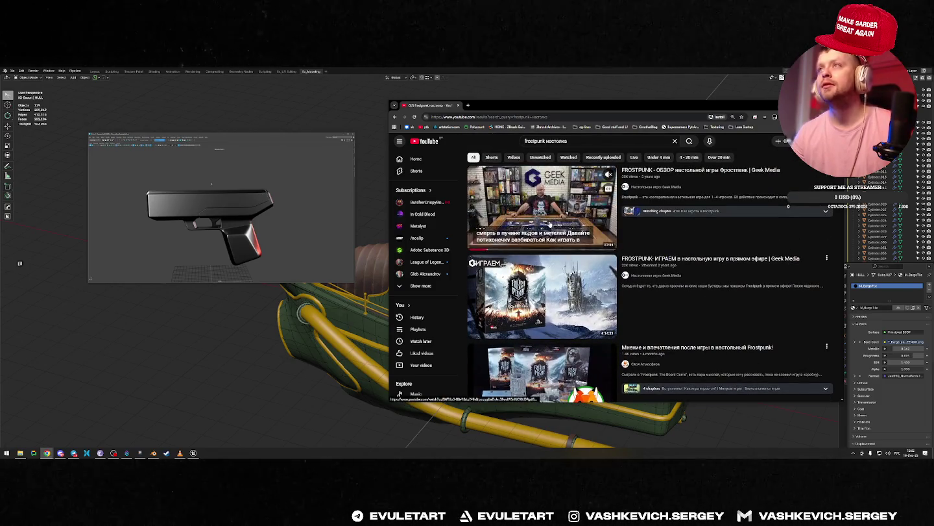
scroll(600, 228, "down", 1)
scroll(599, 228, "down", 3)
scroll(796, 258, "down", 2)
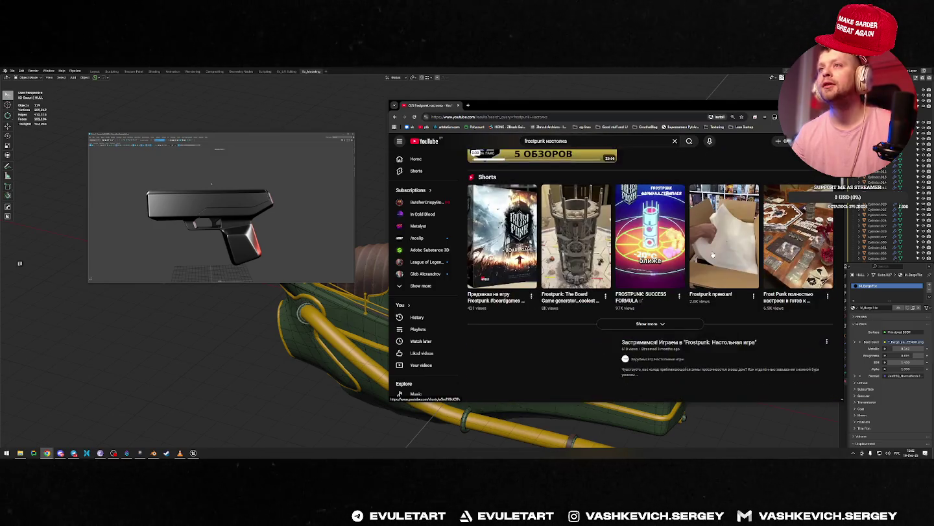
scroll(786, 249, "down", 3)
scroll(720, 255, "down", 3)
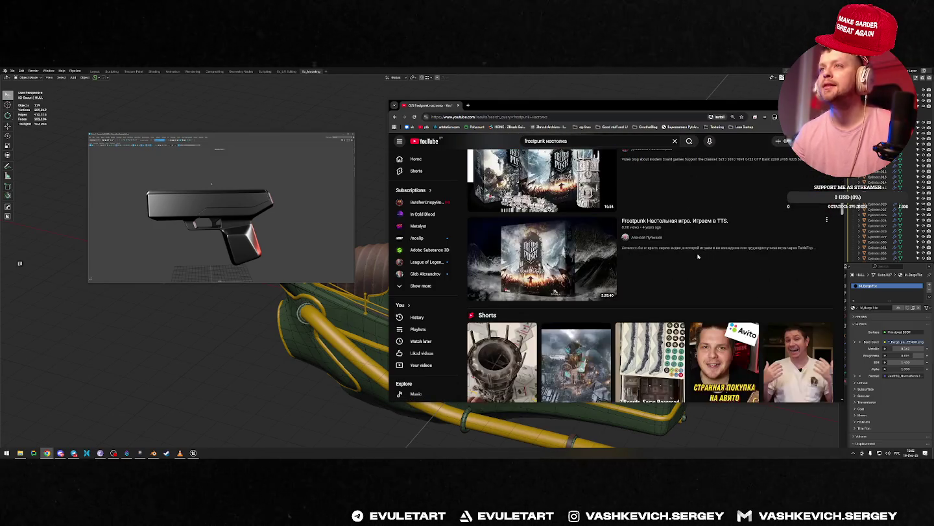
scroll(690, 256, "down", 2)
scroll(689, 257, "down", 5)
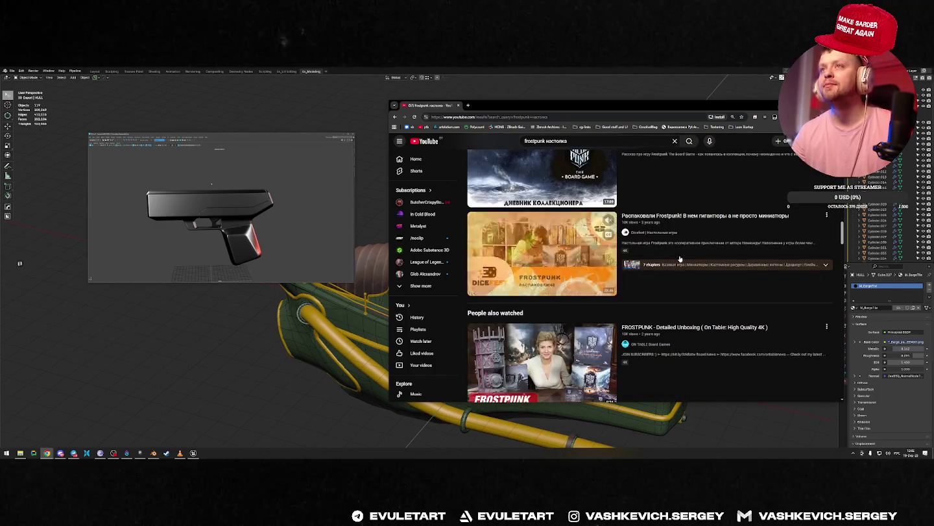
scroll(730, 271, "up", 4)
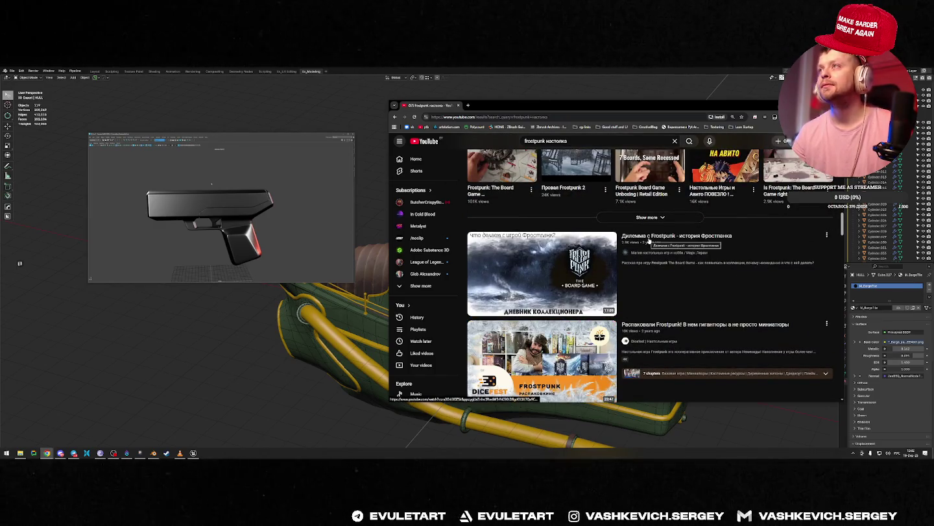
scroll(689, 253, "down", 3)
scroll(689, 253, "down", 2)
scroll(689, 250, "up", 2)
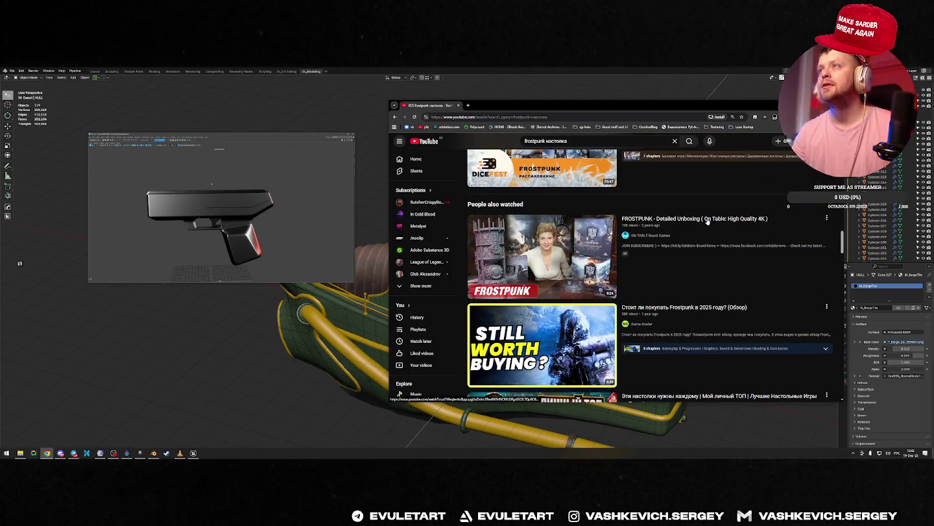
scroll(538, 280, "down", 3)
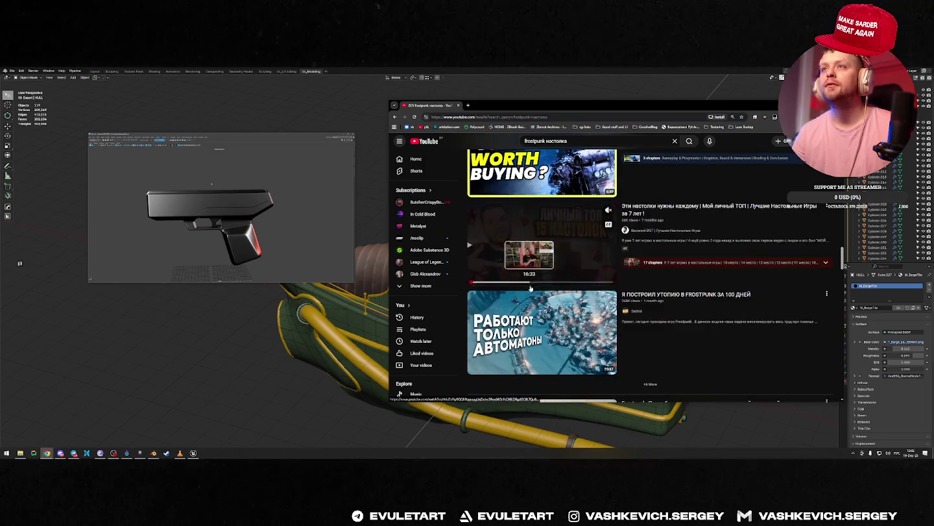
scroll(584, 273, "down", 3)
scroll(648, 269, "up", 2)
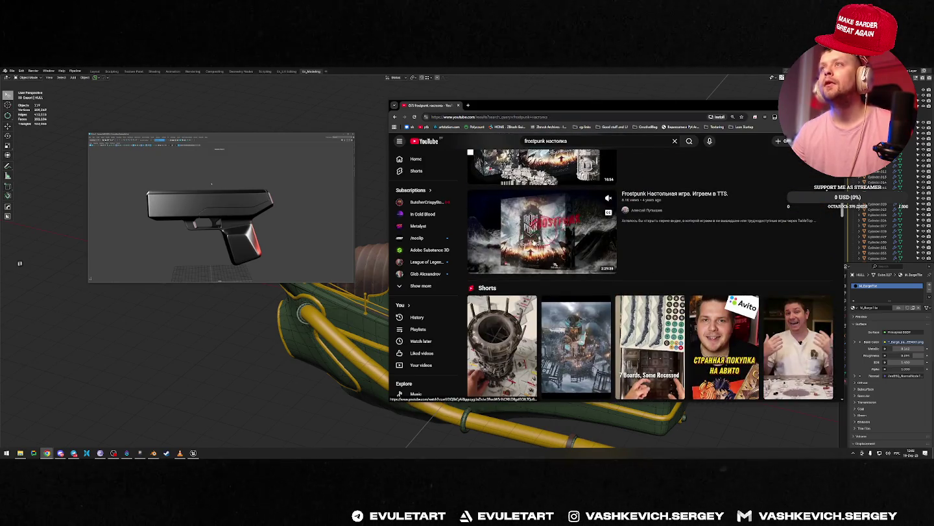
scroll(672, 270, "down", 5)
scroll(720, 290, "up", 3)
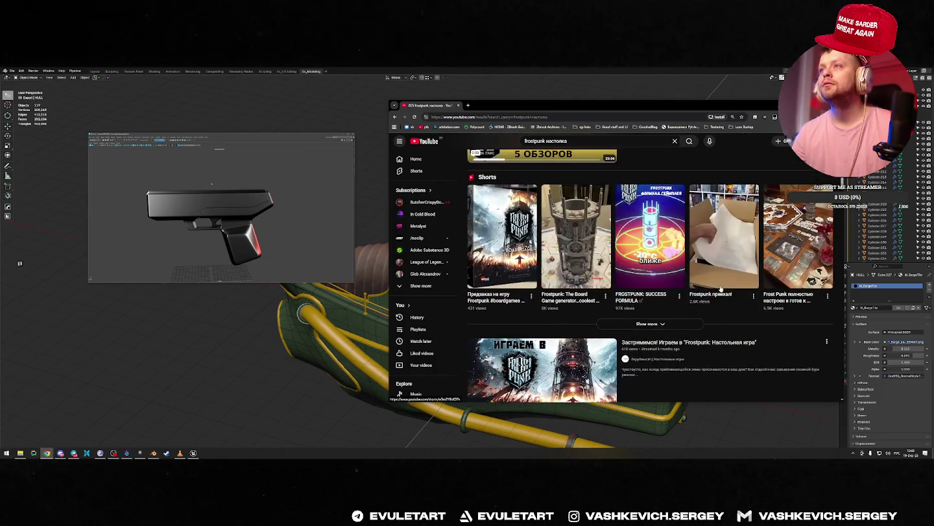
scroll(576, 329, "down", 1)
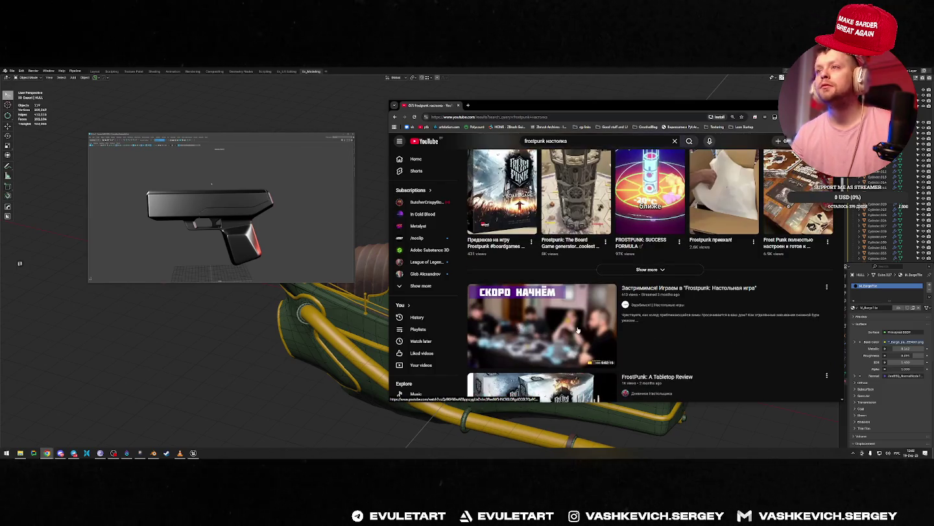
scroll(657, 327, "up", 3)
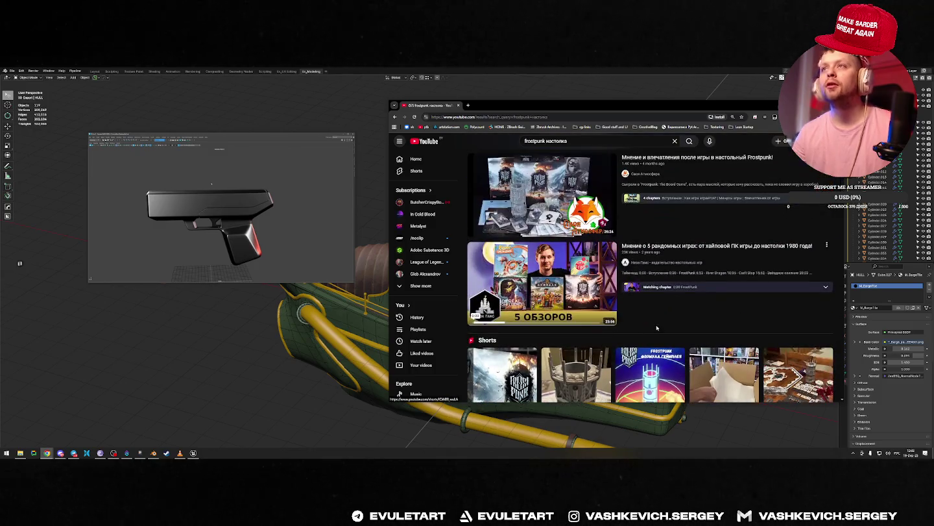
scroll(699, 334, "up", 1)
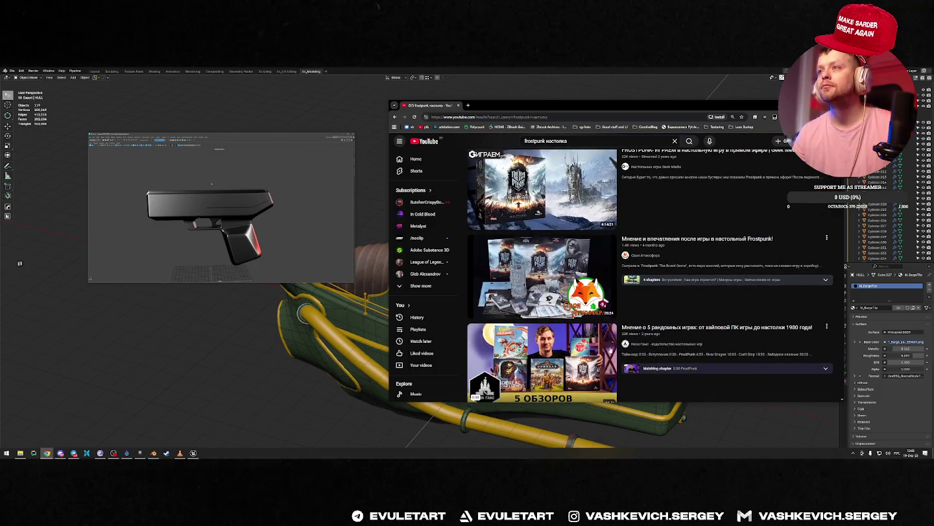
mouse_move(679, 269)
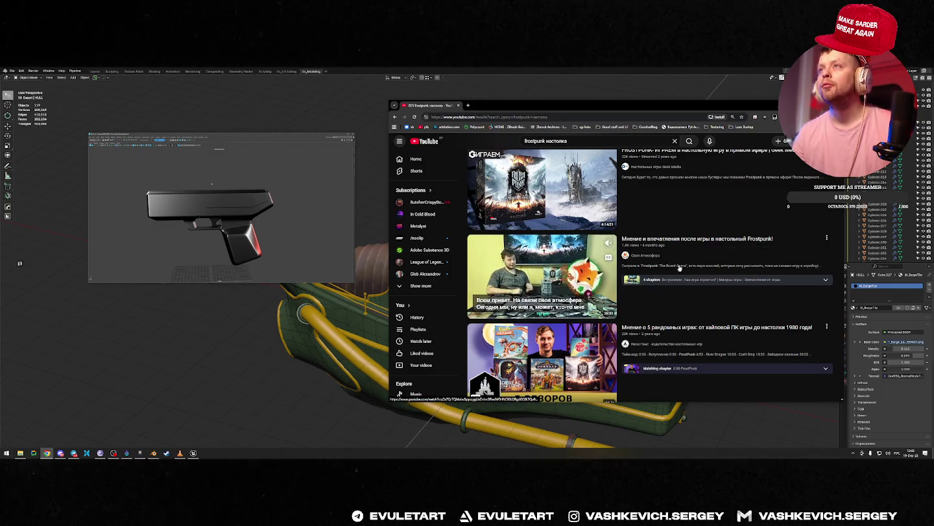
scroll(679, 267, "up", 2)
scroll(658, 285, "down", 1)
Play the Frostpunk board game impressions video, then type 'creality 1k' in a new tab.
left_click(658, 285)
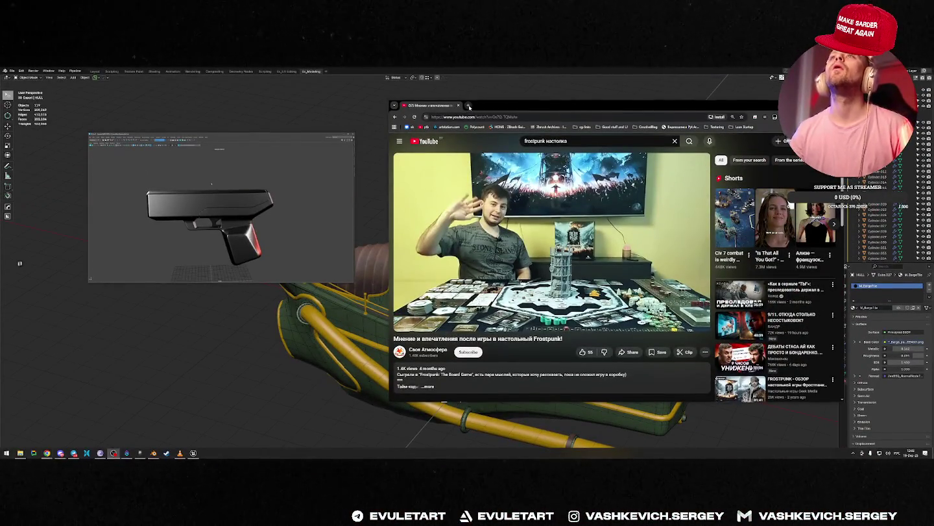
left_click(469, 106)
type("creality 1")
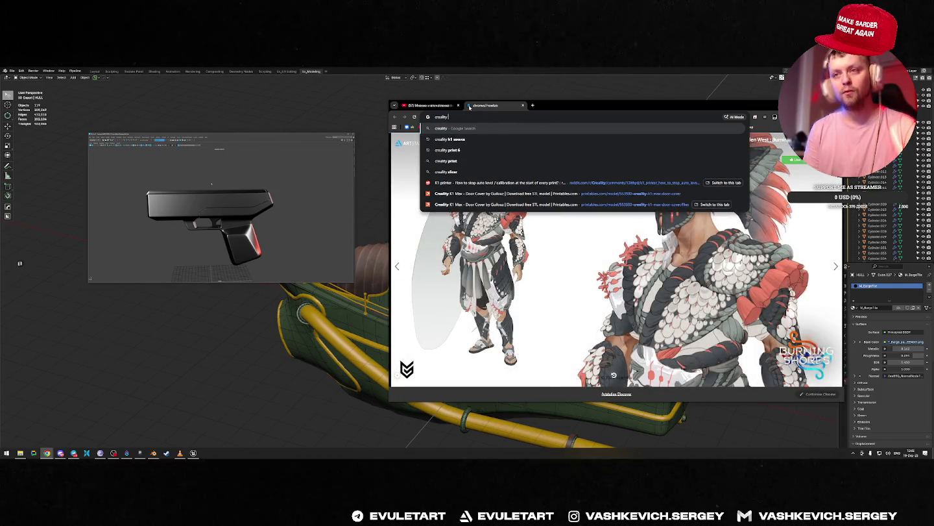
type("k")
Search 'creality 1k', then search YouTube for 'creality k1' and maximize the browser.
key("Return")
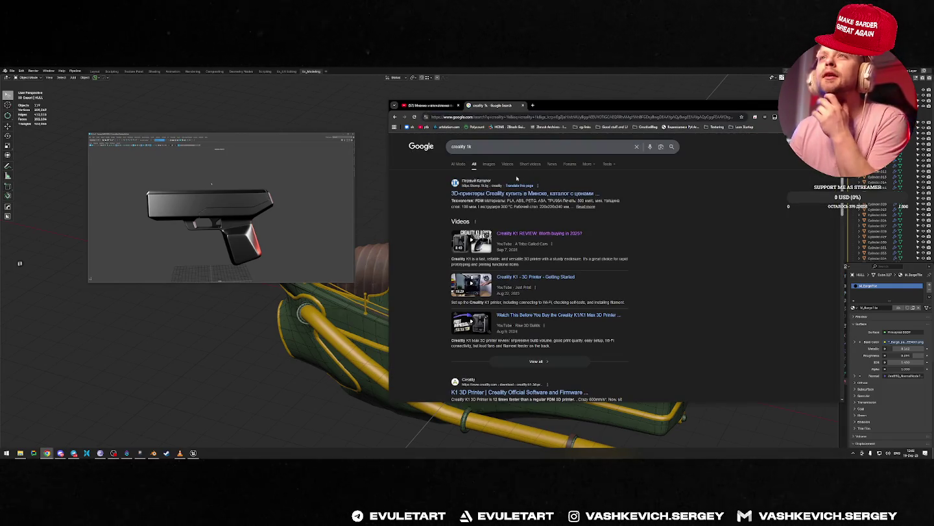
left_click(488, 164)
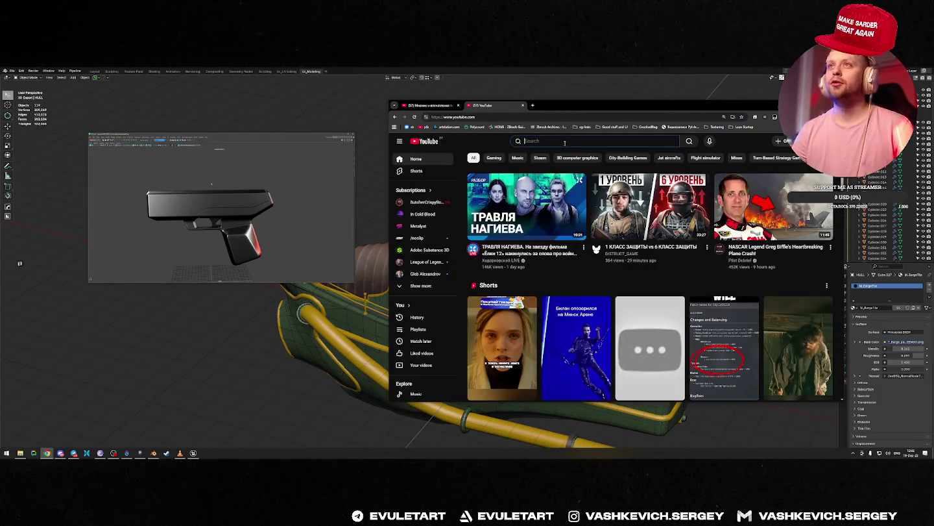
type("crealit")
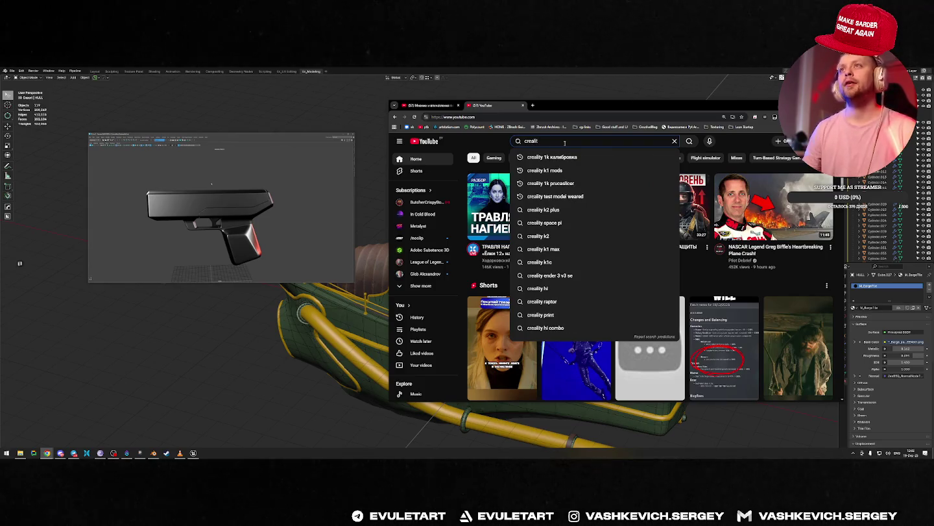
key("BackSpace")
key("BackSpace")
key("BackSpace")
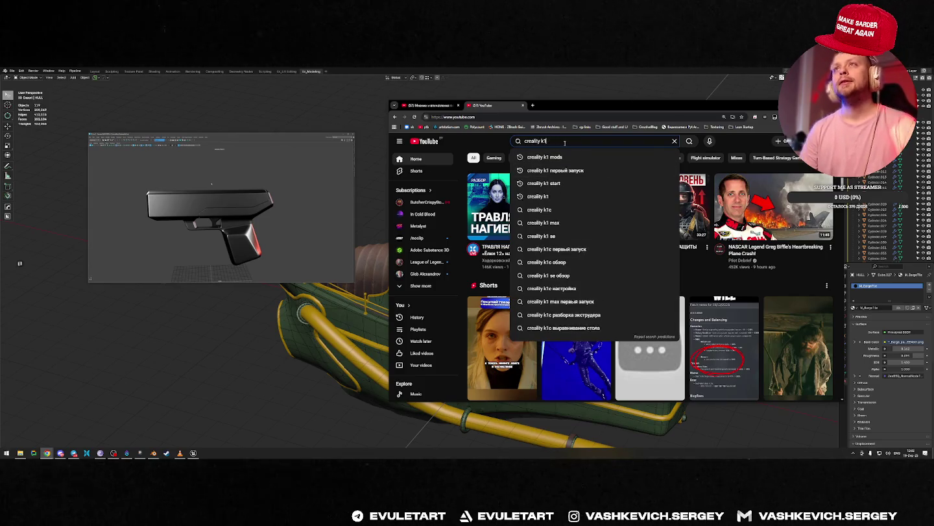
key("Return")
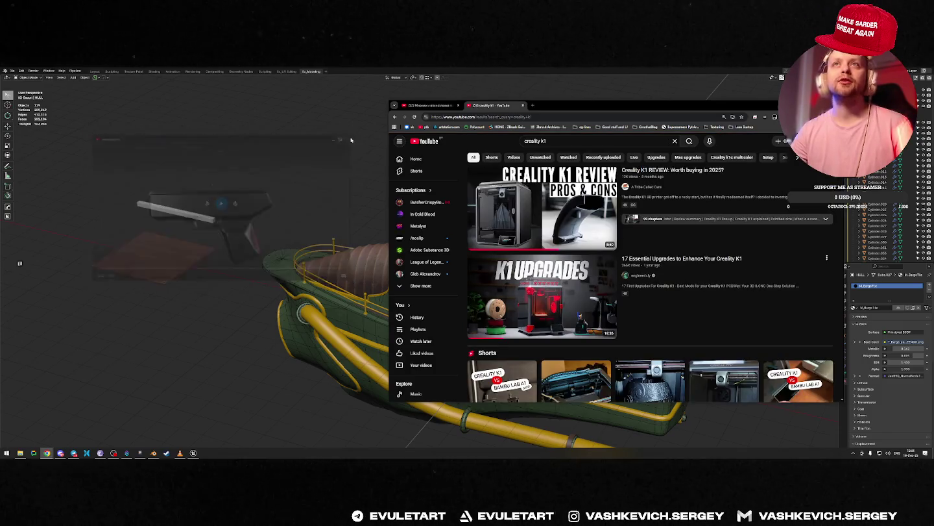
double_click(604, 109)
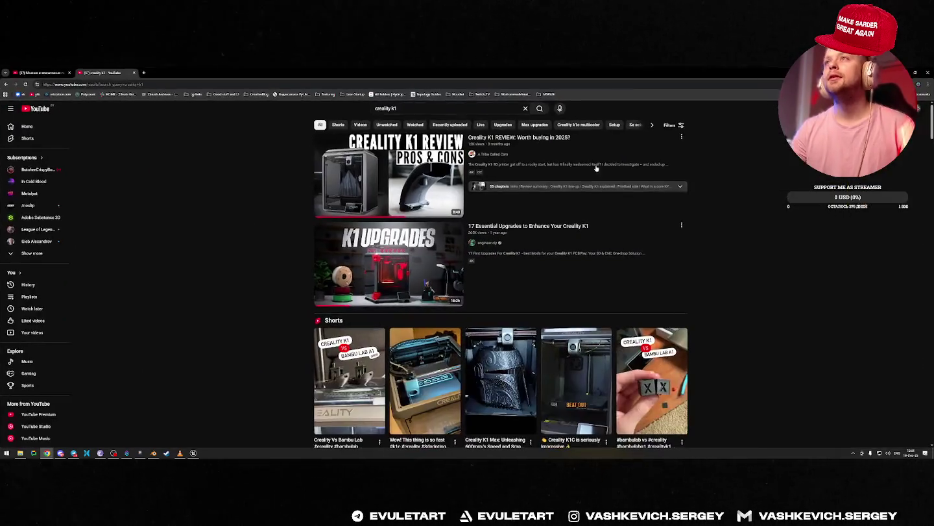
Play the Creality K1 REVIEW video from near its start in fullscreen.
left_click(512, 161)
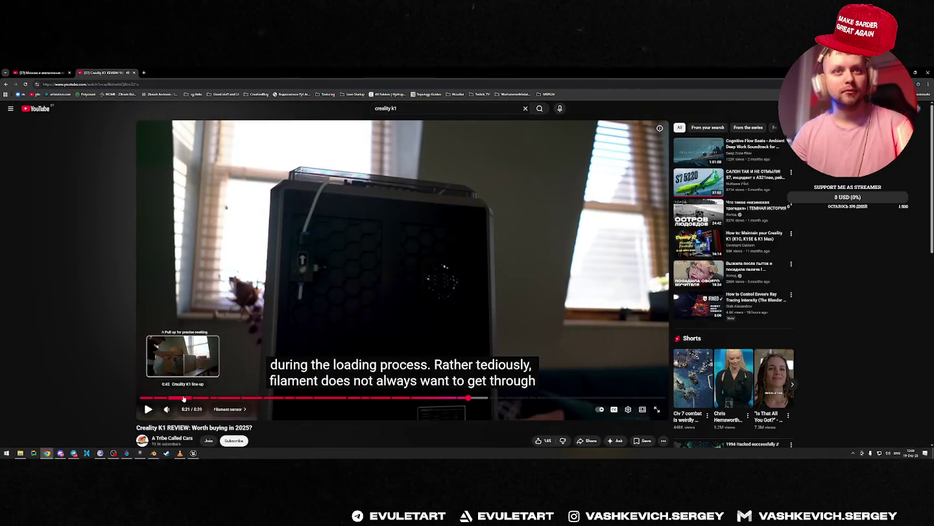
left_click(183, 397)
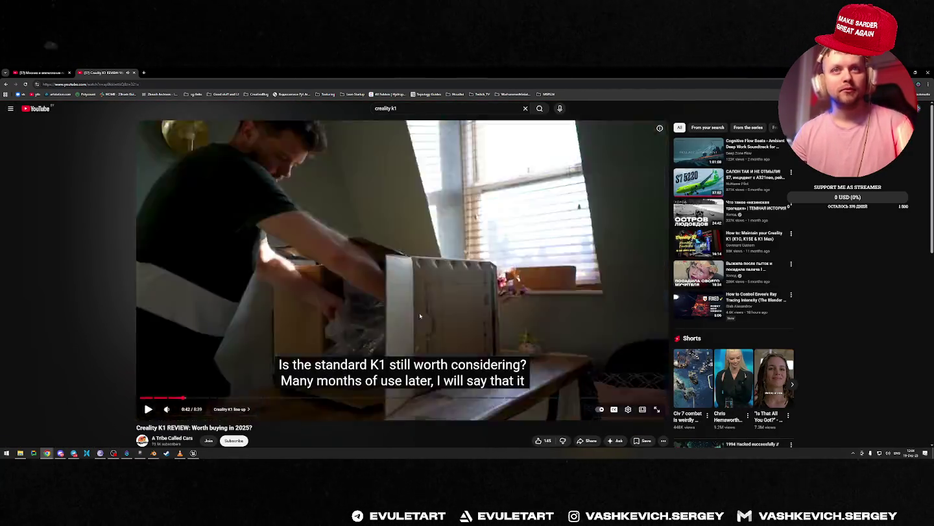
left_click(399, 360)
key("Right")
key("Right")
key("Right")
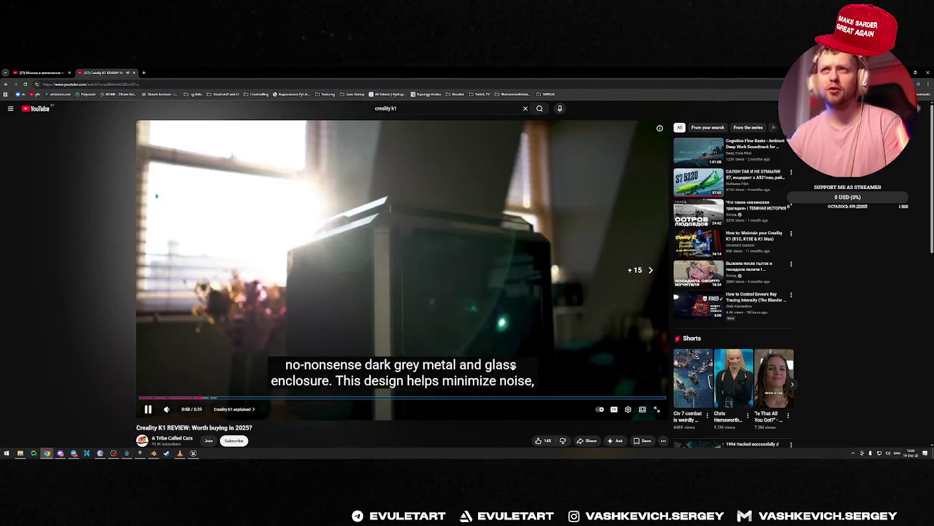
key("Right")
key("Right")
key("Right")
key("F11")
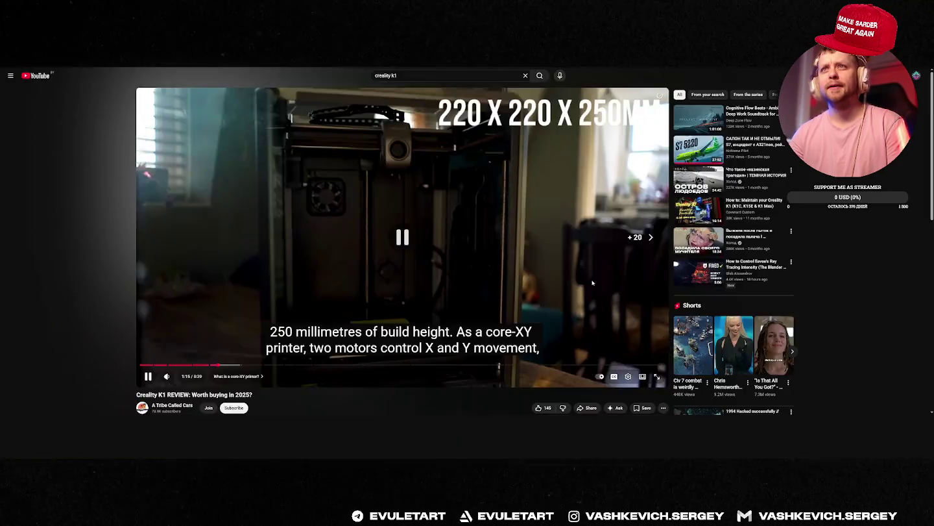
key("f")
Skip forward through the review to the 'Early issues' chapter at 3:47.
key("Right")
key("Right")
key("Right")
key("Right")
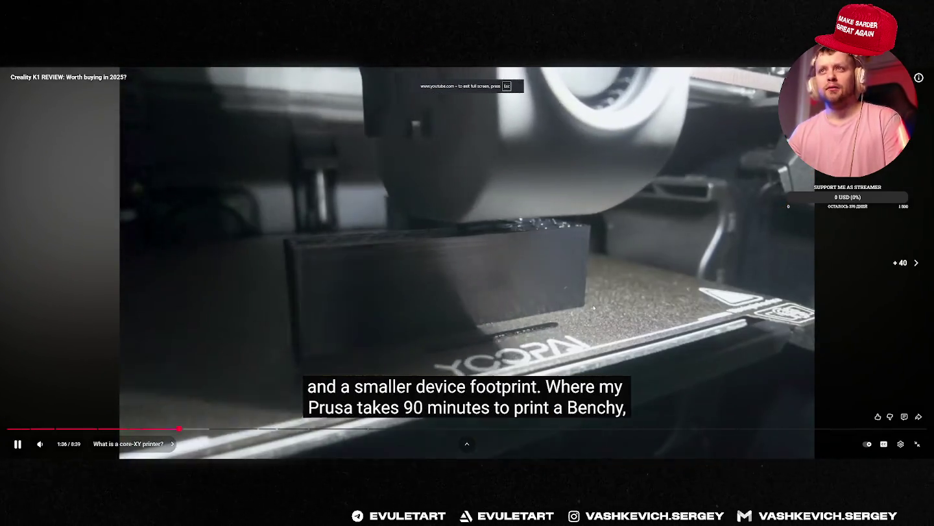
key("Right")
key("Right")
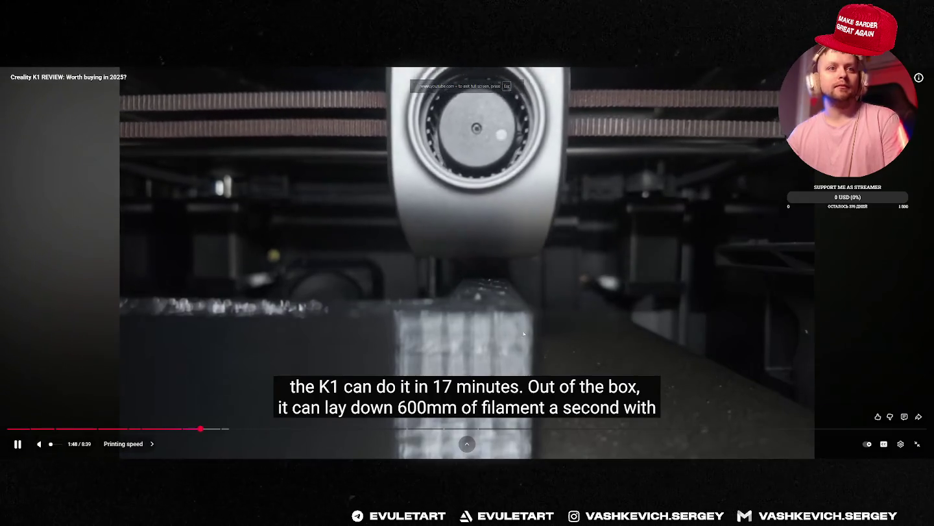
key("Right")
key("Right")
key("Right")
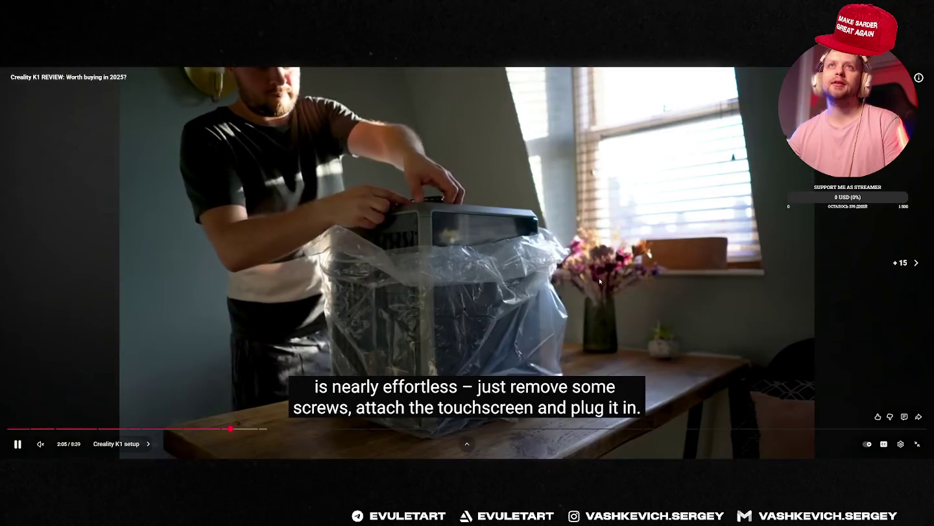
key("Left")
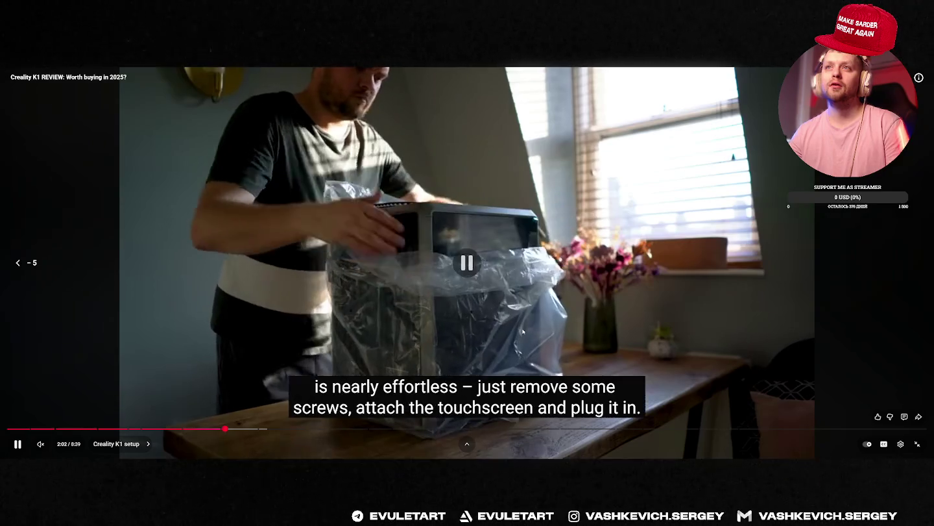
key("space")
key("space")
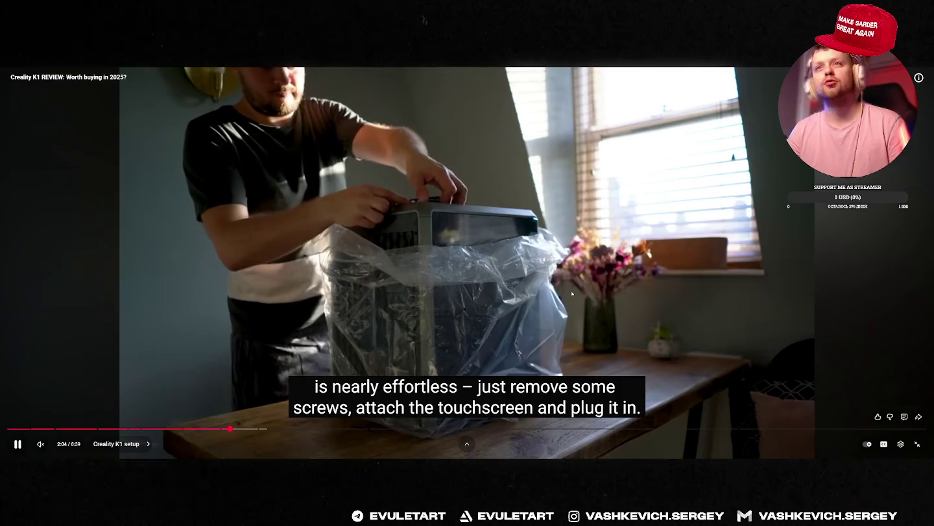
key("Right")
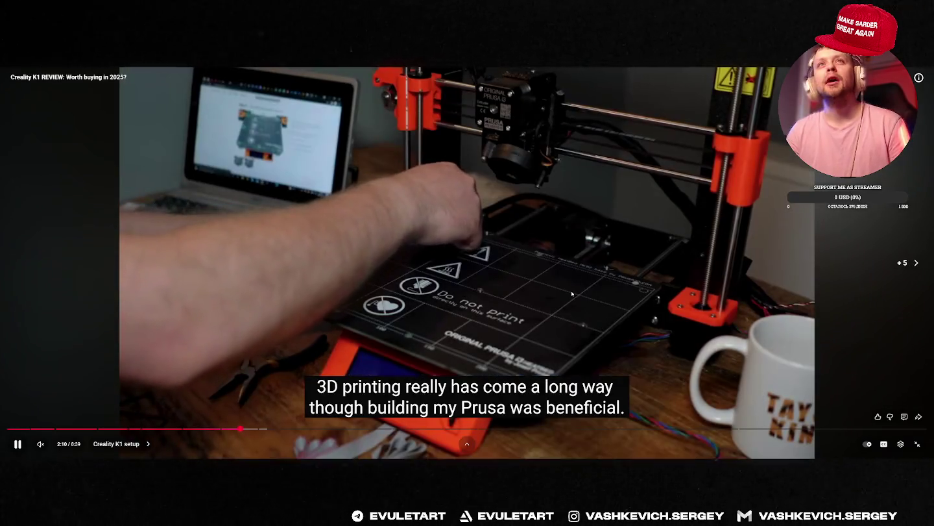
key("Right")
key("Right")
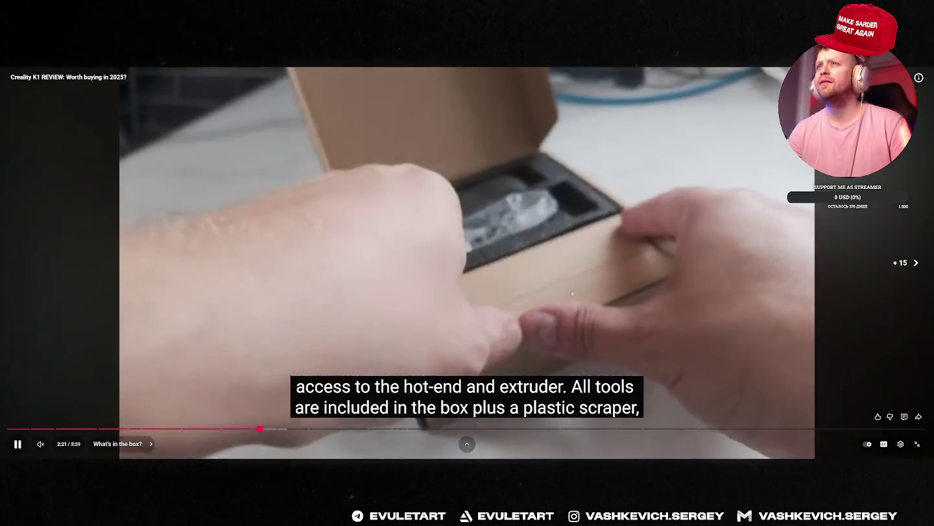
key("Right")
key("Right")
key("Right")
key("Right")
key("Right")
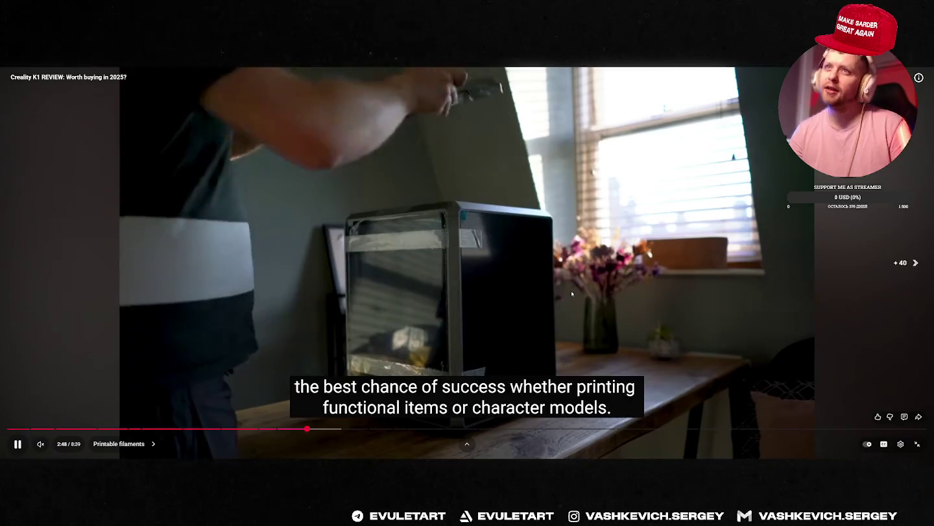
key("Right")
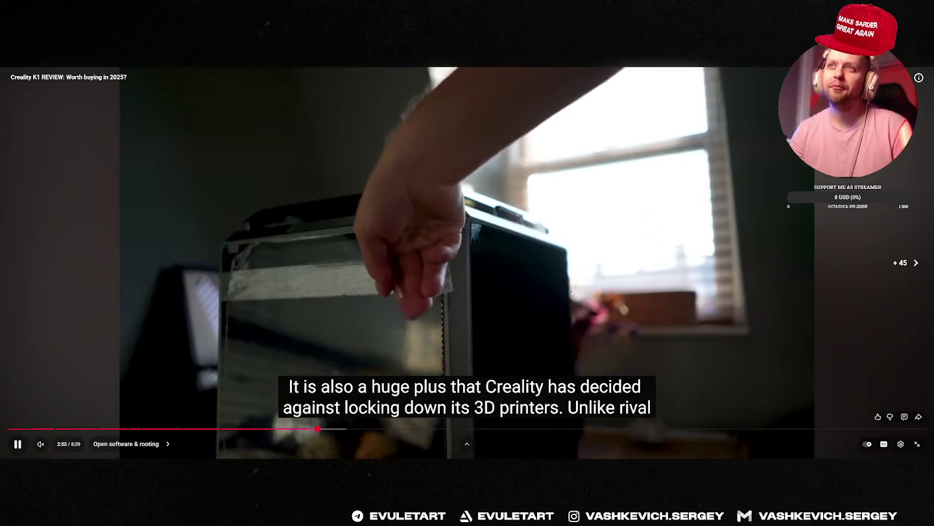
key("Right")
key("Right")
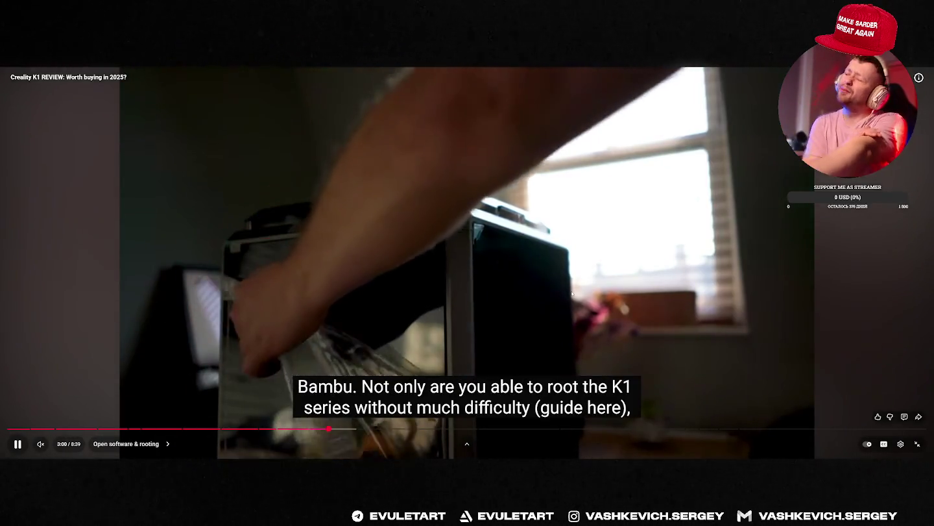
key("Right")
key("Right")
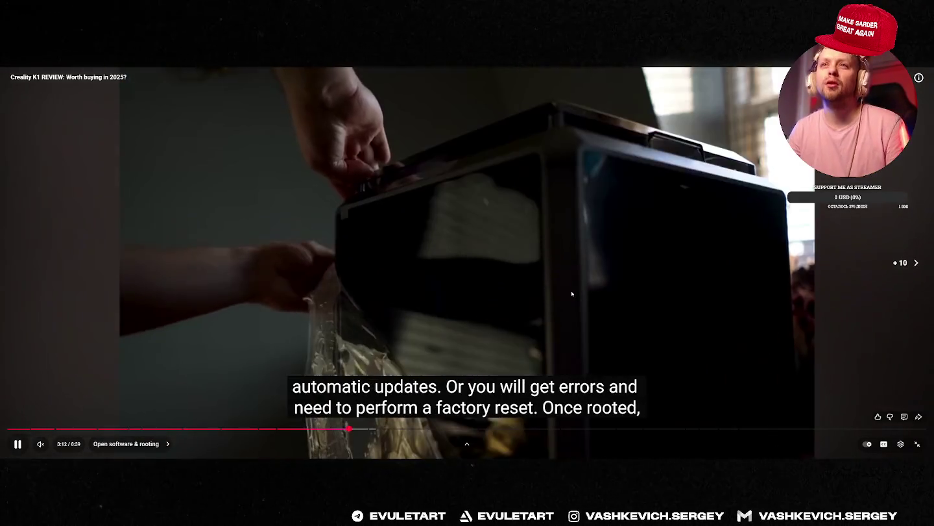
key("Right")
key("Right")
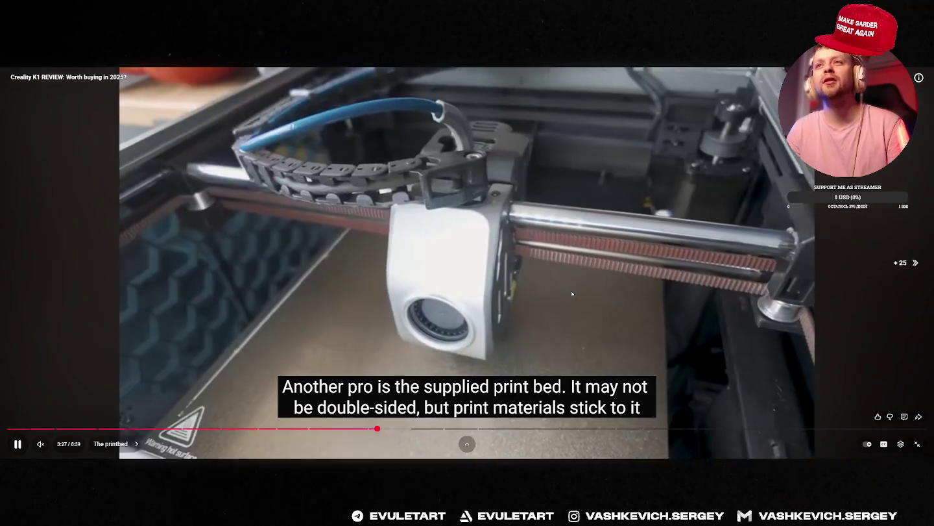
key("Right")
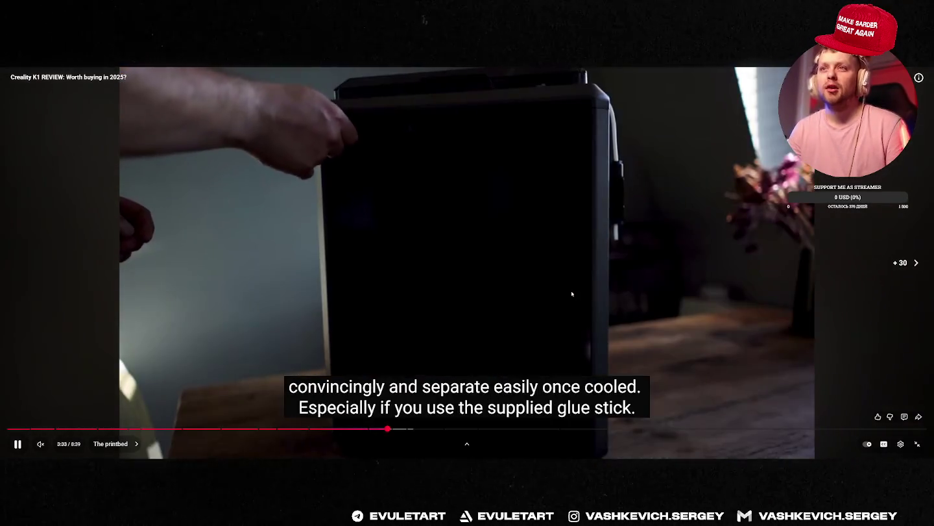
key("Left")
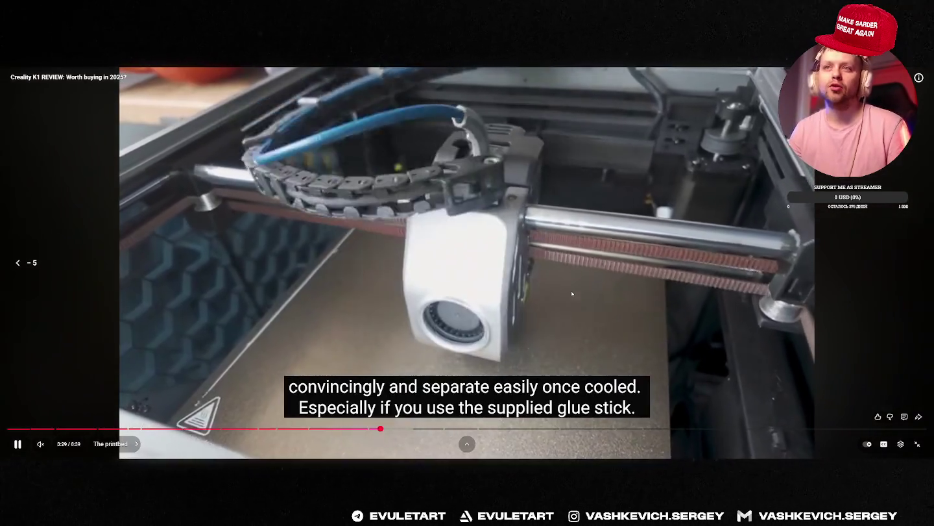
key("Right")
key("Right")
key("Right")
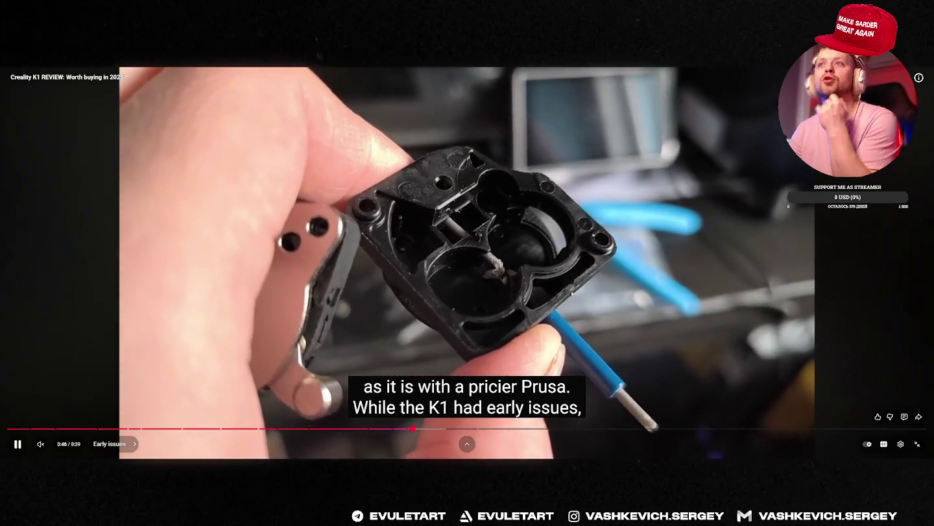
key("Right")
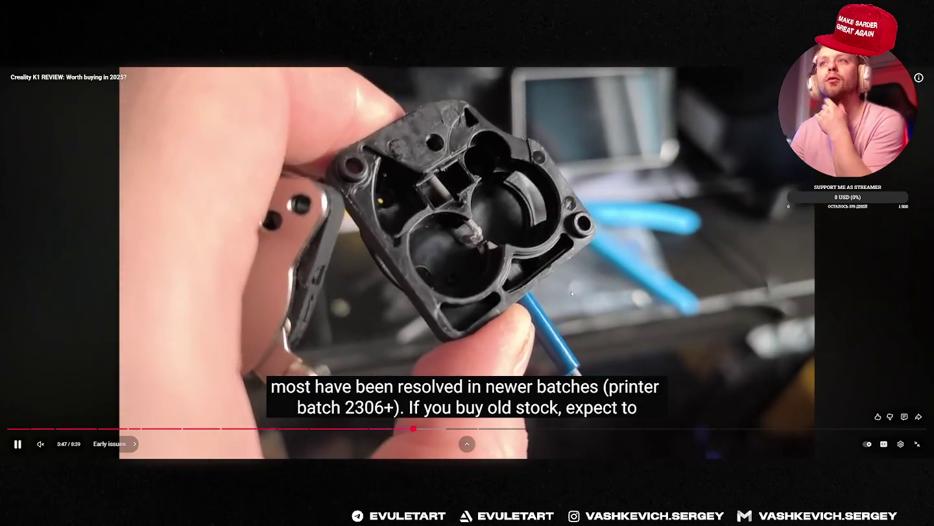
key("Right")
key("Right")
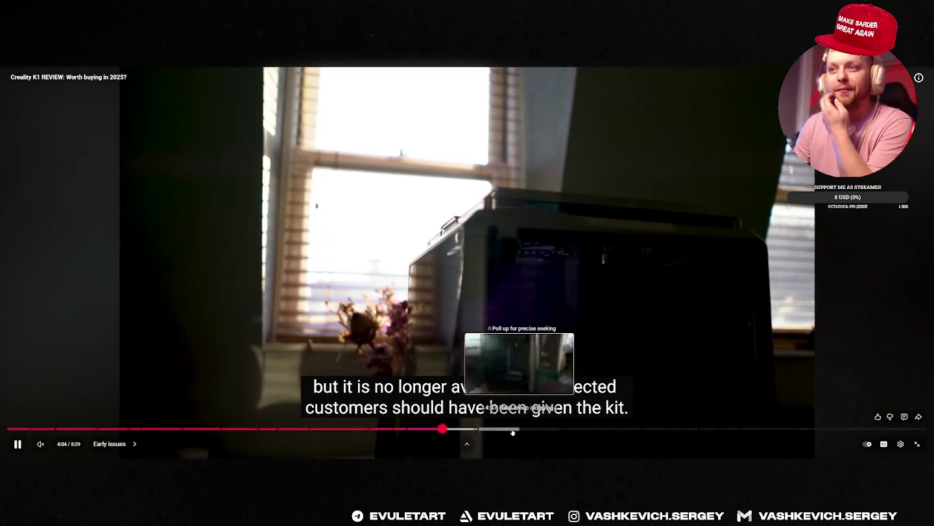
Jump through Heat creep, Fan noise and Enclosure door chapters to 'The verdict' at 7:13.
left_click(512, 429)
left_click(603, 430)
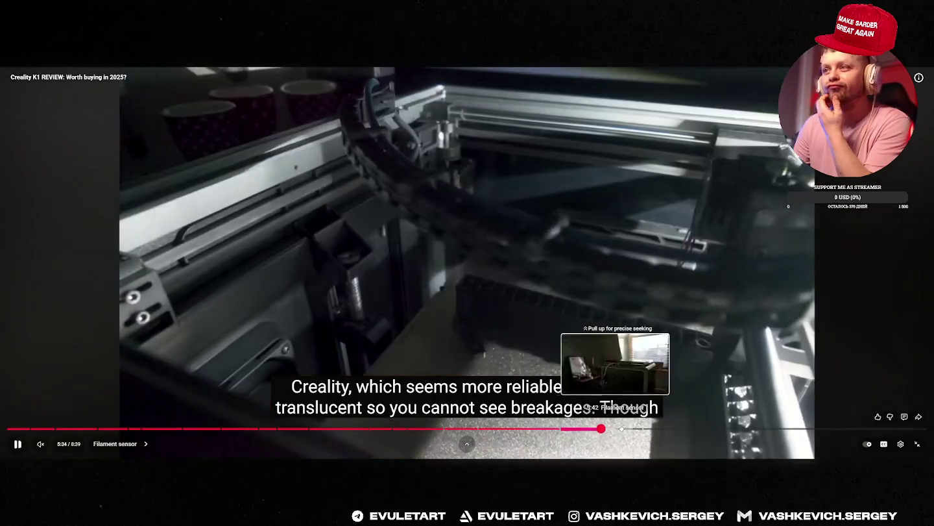
left_click(652, 429)
left_click(704, 429)
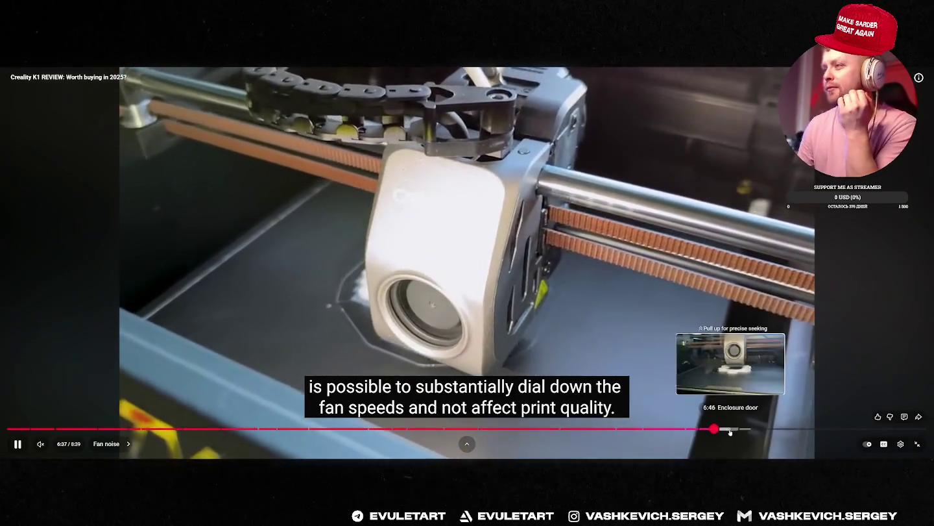
left_click(729, 429)
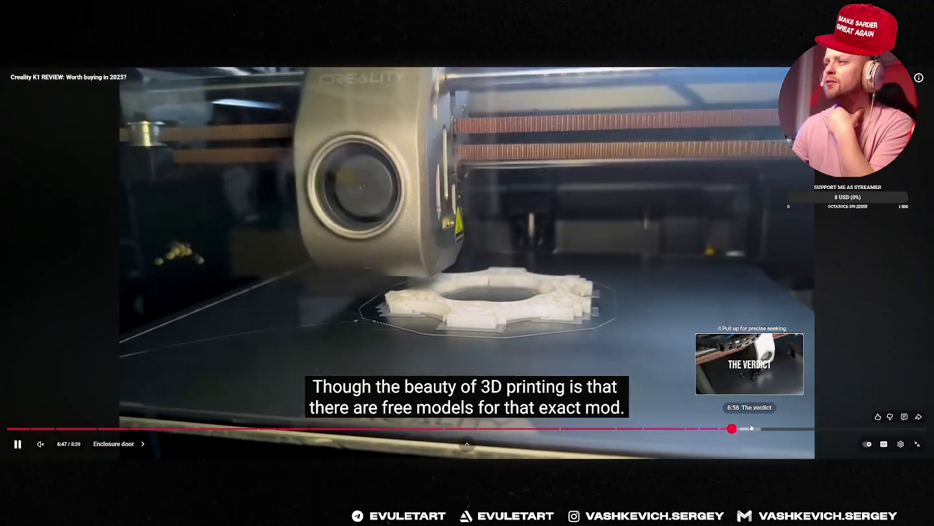
left_click(751, 430)
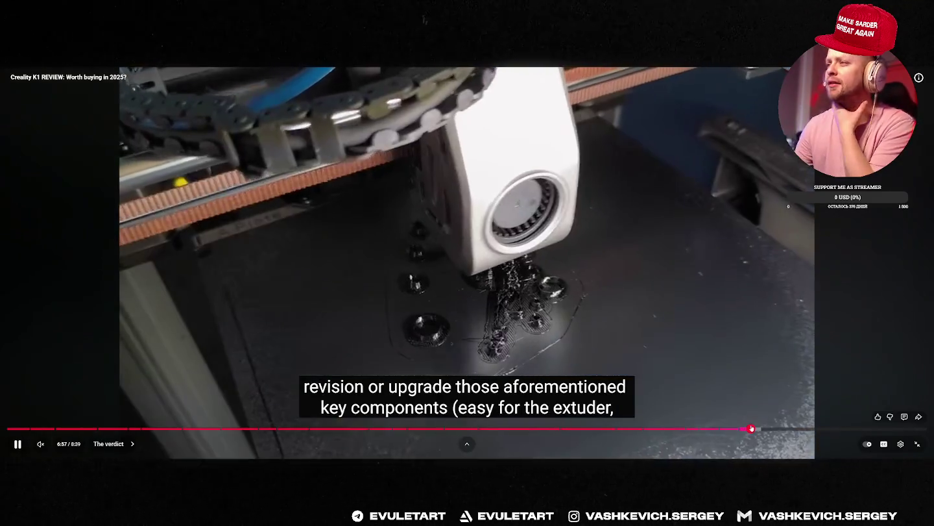
left_click(775, 429)
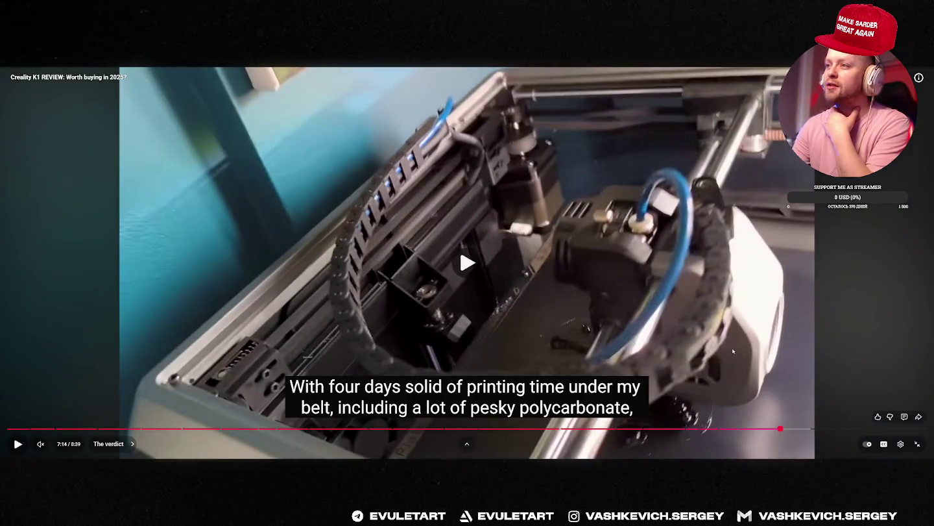
left_click(733, 351)
key("Left")
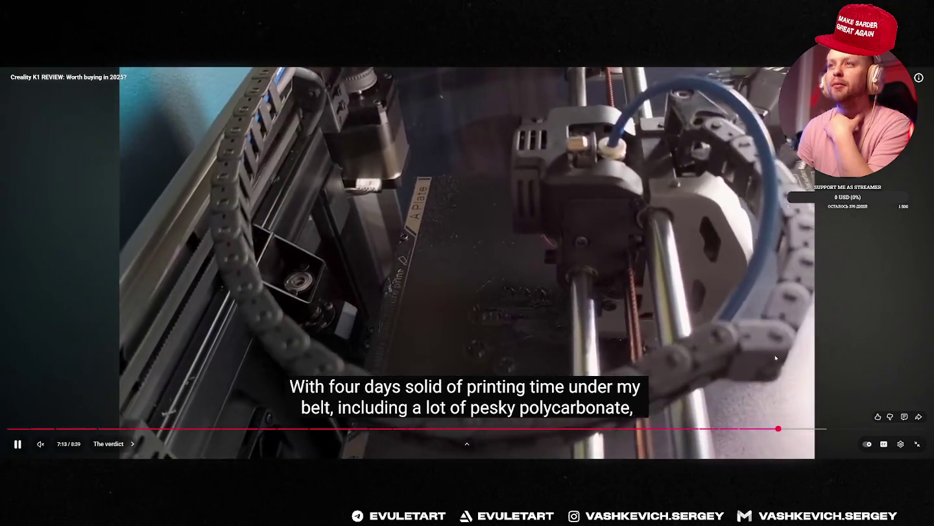
key("Left")
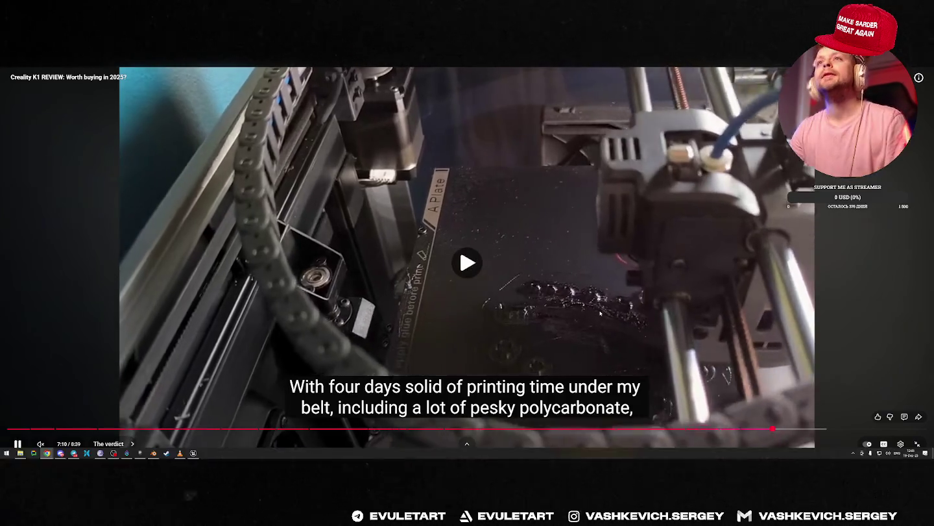
Return to the Frostpunk video in a resized window, rewind five seconds and pause it.
key("Escape")
key("alt+Left")
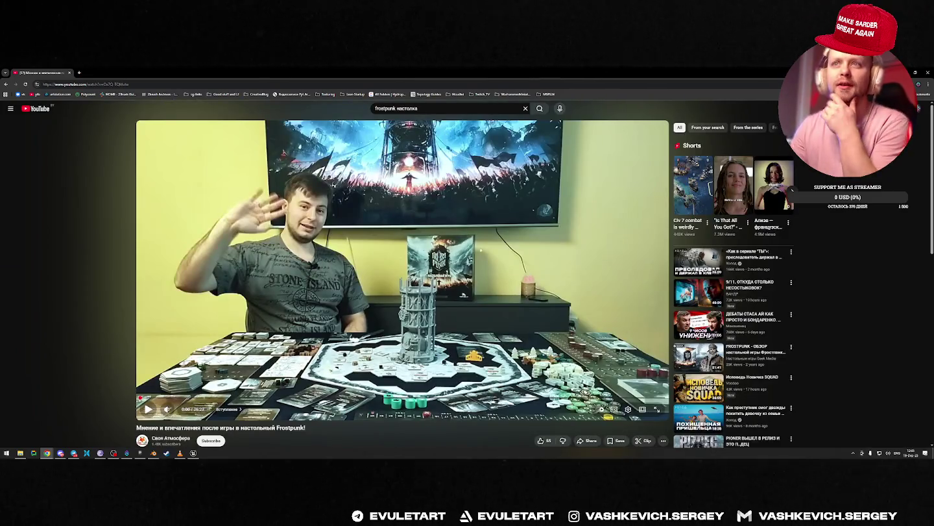
key("super+Down")
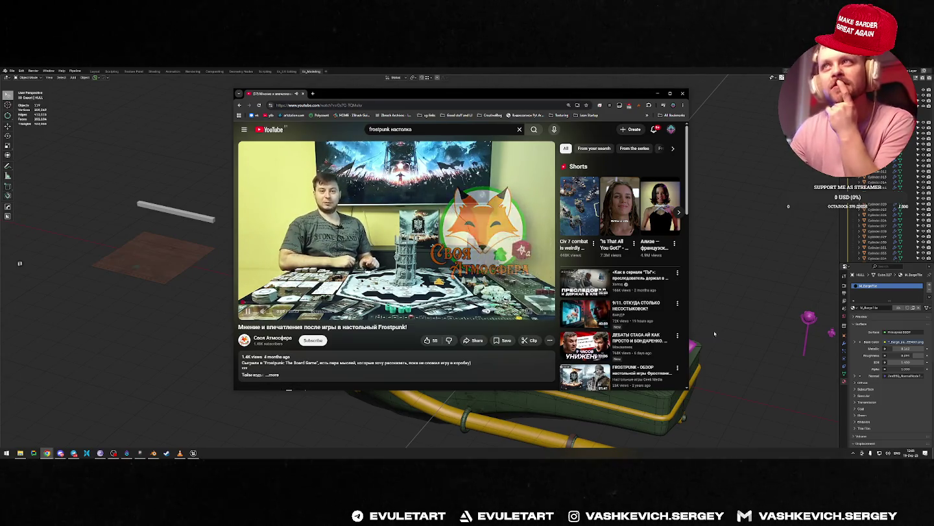
left_click_drag(692, 391, 820, 422)
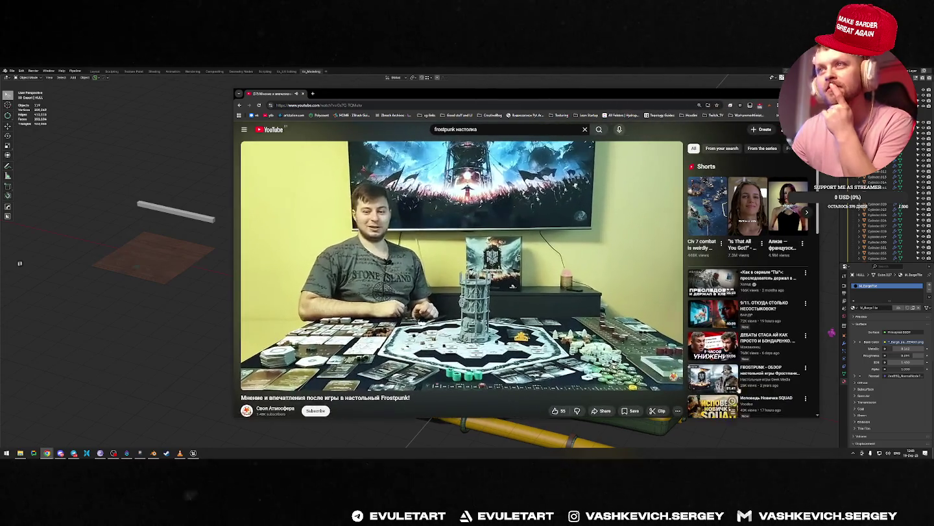
left_click(641, 295)
left_click(641, 295)
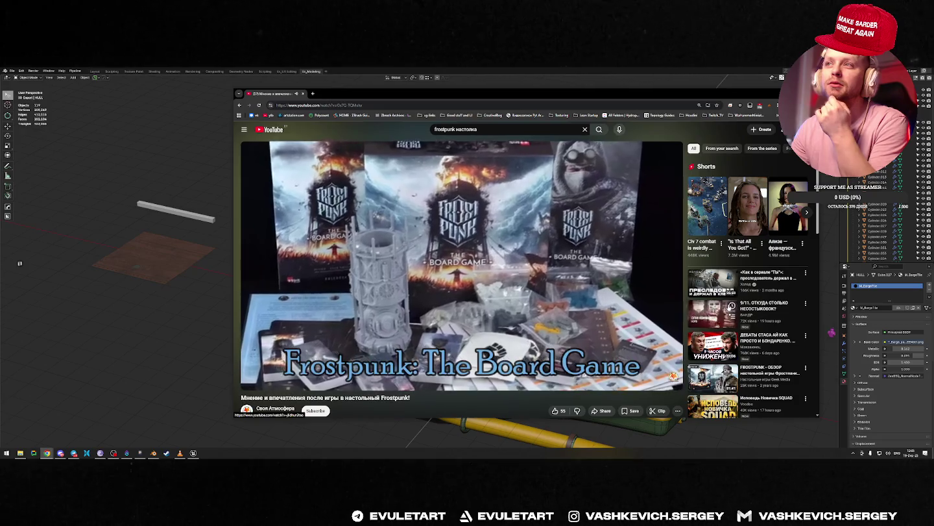
key("Left")
key("space")
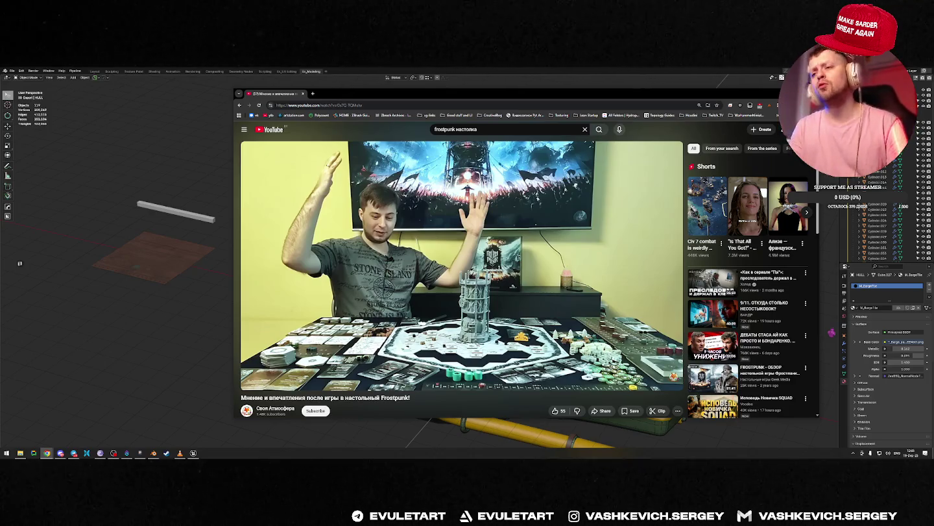
Launch and close the Everything search tool, then orbit the ship model in Blender.
key("super")
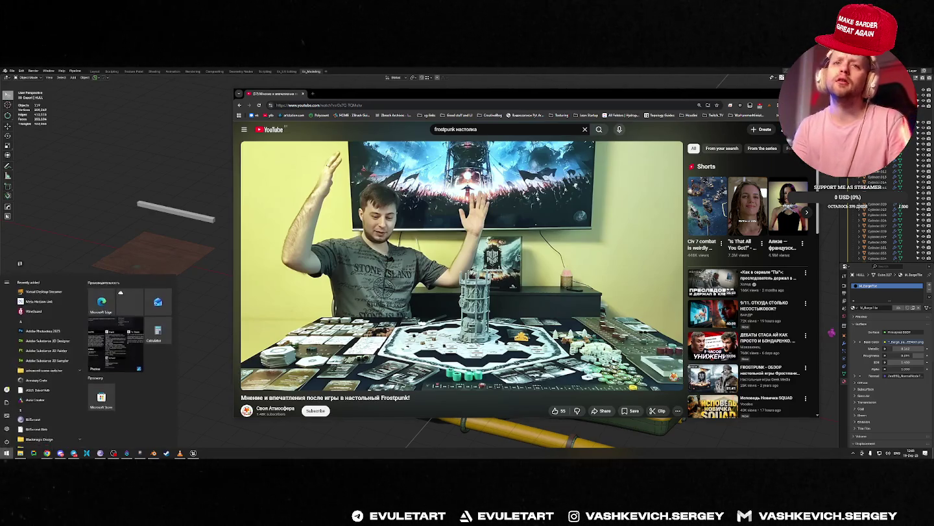
type("everything")
key("Return")
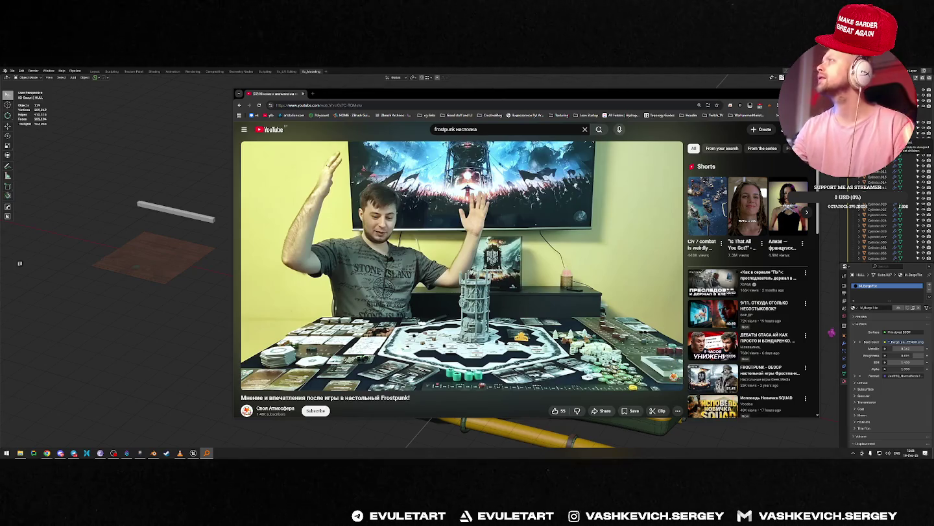
key("Escape")
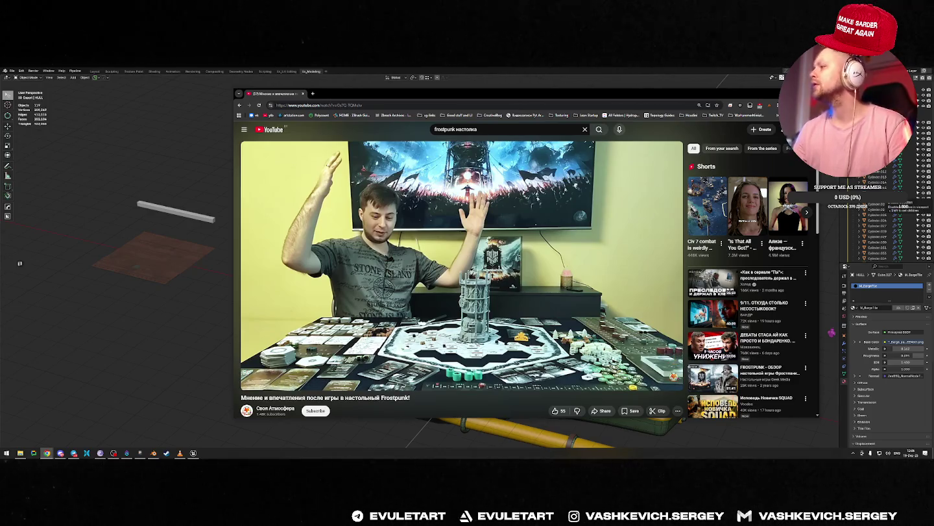
scroll(288, 247, "down", 4)
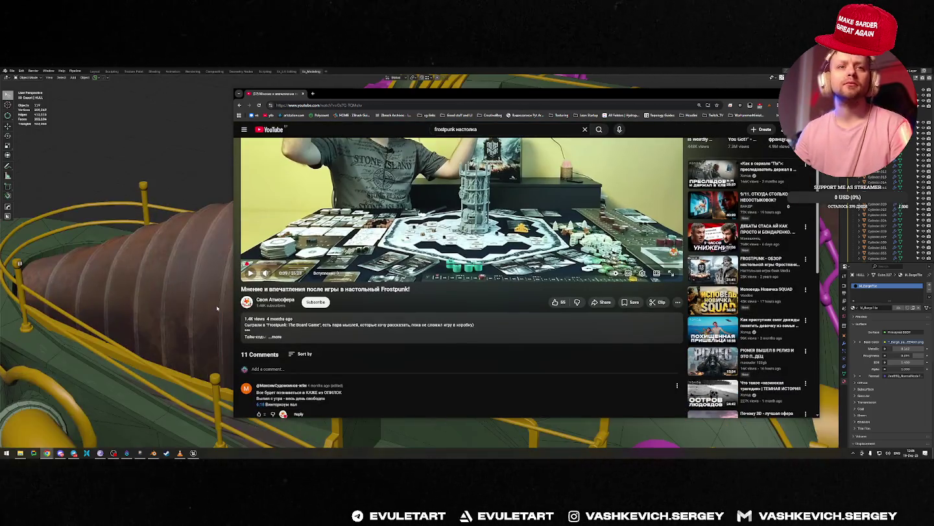
middle_click_drag(195, 215, 158, 199)
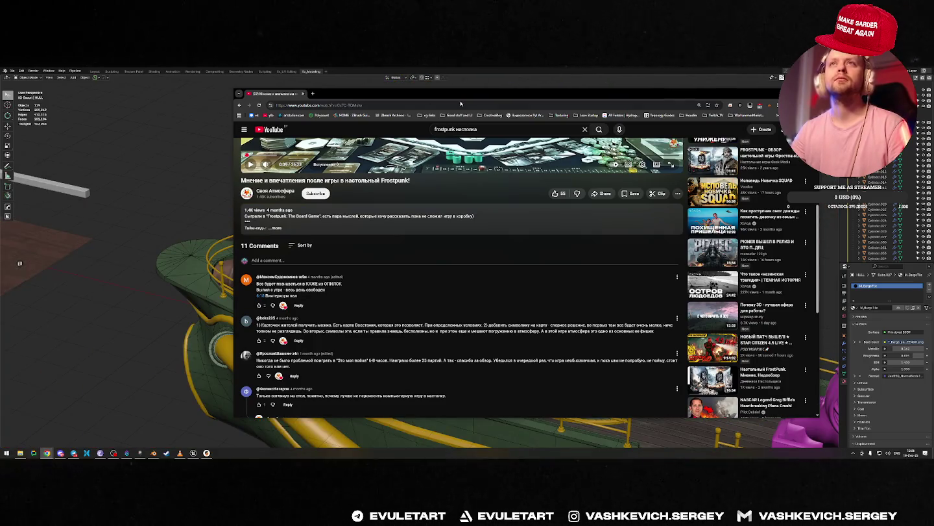
scroll(535, 240, "up", 4)
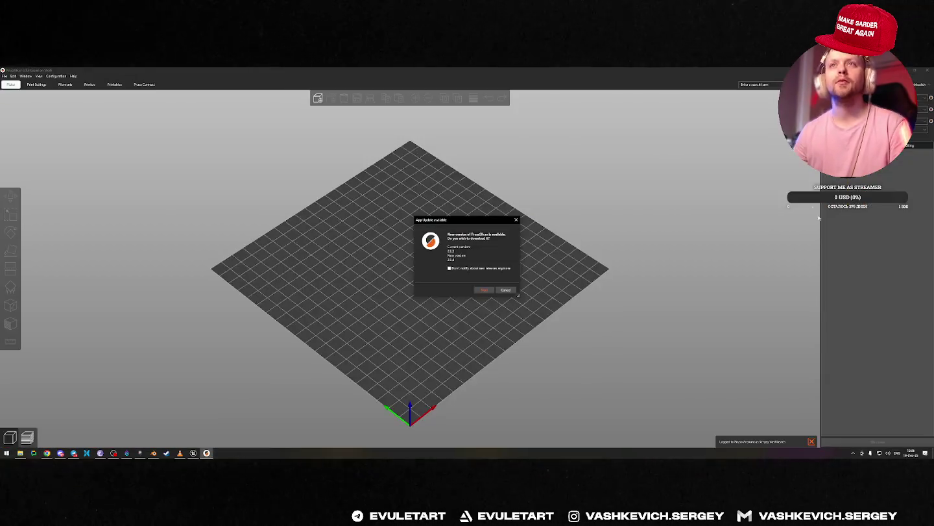
Dismiss the update notice and browse to My_Projects/2025 in the Open Project dialog.
left_click(506, 292)
left_click(3, 76)
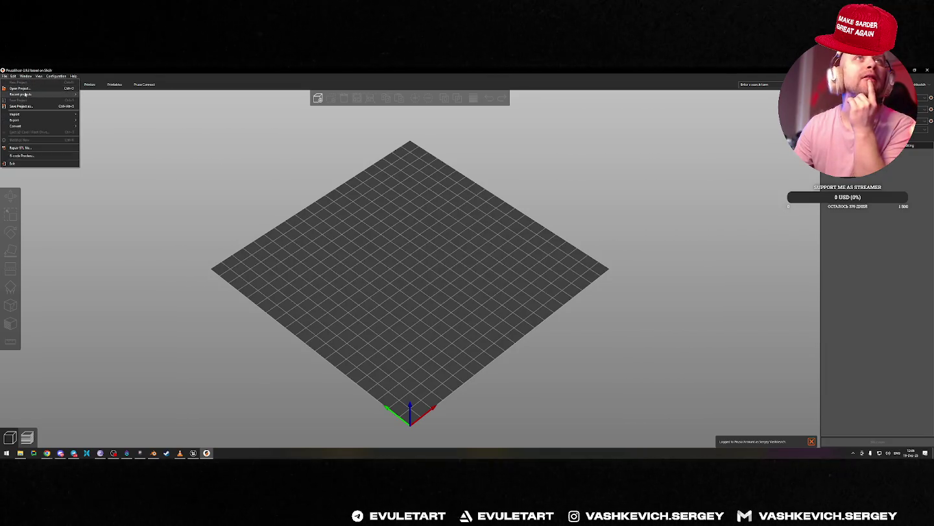
left_click(19, 87)
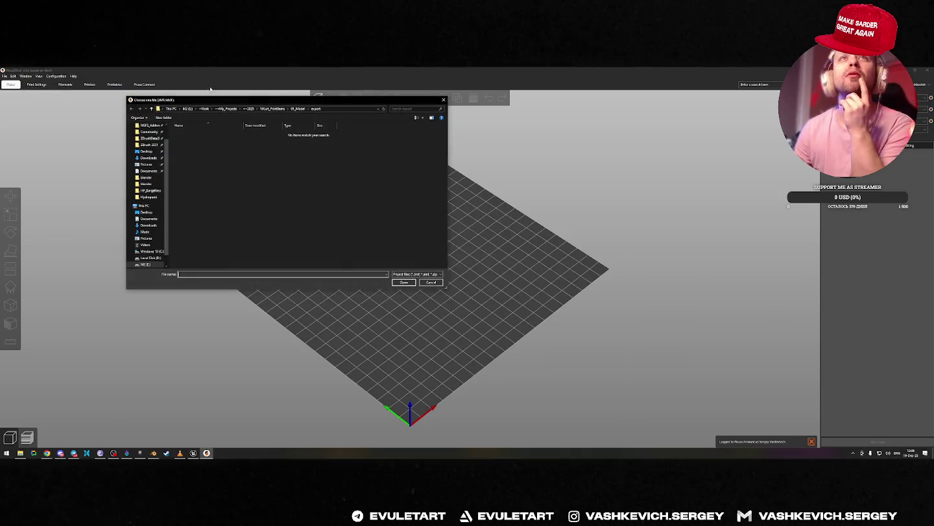
left_click(240, 109)
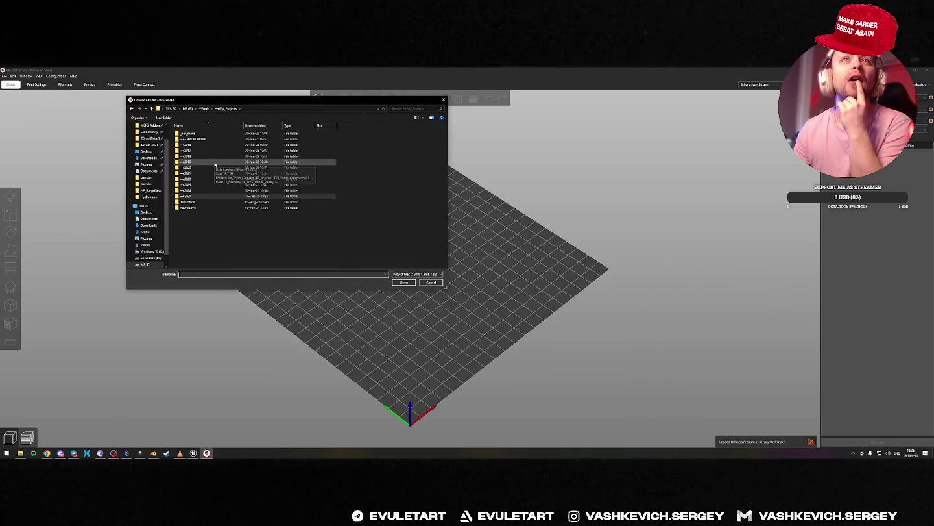
double_click(194, 196)
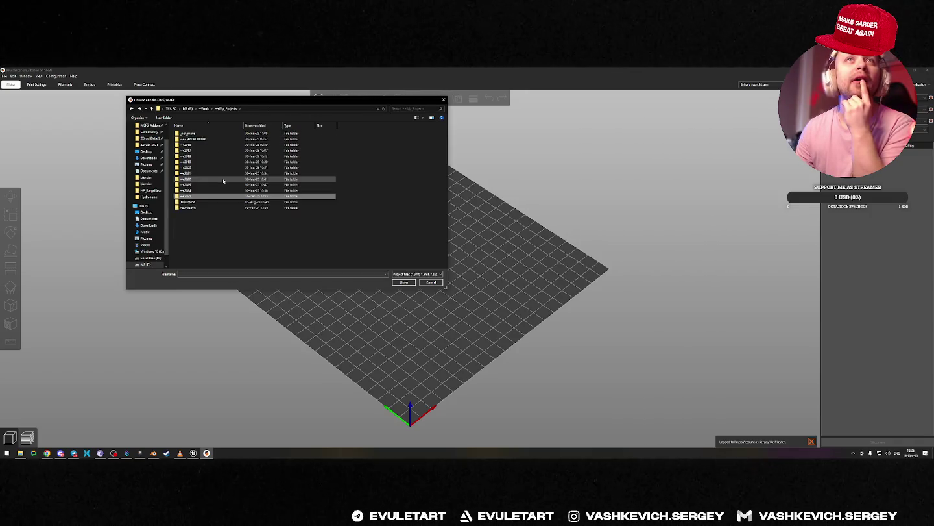
Browse the M2 (I:) and Local Disk (D:) drives, cancel, and open Windows search.
left_click(143, 264)
scroll(160, 247, "down", 1)
left_click(150, 246)
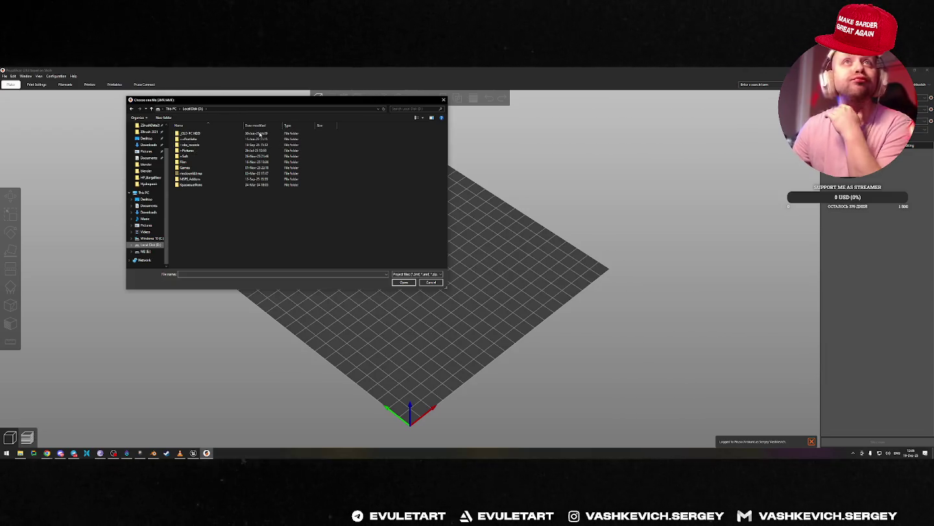
left_click(442, 100)
key("super")
Search Everything for 'prusa' and open the folder containing prusa-slicer.exe.
type("everything")
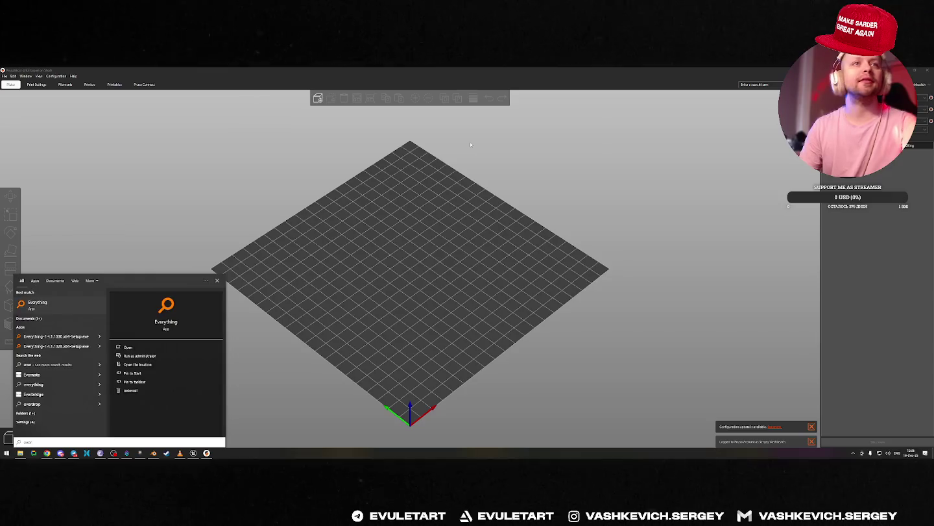
key("Return")
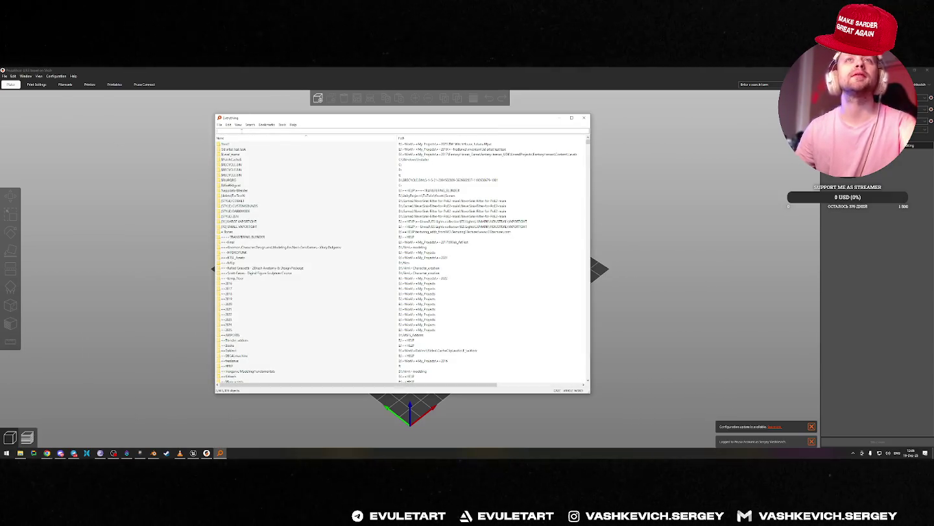
type("prus")
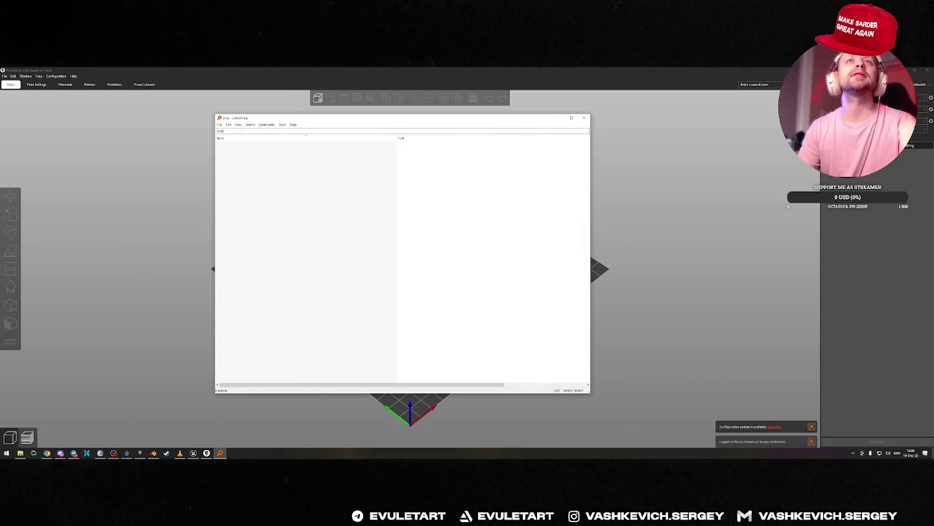
type("a")
right_click(231, 156)
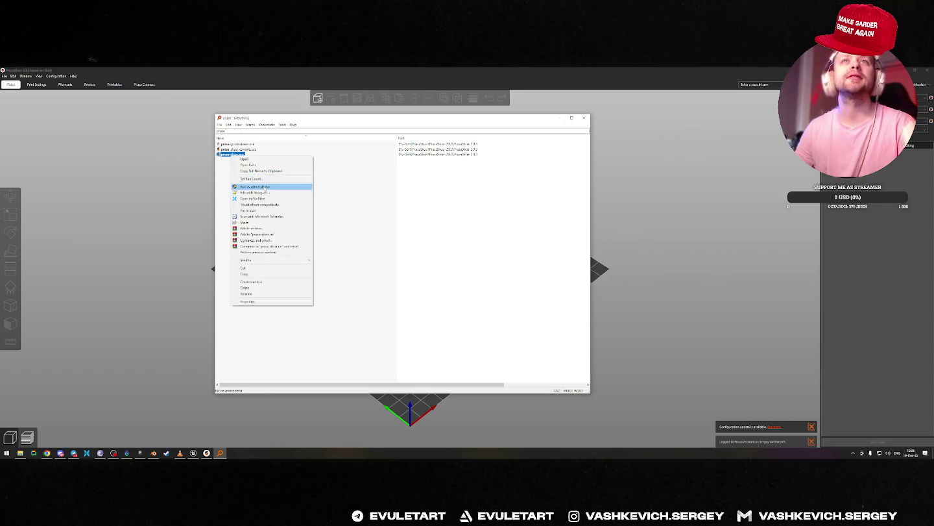
left_click(250, 166)
left_click(399, 120)
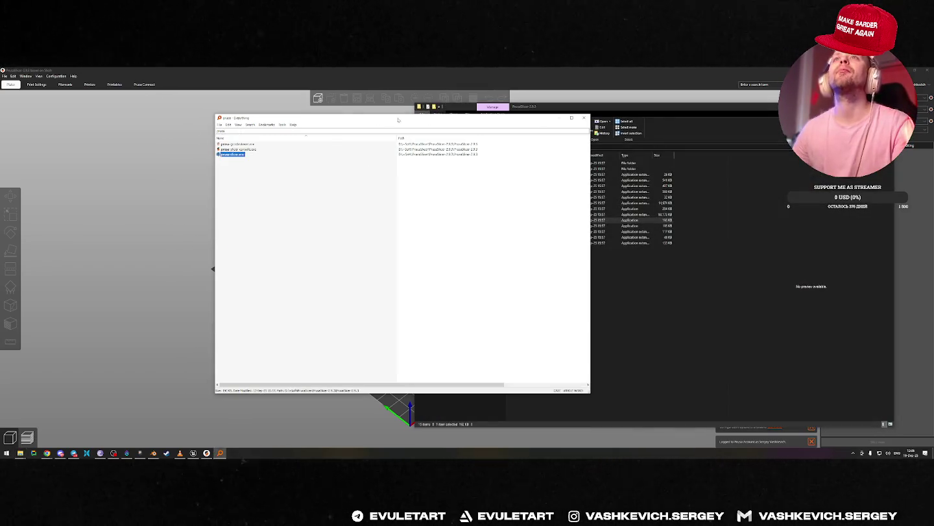
left_click(584, 119)
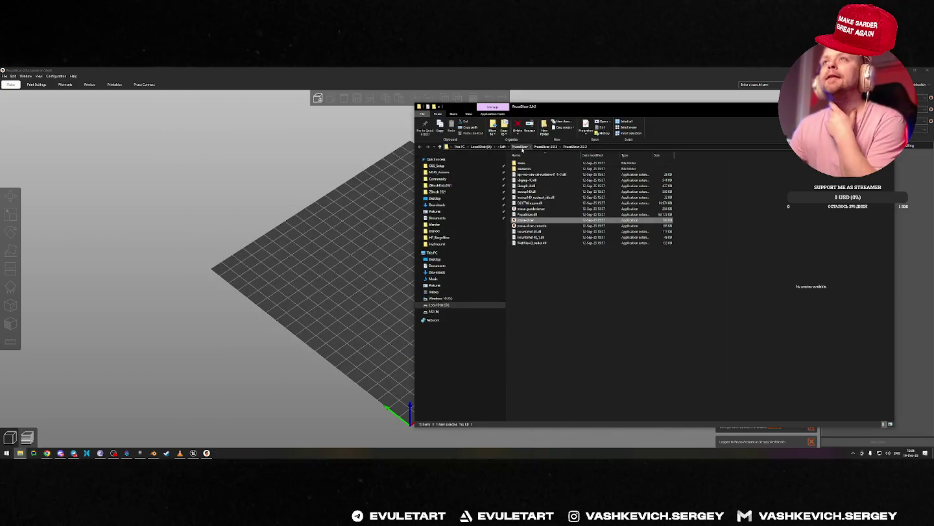
Browse to the D:\Soft\PrusaSlicer\Models folder, then return to PrusaSlicer's empty bed.
left_click(558, 163)
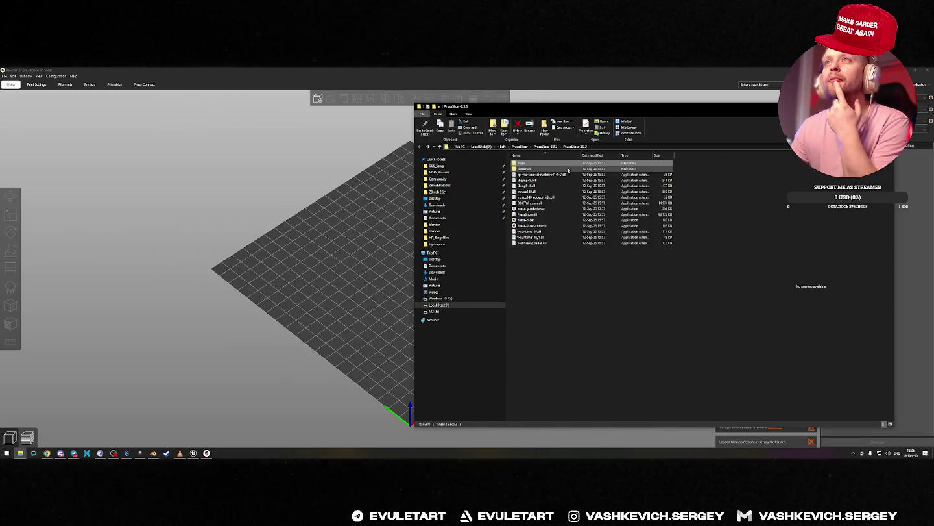
key("alt+Up")
key("alt+Up")
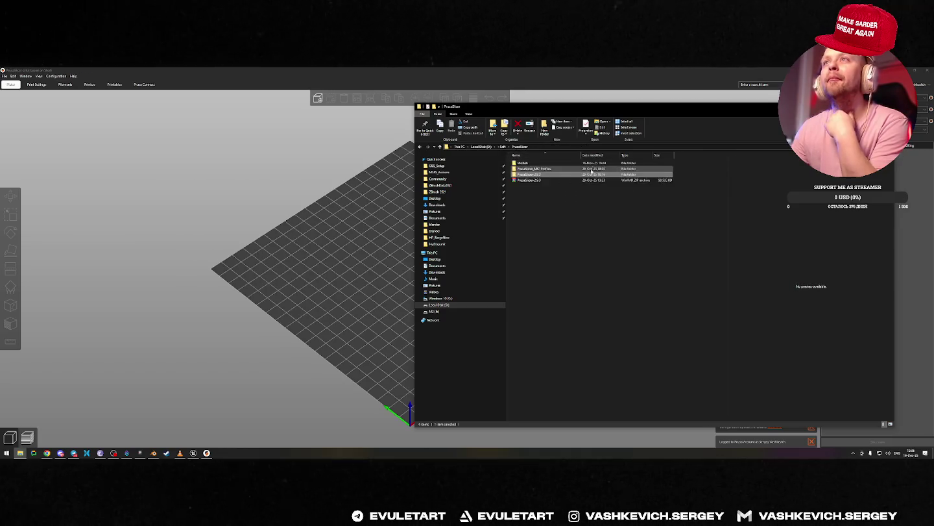
double_click(532, 169)
key("alt+Up")
double_click(529, 163)
left_click(585, 259)
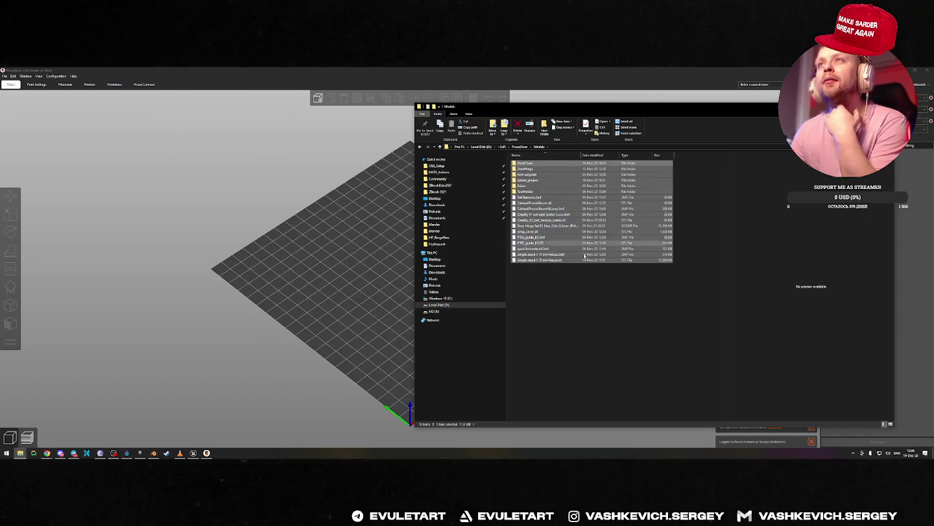
left_click(566, 292)
left_click(566, 147)
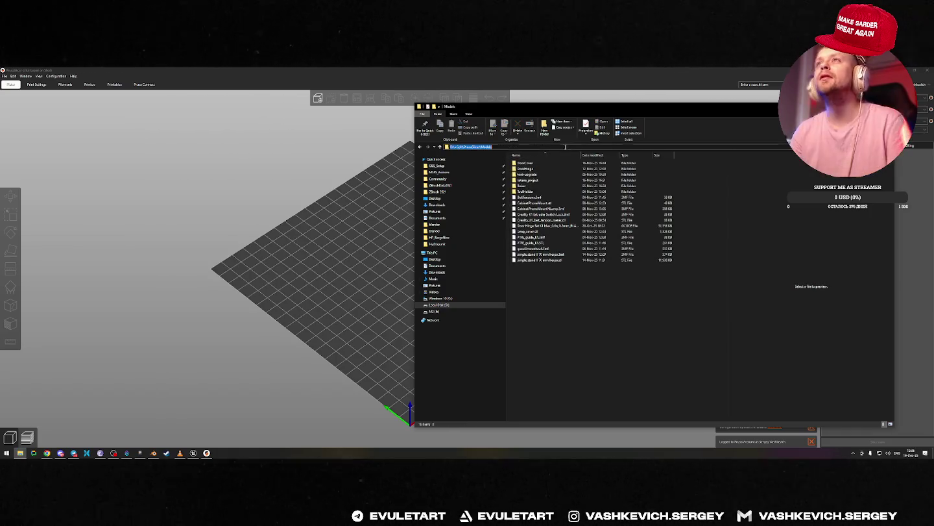
left_click(267, 187)
left_click(5, 76)
mouse_move(15, 113)
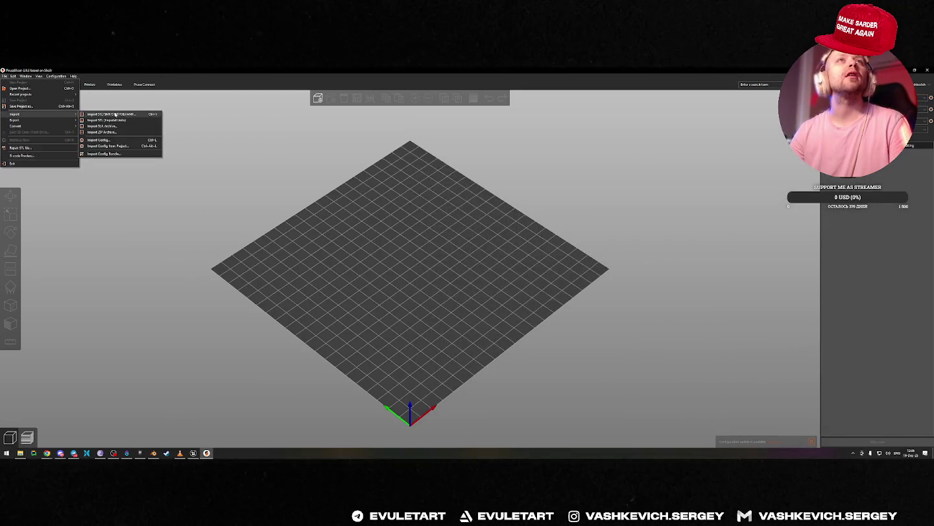
In the import picker, browse model files and the foot-upgrade and DoorHinge subfolders.
left_click(113, 114)
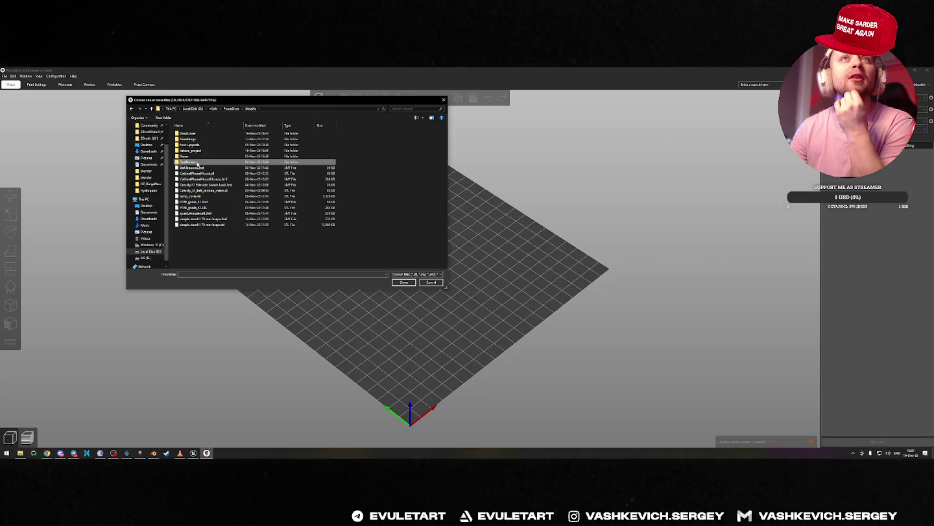
left_click(196, 196)
left_click(202, 190)
left_click(213, 186)
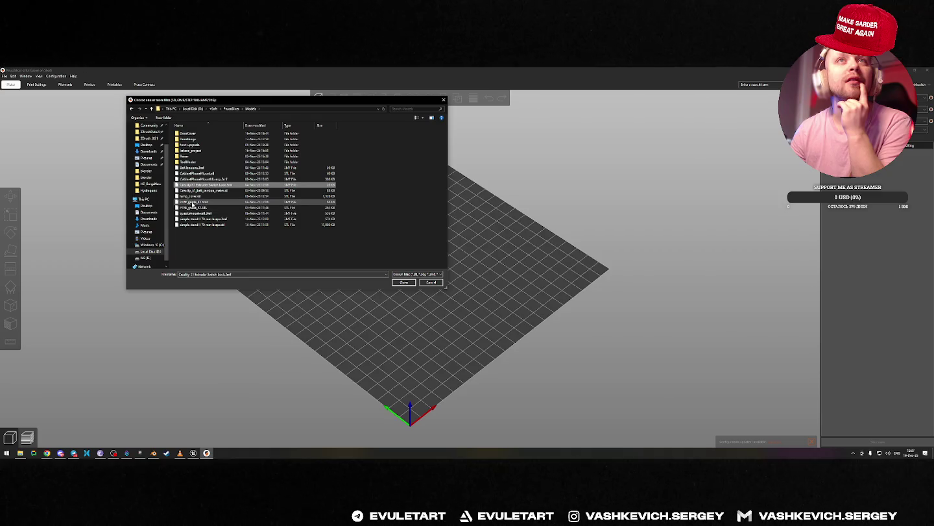
double_click(197, 145)
key("BackSpace")
double_click(189, 139)
key("BackSpace")
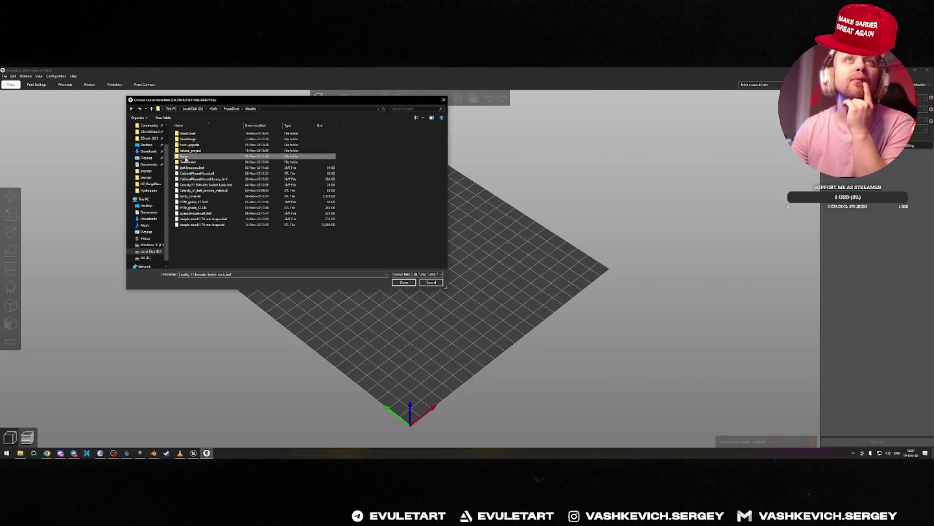
Import Raiser_p1.3mf and NM-K riser grid.stl from the Raiser folder onto the bed.
double_click(185, 157)
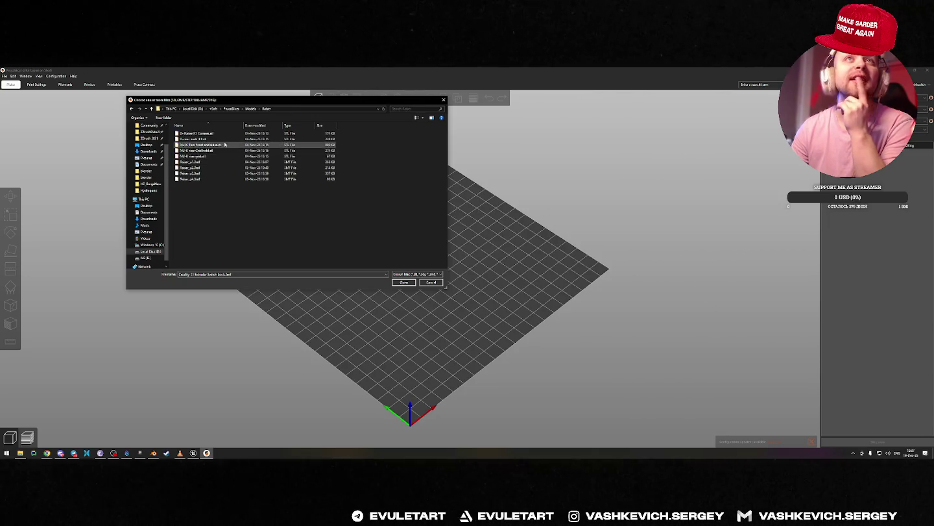
left_click(190, 161)
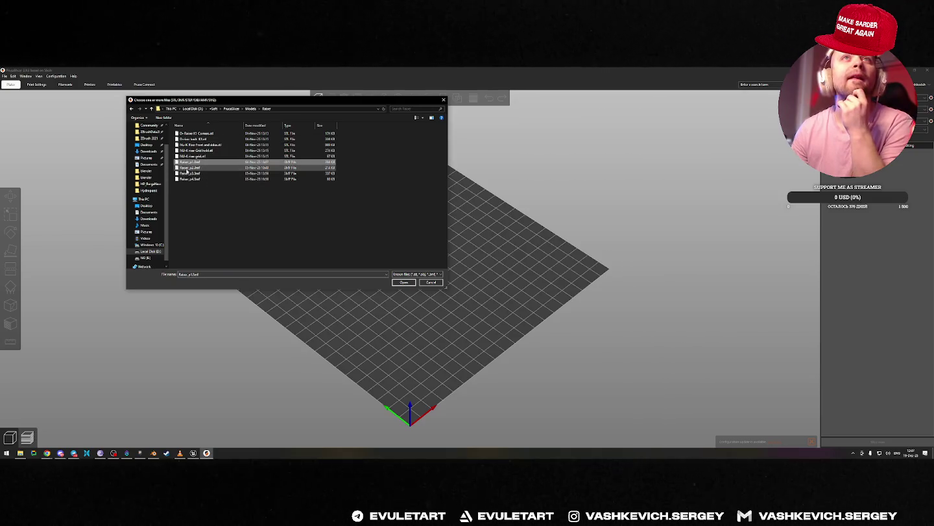
left_click(190, 156)
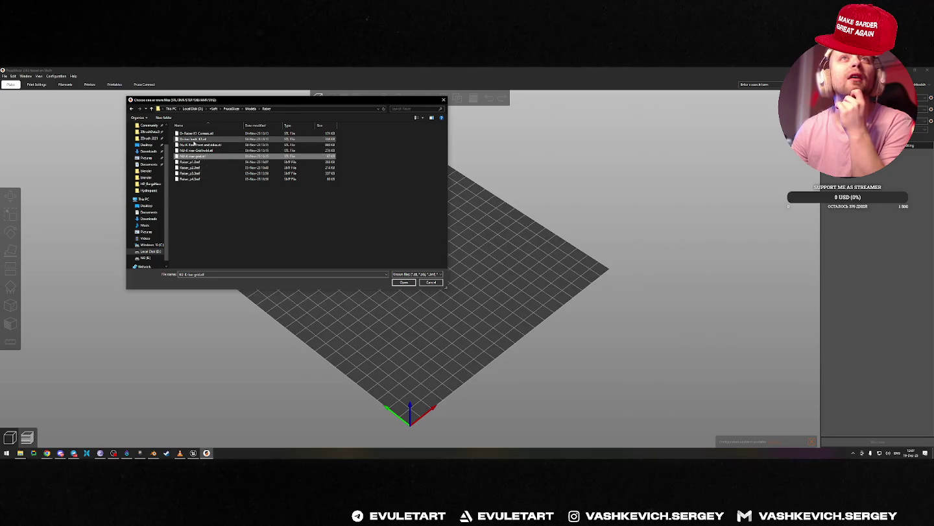
left_click(199, 139, "shift")
left_click(404, 282)
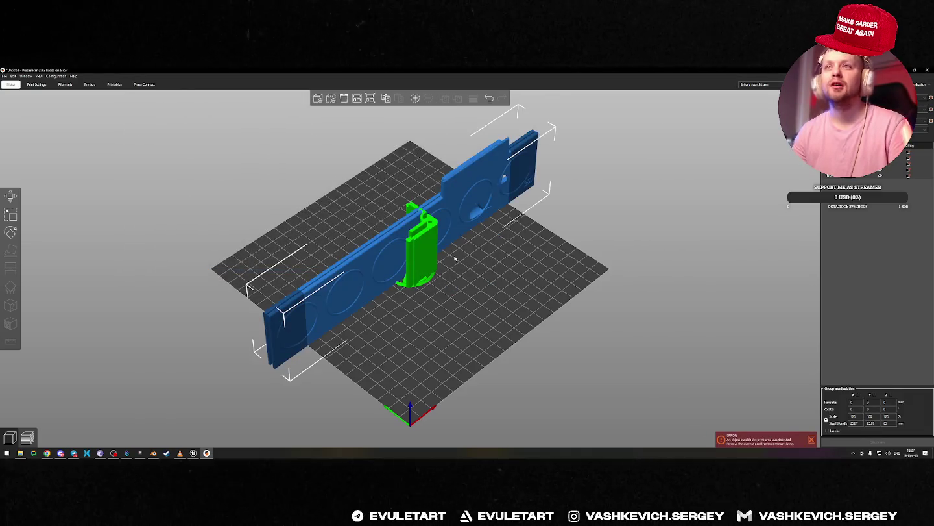
Move the green bracket part inside the print area along Y and X.
middle_click_drag(539, 255, 542, 251)
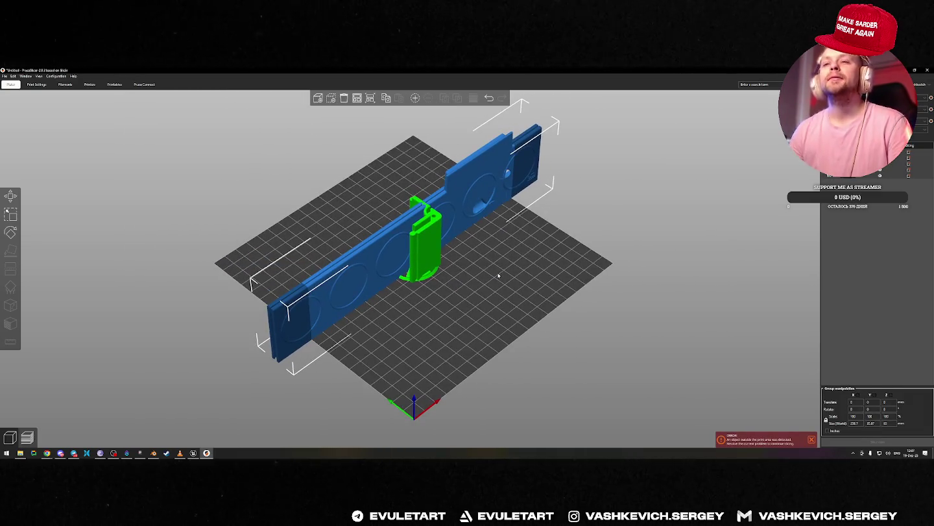
key("m")
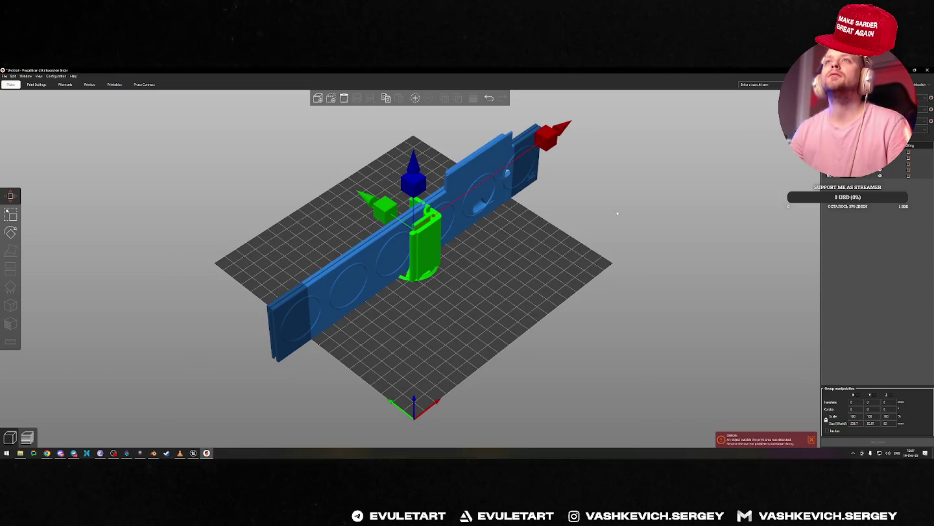
left_click_drag(617, 213, 319, 252)
left_click(429, 318)
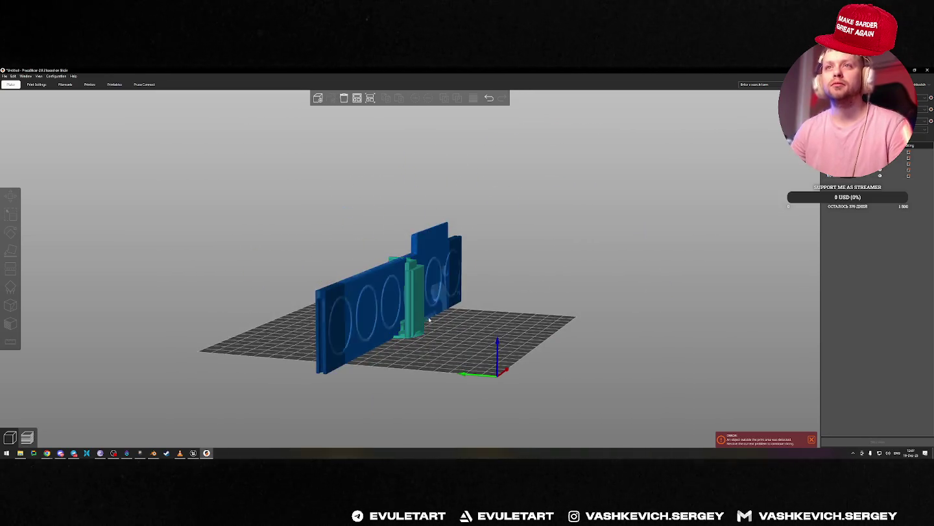
left_click(429, 319)
mouse_move(447, 337)
left_mouse_down()
mouse_move(469, 279)
mouse_move(474, 312)
left_mouse_up()
left_click_drag(366, 279, 494, 284)
left_click_drag(565, 237, 540, 205)
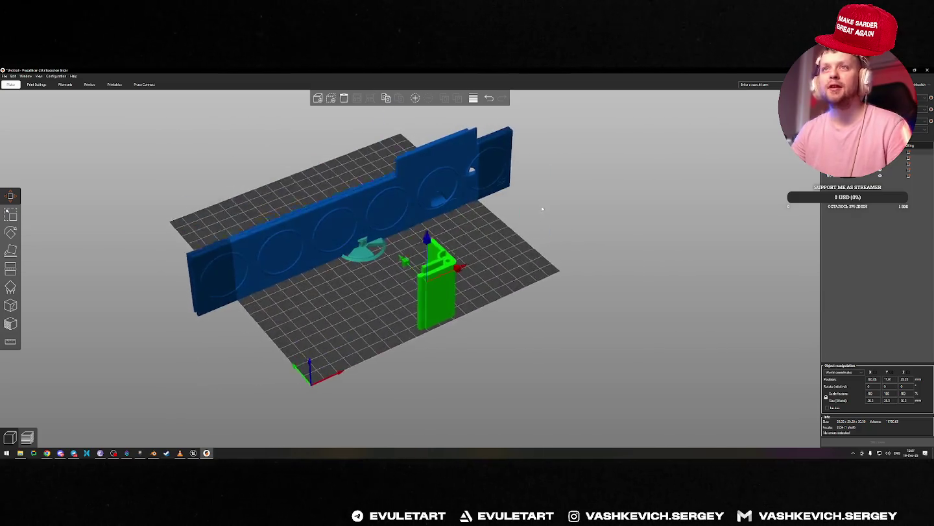
left_click_drag(432, 286, 587, 245)
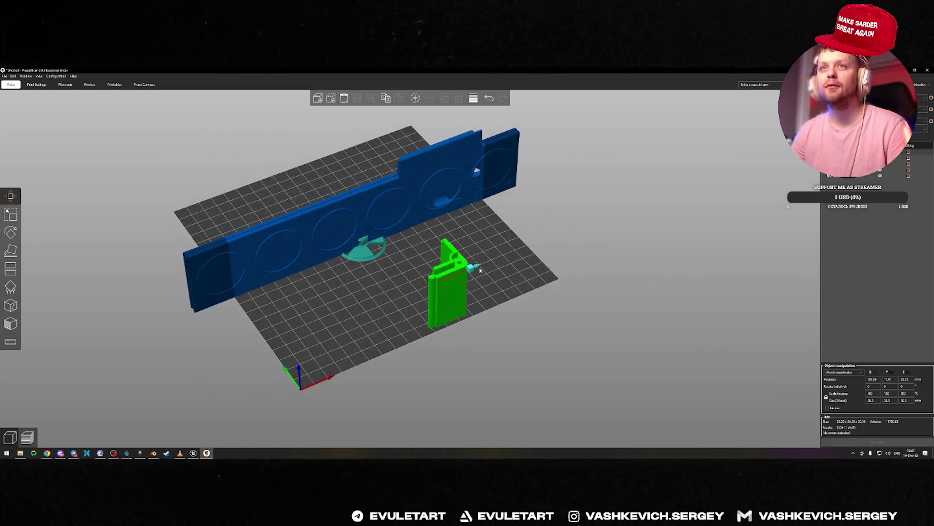
Push the blue body and fan-grille plate back, leaving the small hub part in place.
left_click(403, 175)
left_click_drag(344, 183, 225, 114)
left_click_drag(347, 198, 278, 167)
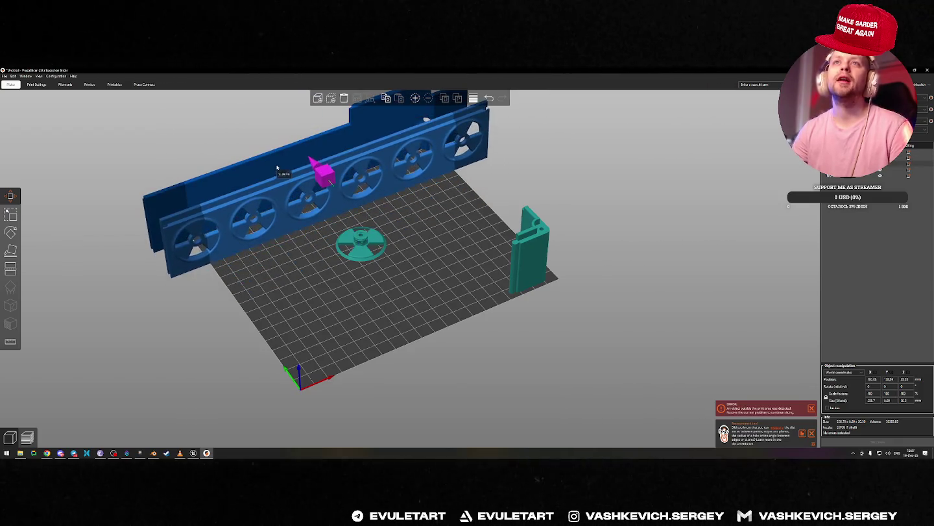
left_click(361, 239)
scroll(389, 260, "up", 3)
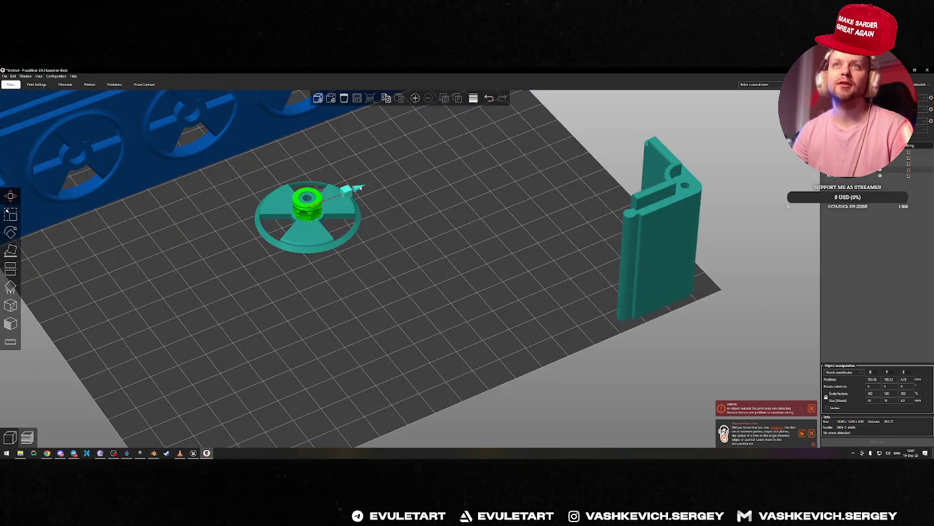
left_click_drag(361, 189, 448, 157)
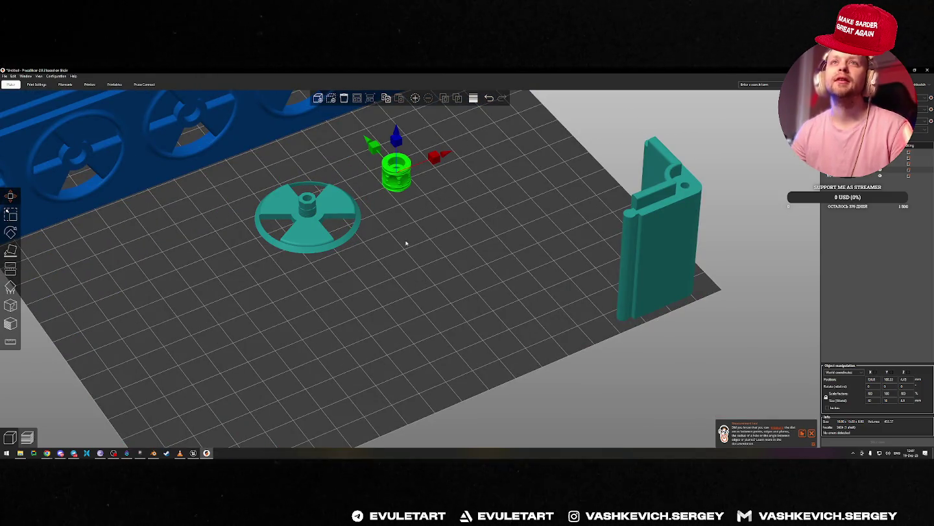
key("ctrl+z")
left_click_drag(364, 266, 409, 271)
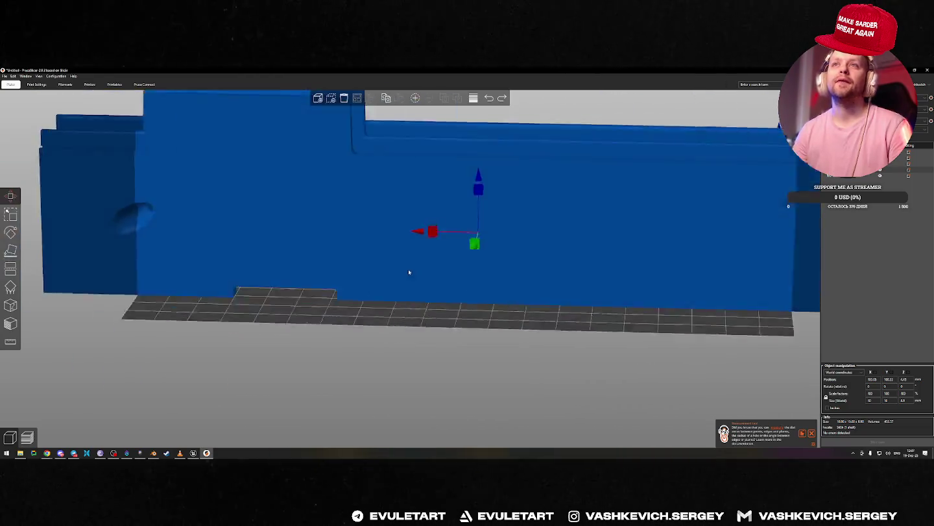
scroll(409, 272, "down", 5)
mouse_move(340, 267)
left_mouse_down()
mouse_move(352, 307)
mouse_move(340, 386)
left_mouse_up()
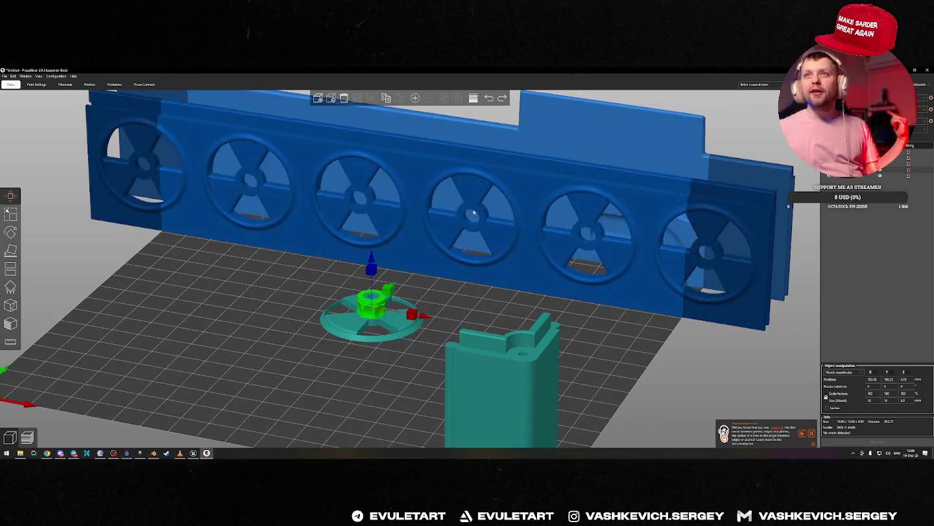
mouse_move(493, 299)
left_mouse_down()
mouse_move(422, 330)
mouse_move(425, 340)
mouse_move(476, 277)
left_mouse_up()
Rotate the fan wheel upright and slide it along Y away from the cylinder.
key("e")
key("r")
key("e")
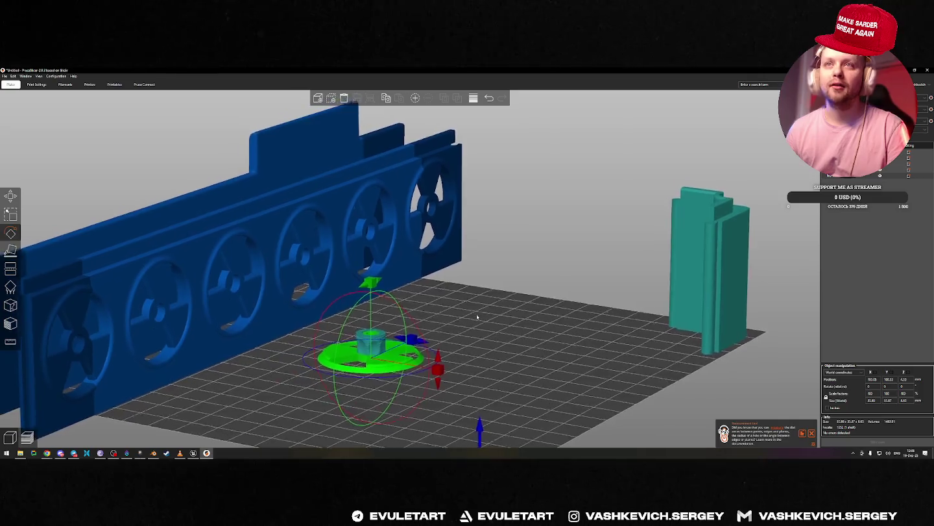
mouse_move(448, 313)
left_mouse_down()
mouse_move(441, 285)
mouse_move(403, 302)
left_mouse_up()
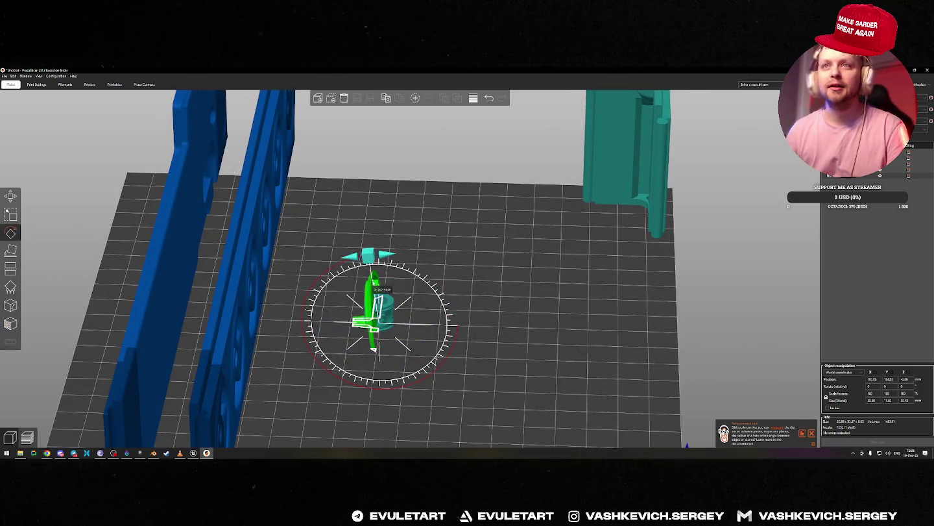
key("w")
left_click_drag(310, 277, 237, 277)
key("1")
left_click_drag(417, 266, 409, 272)
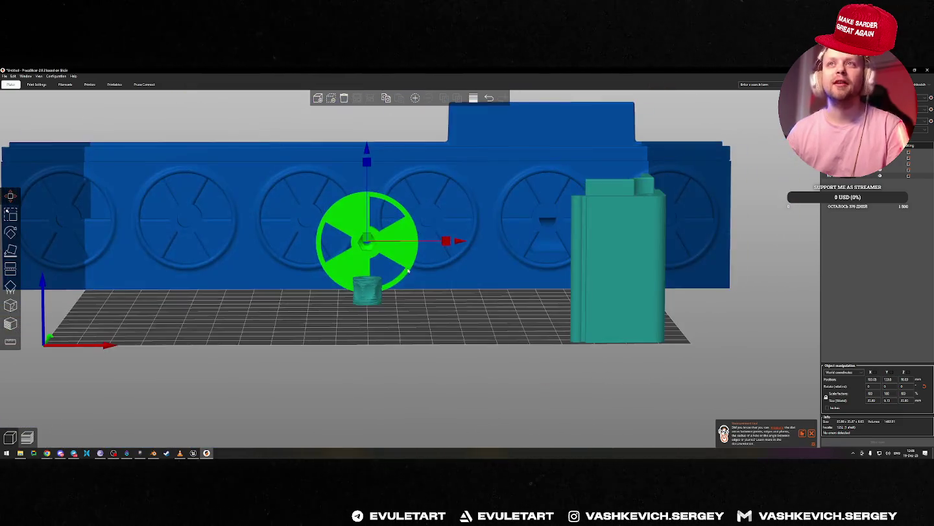
Move the fan wheel toward the blue wall and raise it to about Z 12.
left_click(409, 272, "shift")
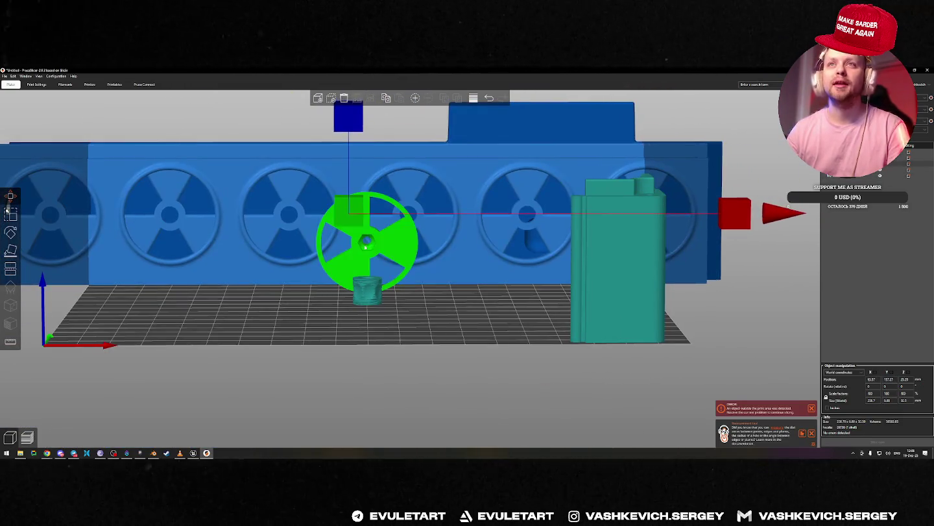
left_click(366, 245)
left_click_drag(366, 246, 352, 243)
left_click(296, 236)
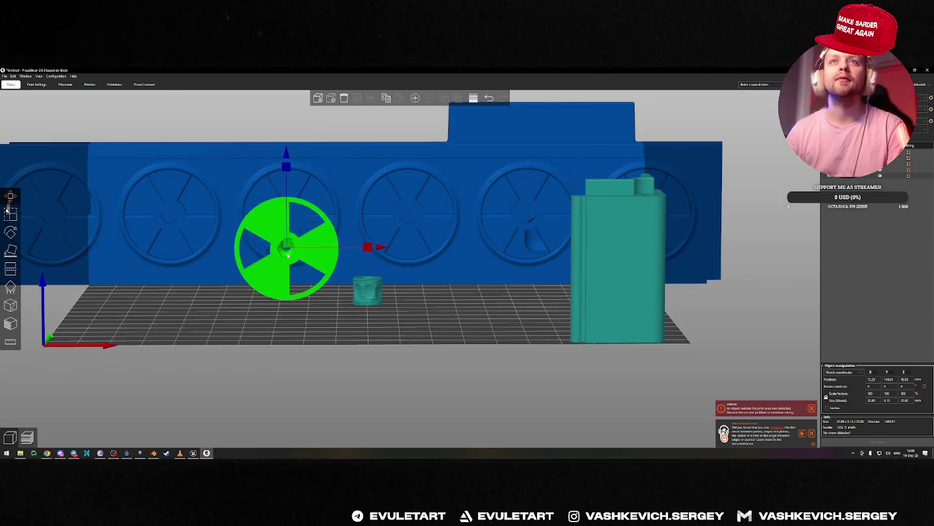
left_click_drag(285, 156, 286, 132)
mouse_move(289, 318)
left_mouse_down()
mouse_move(304, 331)
mouse_move(296, 324)
left_mouse_up()
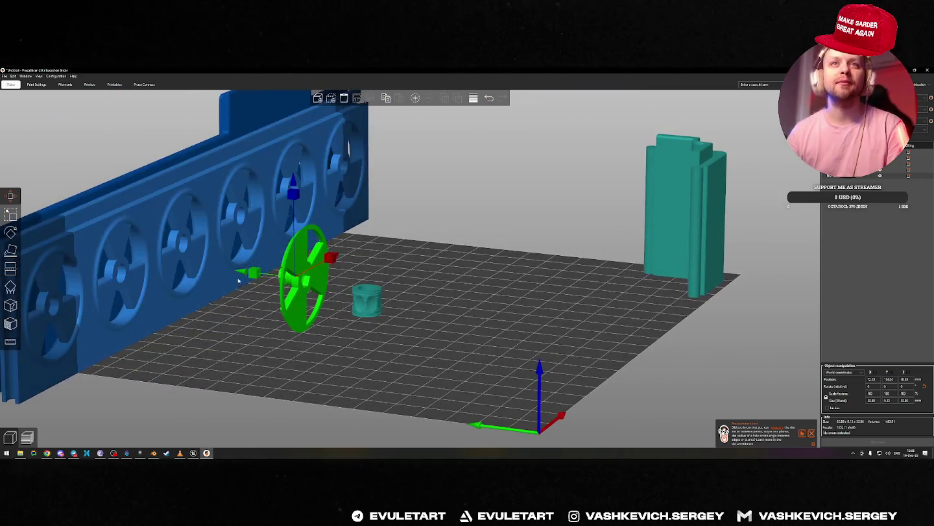
left_click_drag(246, 270, 112, 264)
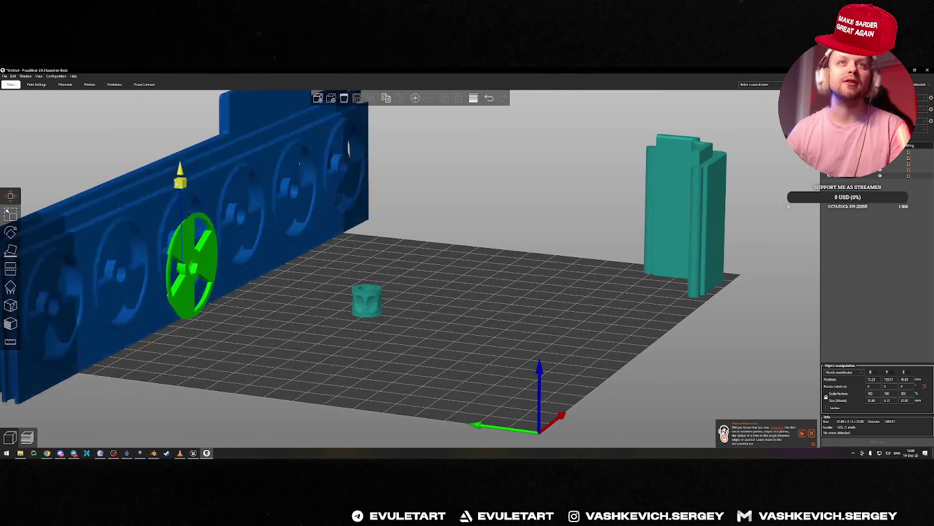
left_click_drag(180, 183, 182, 161)
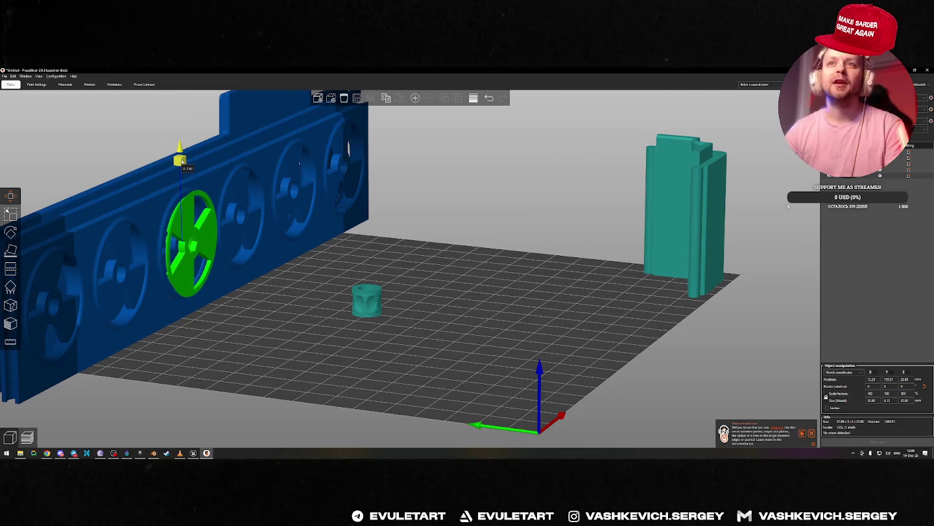
left_click_drag(182, 161, 353, 240)
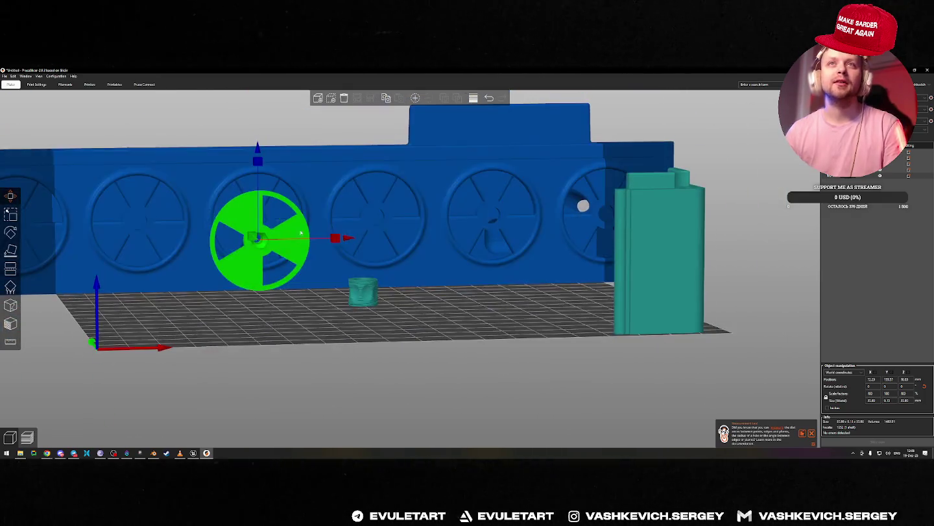
left_click_drag(353, 240, 294, 299)
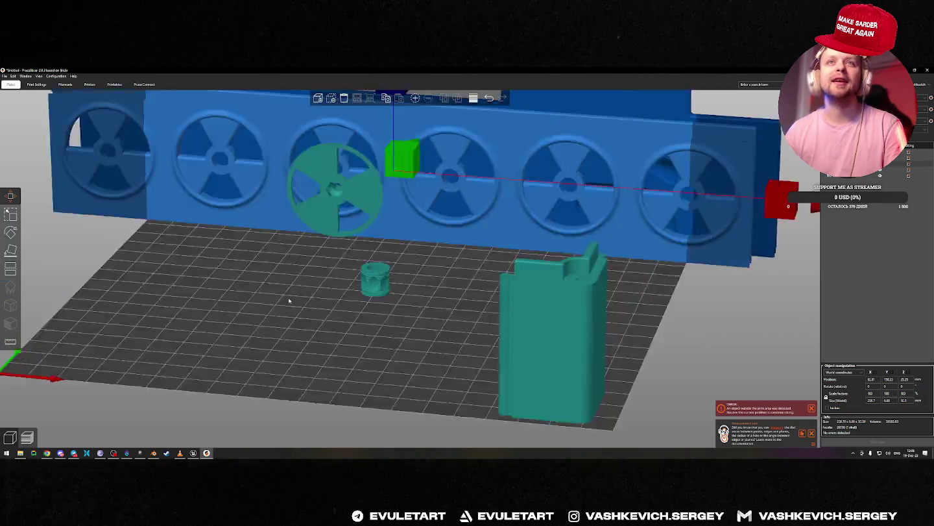
key("1")
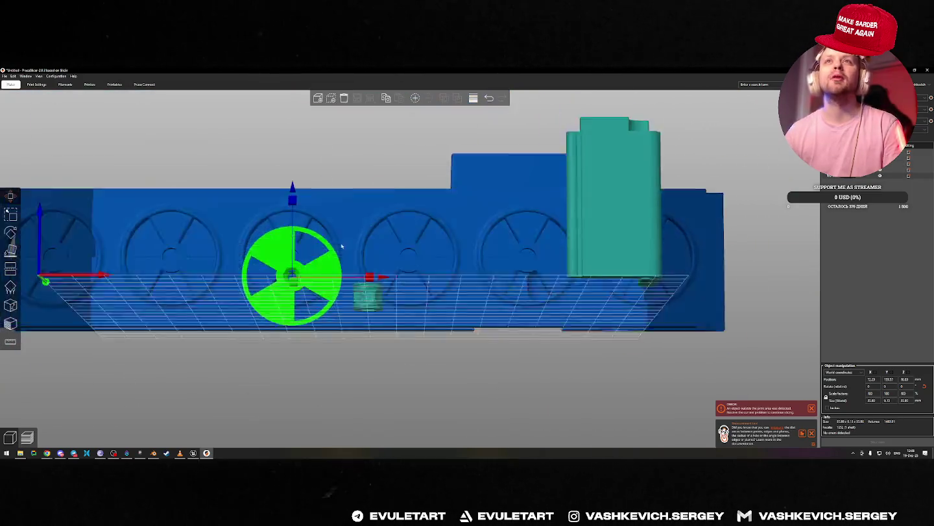
key("e")
Spin the fan wheel around its axle.
left_click(327, 203)
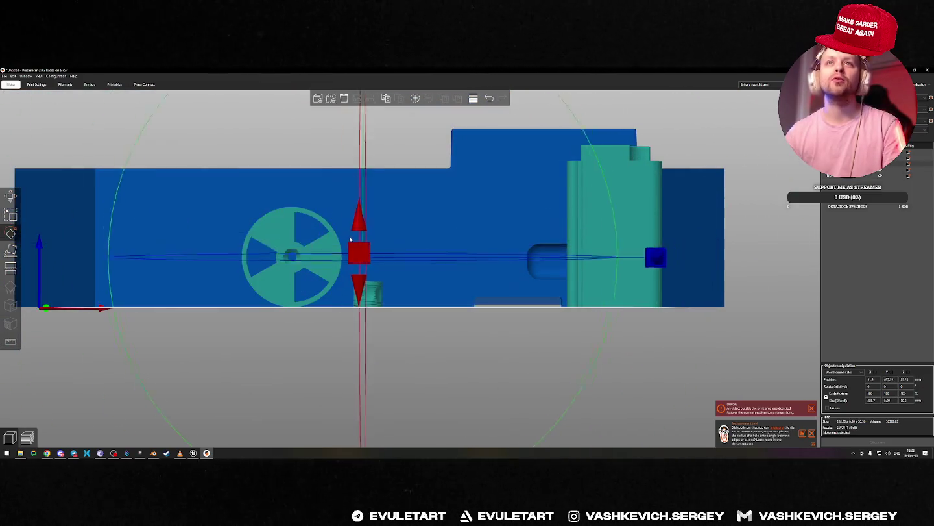
left_click_drag(294, 334, 305, 286)
left_click(297, 166)
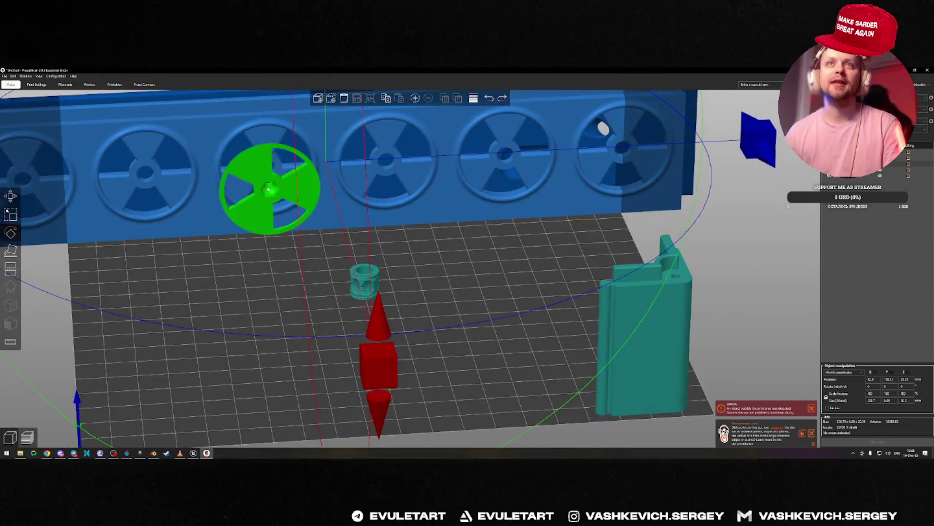
mouse_move(272, 127)
left_mouse_down()
mouse_move(289, 126)
mouse_move(341, 189)
mouse_move(273, 319)
left_mouse_up()
mouse_move(289, 169)
left_mouse_down()
mouse_move(328, 202)
mouse_move(337, 227)
left_mouse_up()
left_click(458, 349)
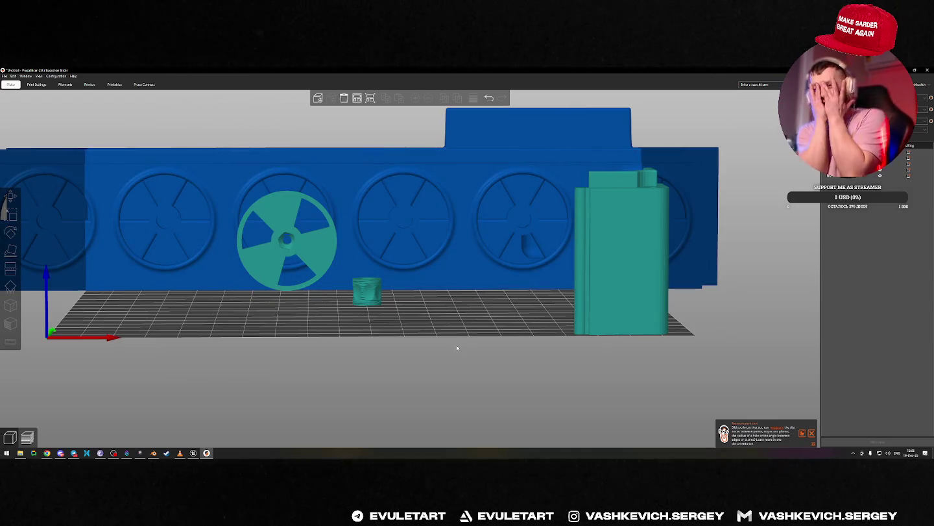
scroll(427, 295, "down", 3)
left_click_drag(428, 296, 386, 325)
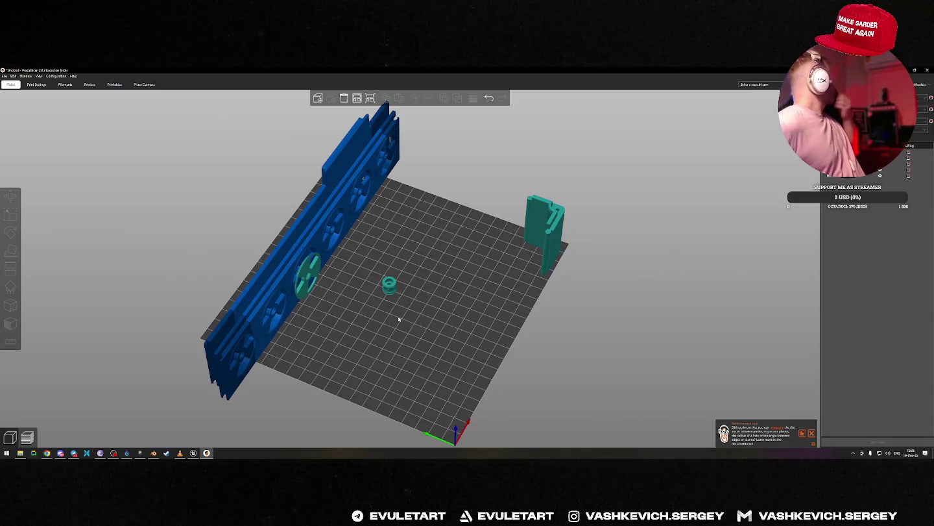
Move the fan wheel out across the bed and delete the long blue panel and teal part.
left_click(311, 272)
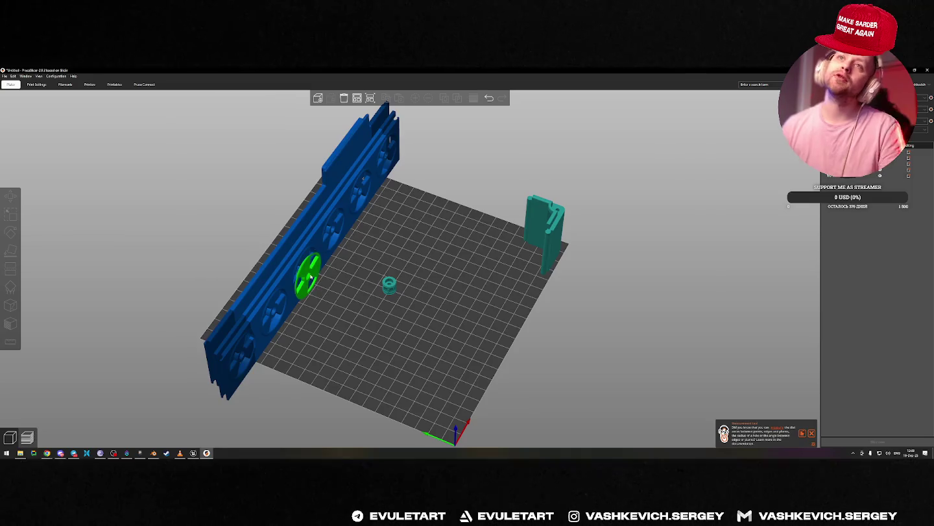
left_click_drag(309, 274, 480, 293)
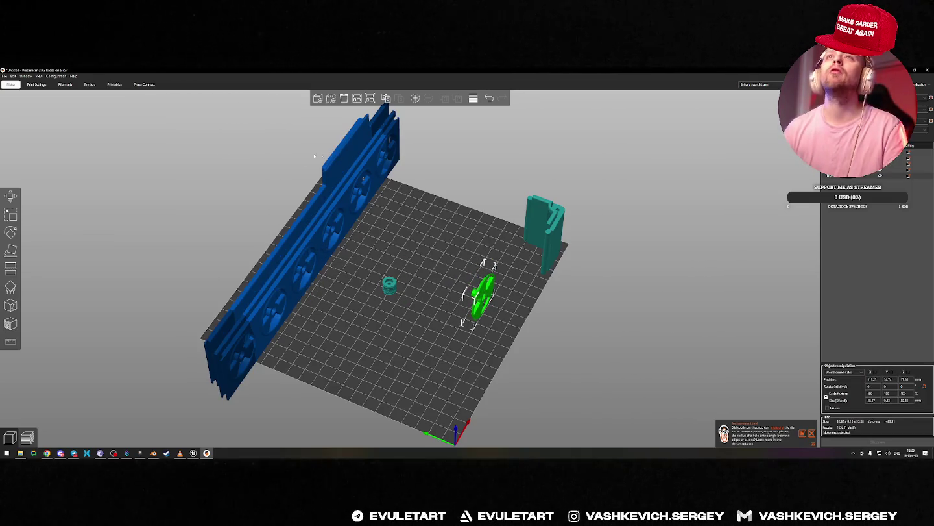
left_click(339, 174)
key("Delete")
key("Delete")
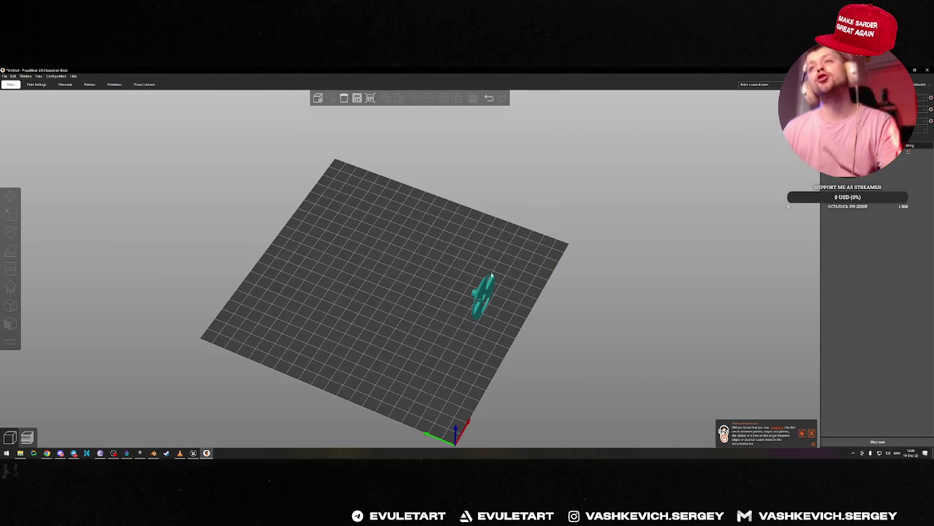
Rotate the fan wheel so it lies flat on the bed.
left_click(491, 276)
left_click_drag(499, 325, 480, 339)
key("r")
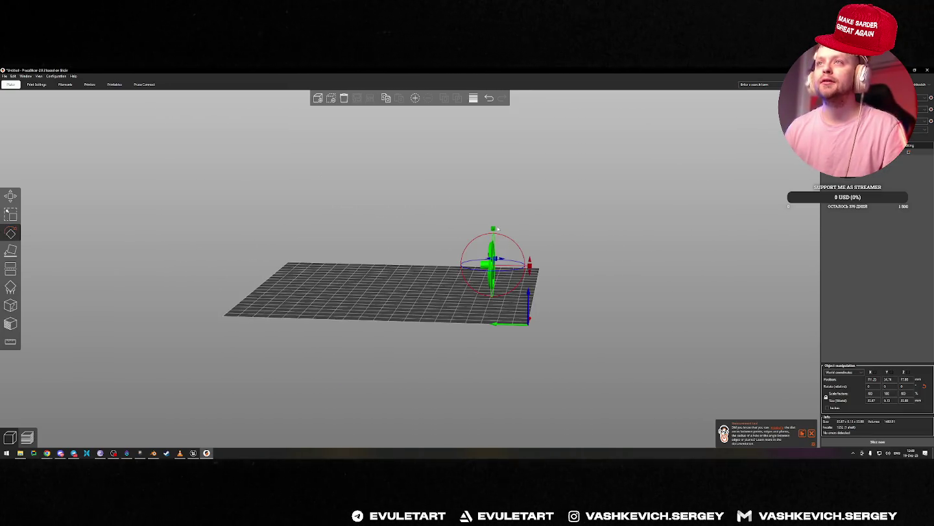
mouse_move(533, 267)
left_mouse_down()
mouse_move(526, 259)
mouse_move(470, 319)
left_mouse_up()
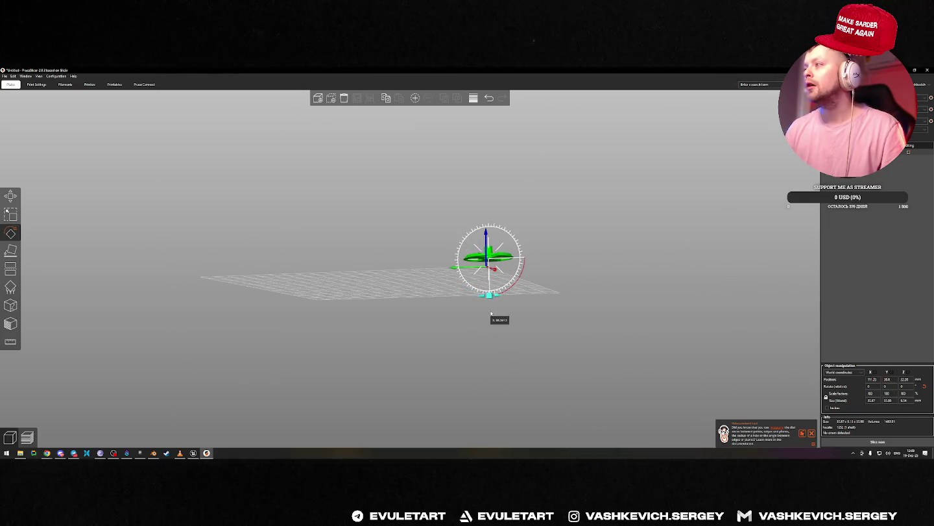
left_click_drag(490, 314, 584, 289)
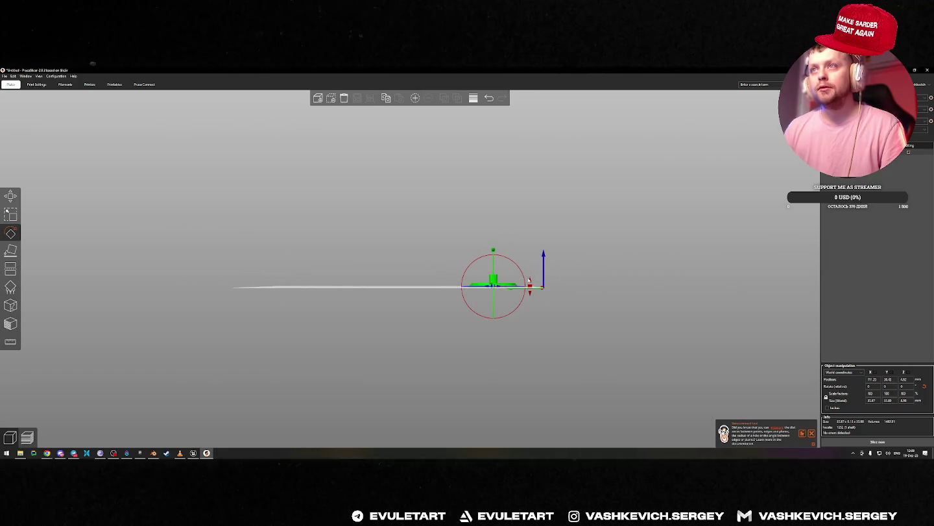
left_click_drag(527, 274, 531, 288)
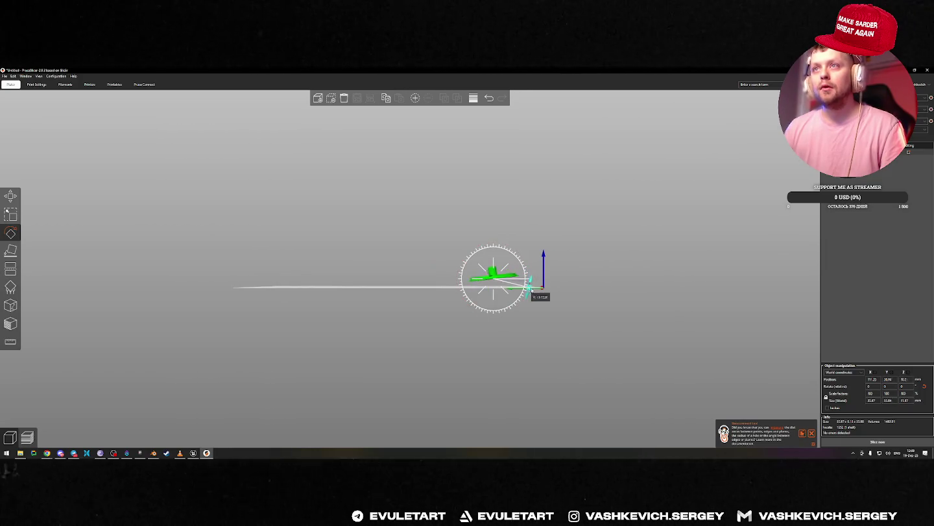
left_click_drag(587, 273, 616, 286)
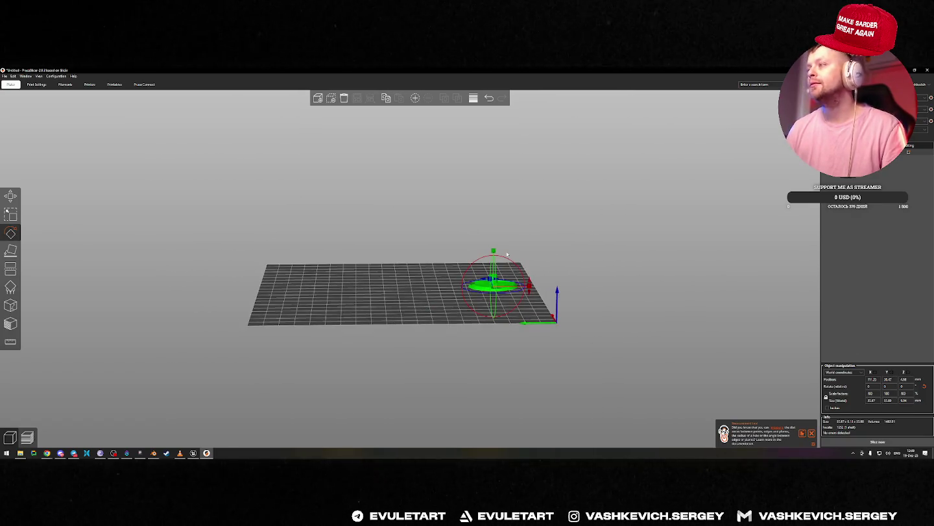
left_click_drag(507, 254, 538, 260)
Move the flat fan wheel to the bed's back-right corner.
key("m")
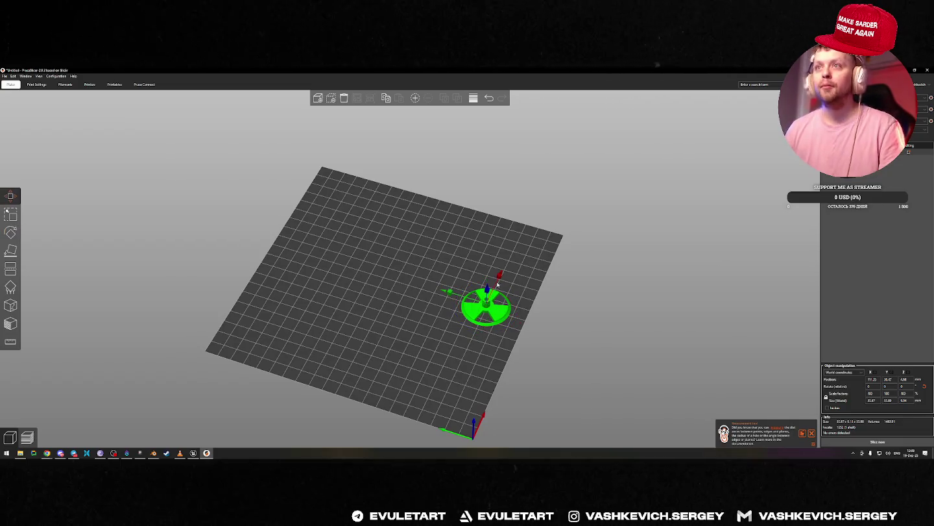
left_click_drag(486, 304, 523, 246)
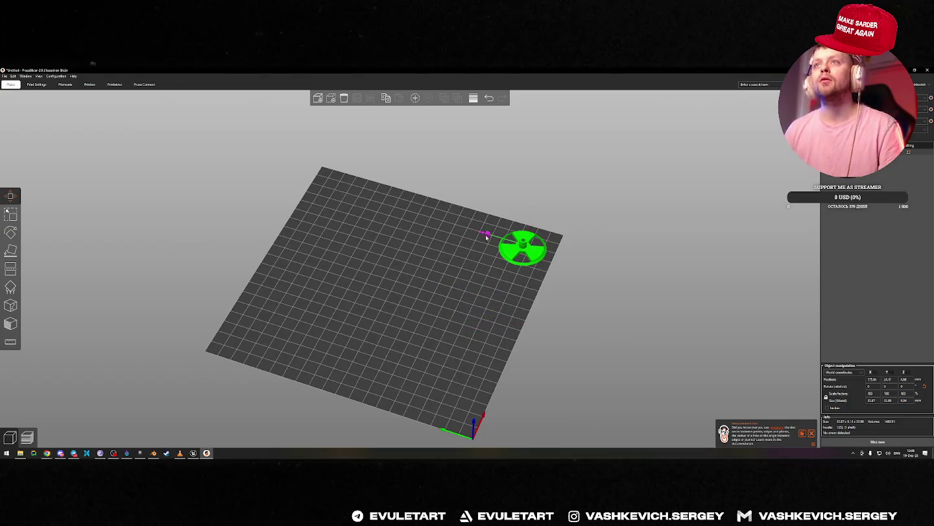
left_click_drag(484, 232, 494, 242)
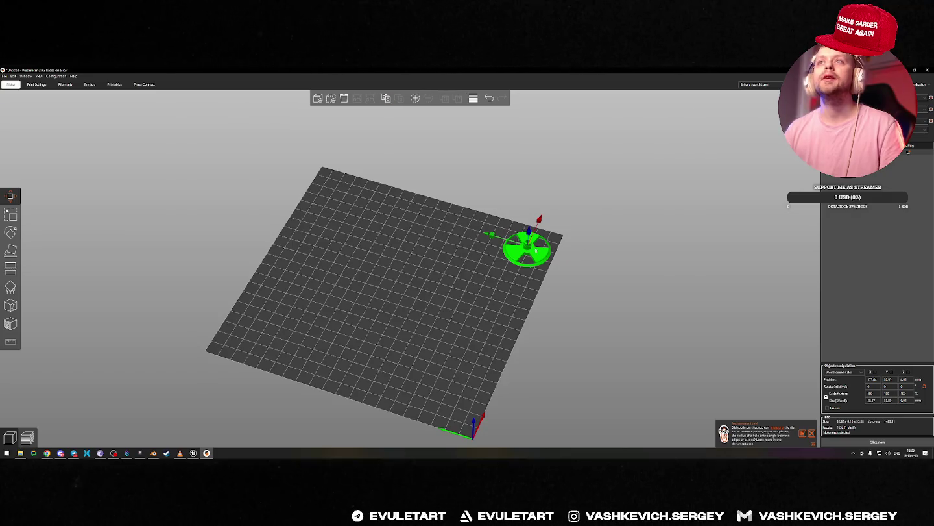
Copy the fan wheel and paste three copies to form a row of four.
key("ctrl+c")
key("ctrl+v")
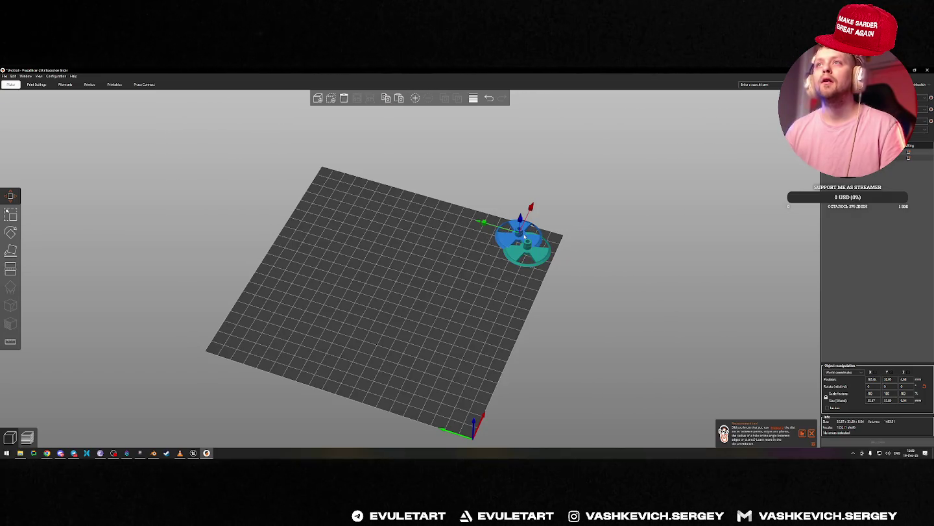
key("w")
left_click_drag(514, 236, 475, 233)
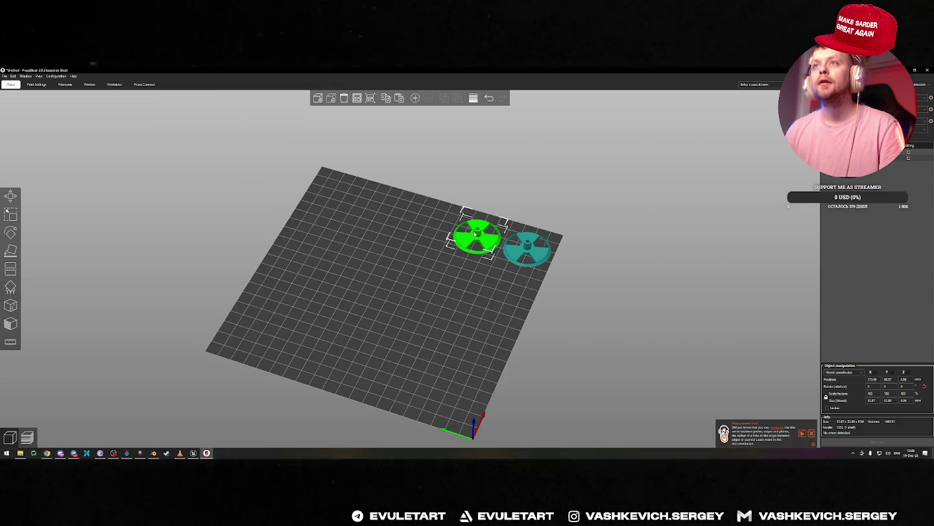
key("ctrl+v")
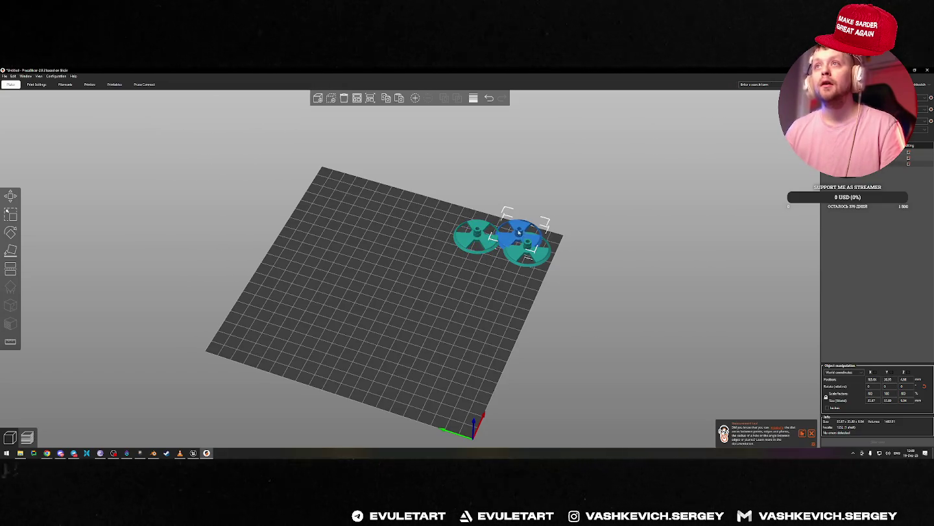
left_click_drag(476, 234, 427, 217)
key("ctrl+v")
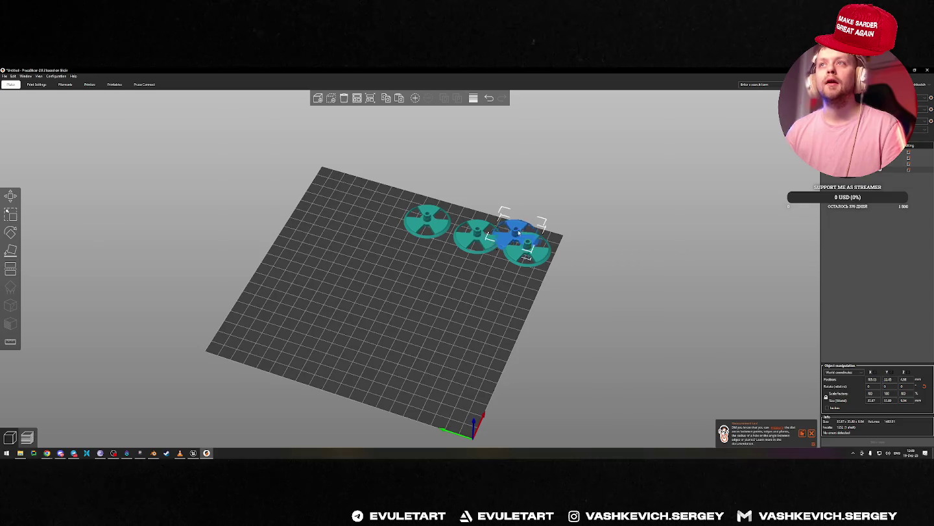
left_click_drag(513, 231, 380, 203)
Select the row of four wheels and paste it as a second row.
left_click(427, 221, "shift")
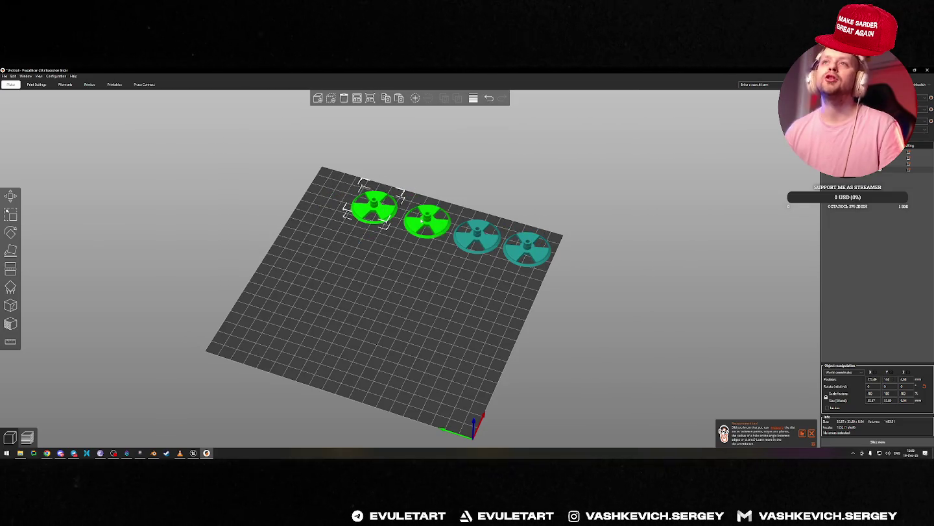
left_click(476, 237, "shift")
left_click(527, 246, "shift")
key("ctrl+c")
key("ctrl+v")
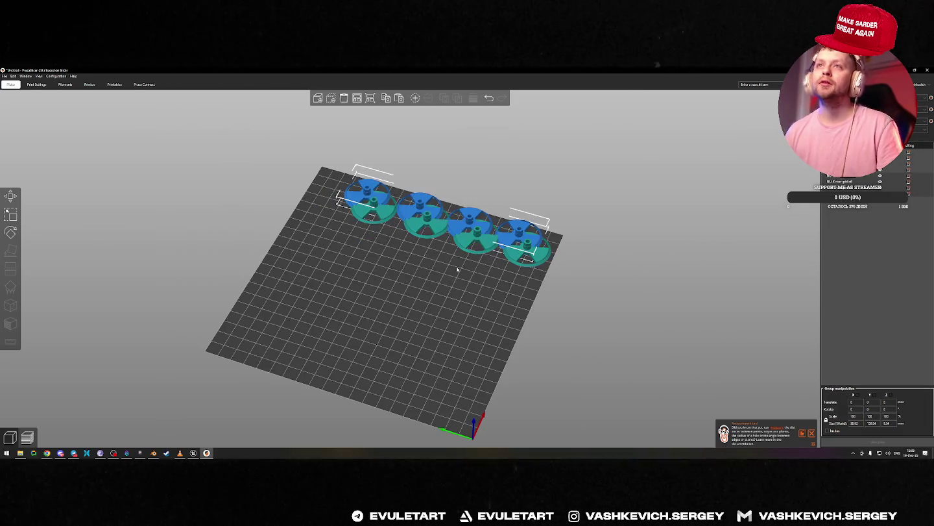
left_click_drag(469, 214, 467, 268)
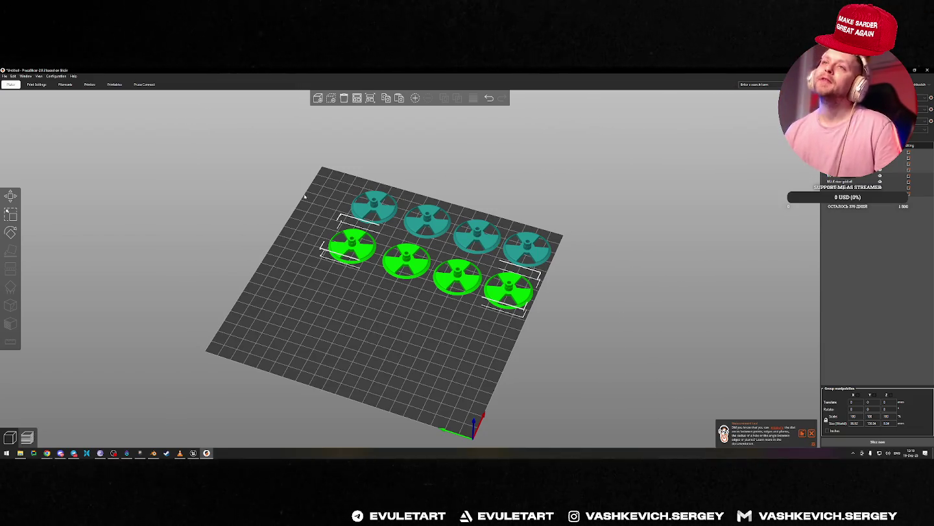
Paste three more sets of four wheels and place them in further rows.
key("ctrl+v")
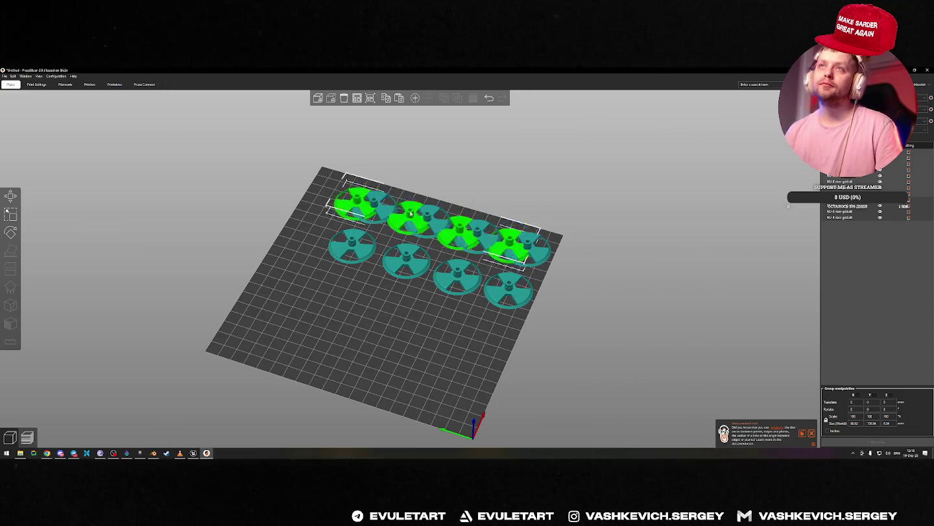
left_click_drag(387, 293, 389, 299)
key("ctrl+v")
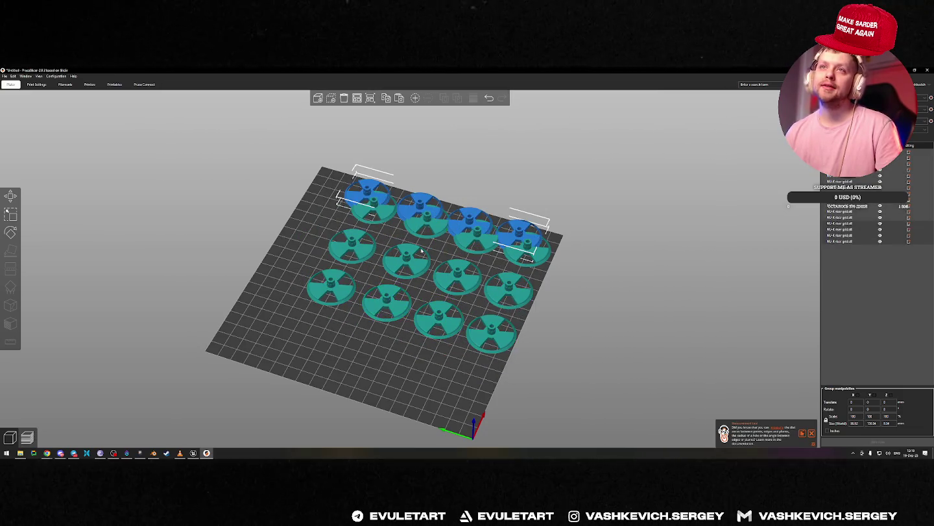
left_click_drag(353, 336, 354, 345)
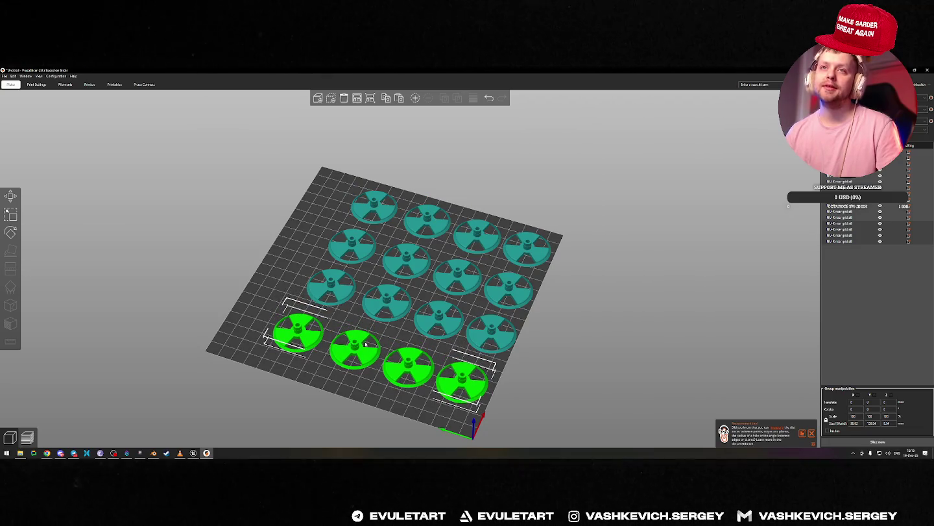
key("ctrl+v")
left_click_drag(456, 197, 302, 209)
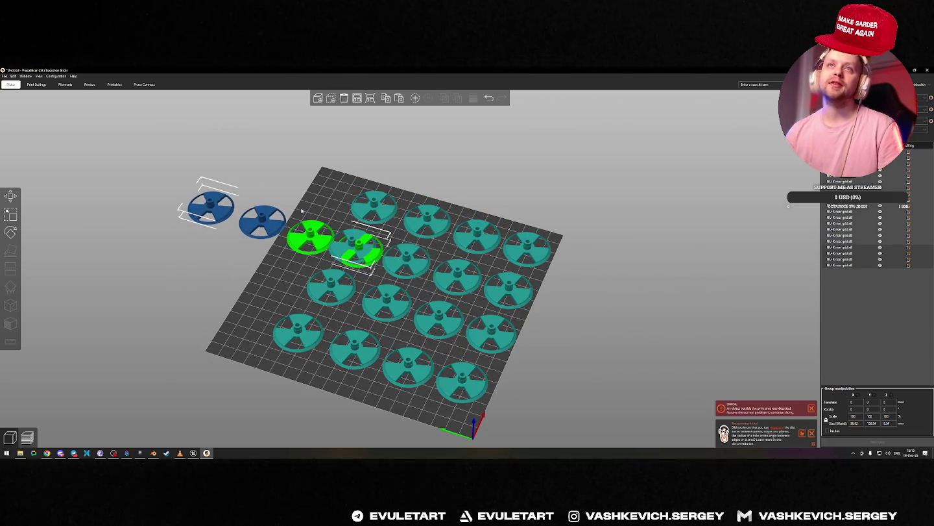
Rotate the last set along the bed edge, move it onto the bed, and delete the extra copies.
key("r")
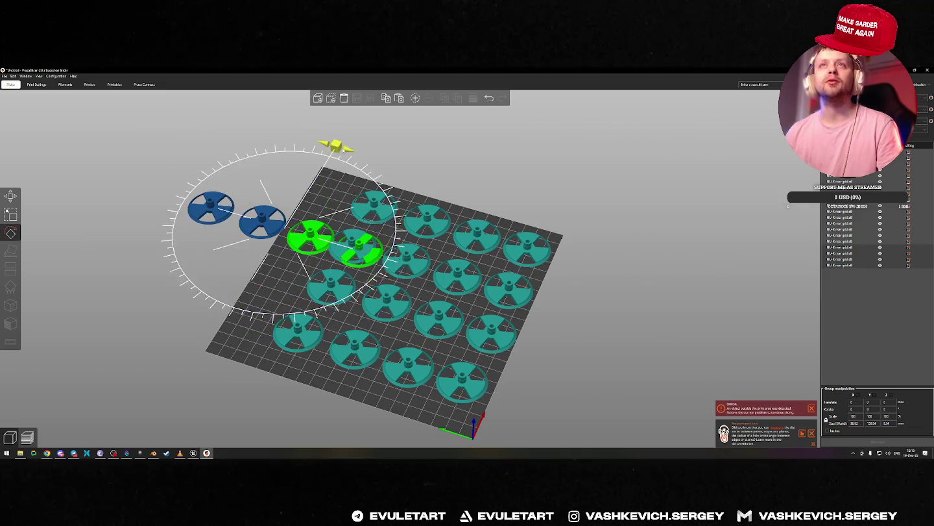
left_click_drag(336, 145, 397, 263)
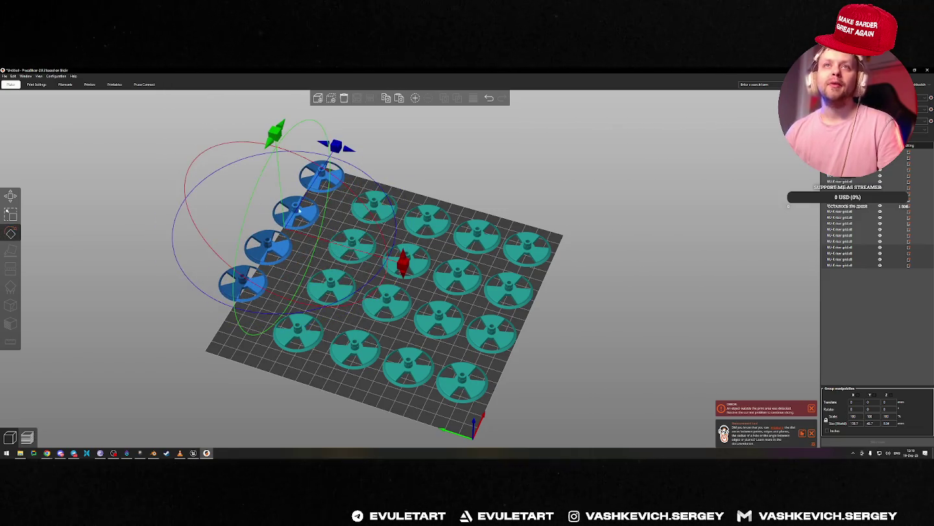
key("m")
left_click_drag(284, 222, 320, 212)
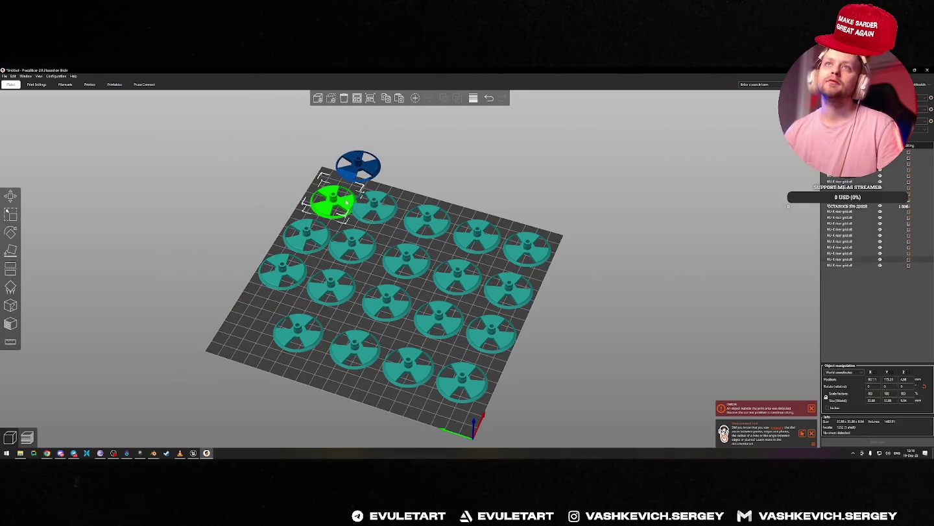
key("Delete")
mouse_move(562, 202)
left_mouse_down()
mouse_move(581, 214)
mouse_move(558, 272)
left_mouse_up()
scroll(552, 292, "down", 5)
left_click_drag(546, 309, 527, 300)
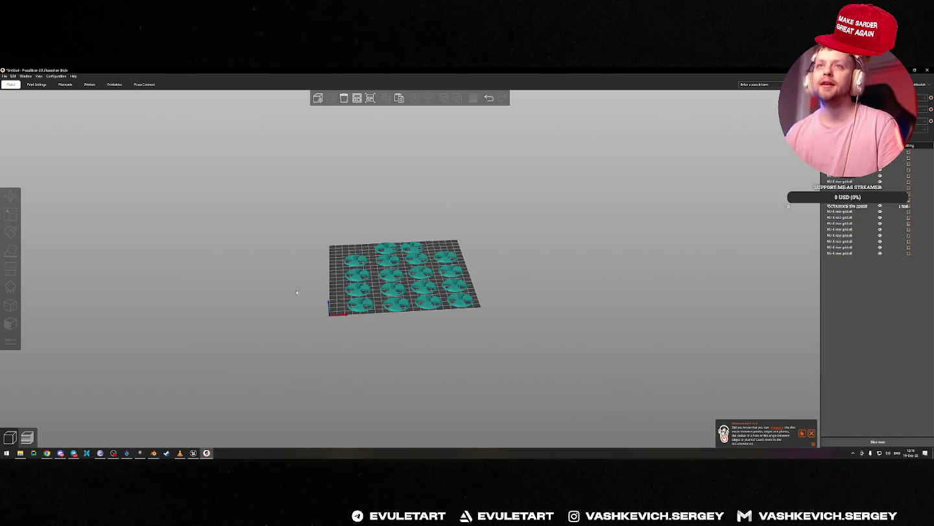
Inspect the plate of discs from isometric, top-down and underside views.
key("0")
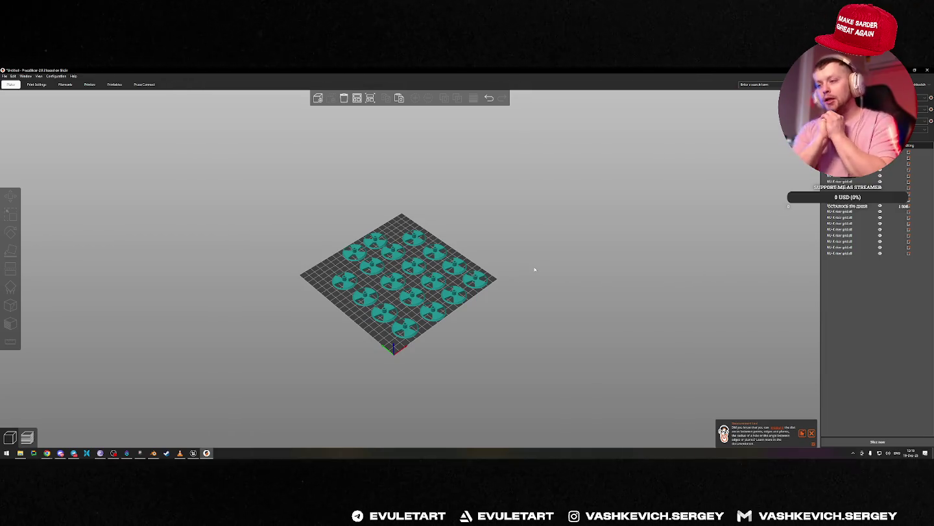
mouse_move(534, 269)
left_mouse_down()
mouse_move(586, 254)
mouse_move(574, 248)
left_mouse_up()
scroll(567, 246, "up", 2)
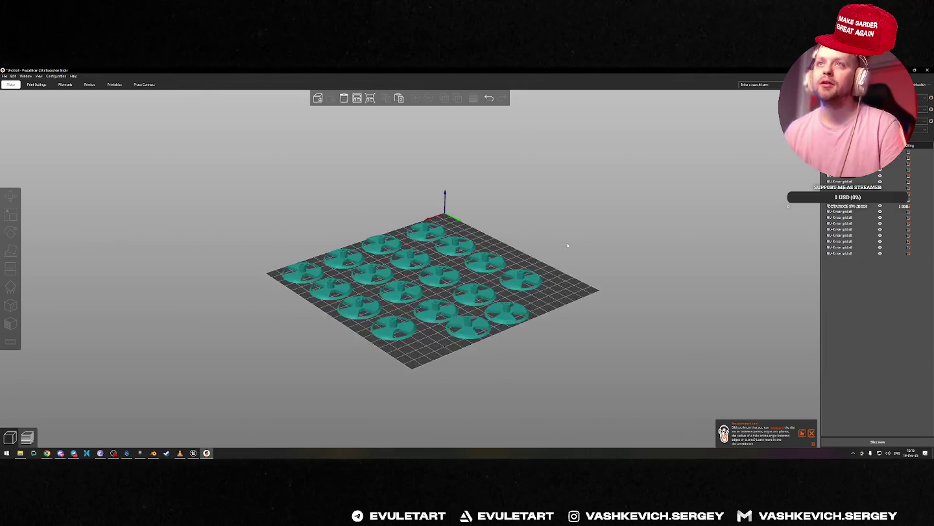
key("1")
mouse_move(400, 250)
left_mouse_down()
mouse_move(635, 329)
mouse_move(573, 328)
mouse_move(640, 371)
mouse_move(620, 350)
left_mouse_up()
key("1")
scroll(641, 376, "up", 3)
key("0")
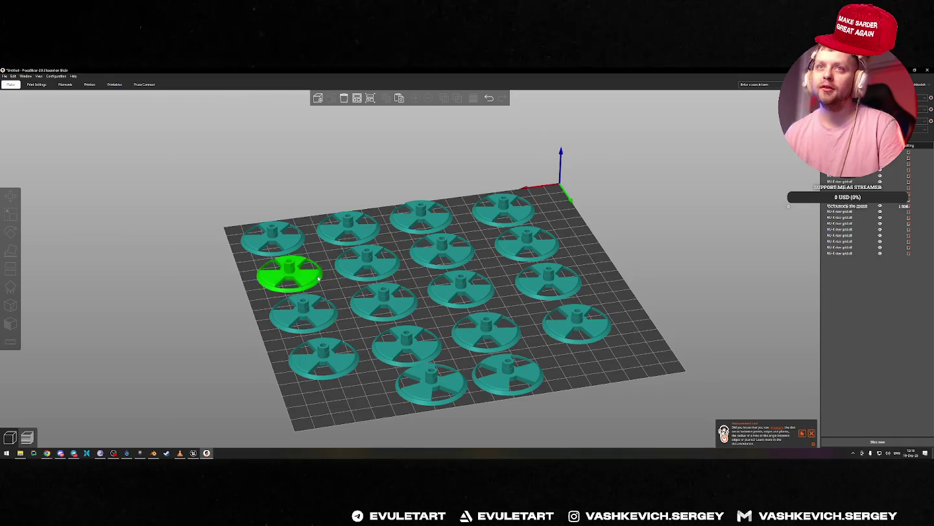
Orbit around the discs once more, then close PrusaSlicer and answer the save prompt.
mouse_move(688, 275)
left_mouse_down()
mouse_move(552, 255)
mouse_move(519, 272)
left_mouse_up()
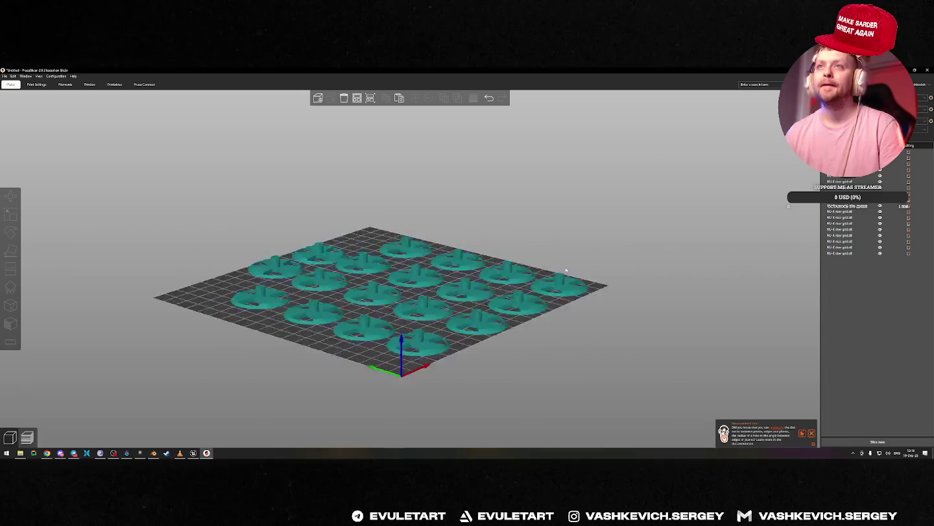
left_click(926, 69)
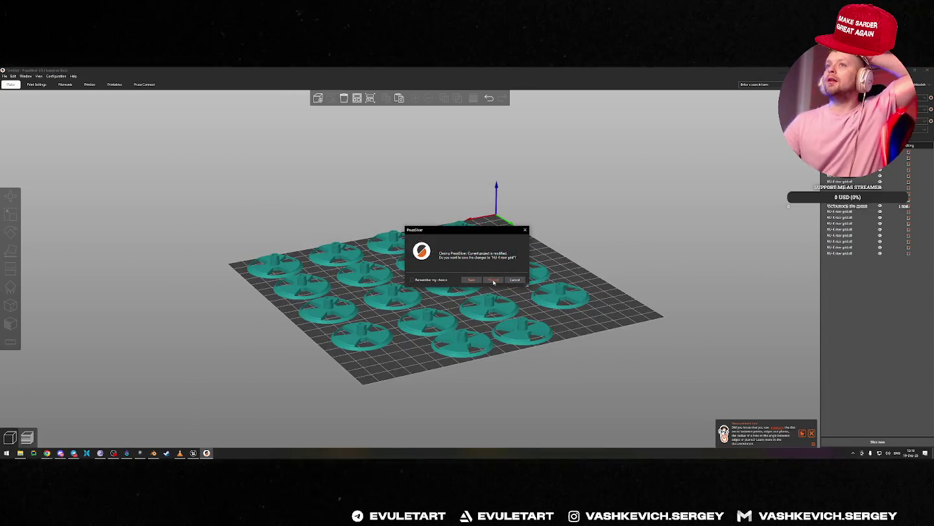
left_click(493, 280)
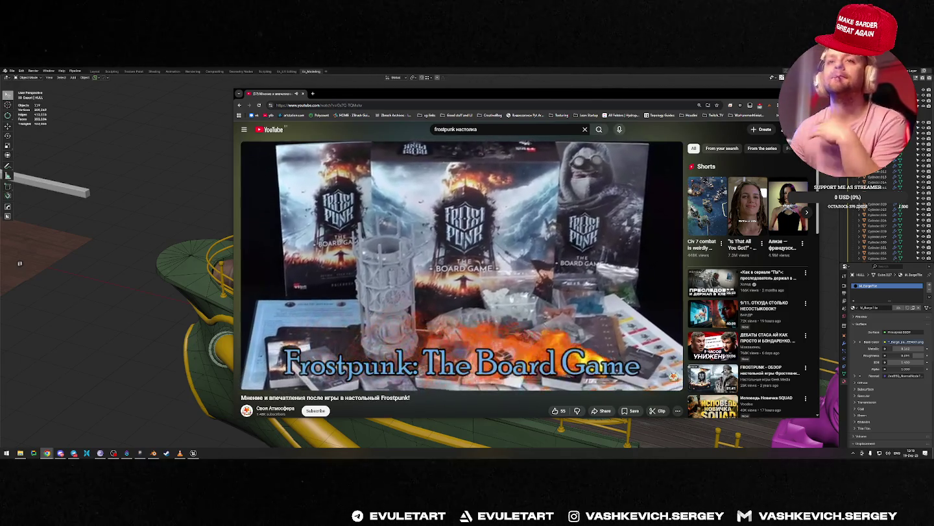
Skip the Frostpunk review video forward twice and drag the browser window right.
key("Right")
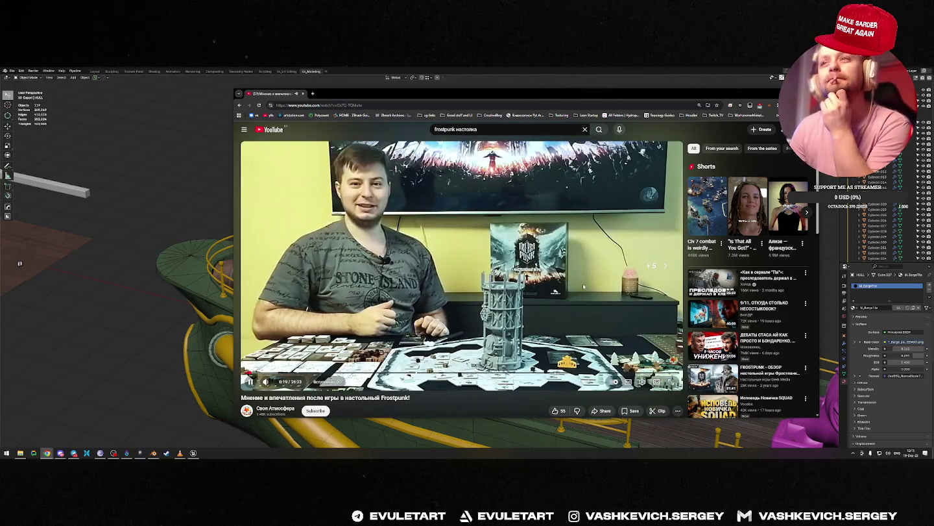
key("Right")
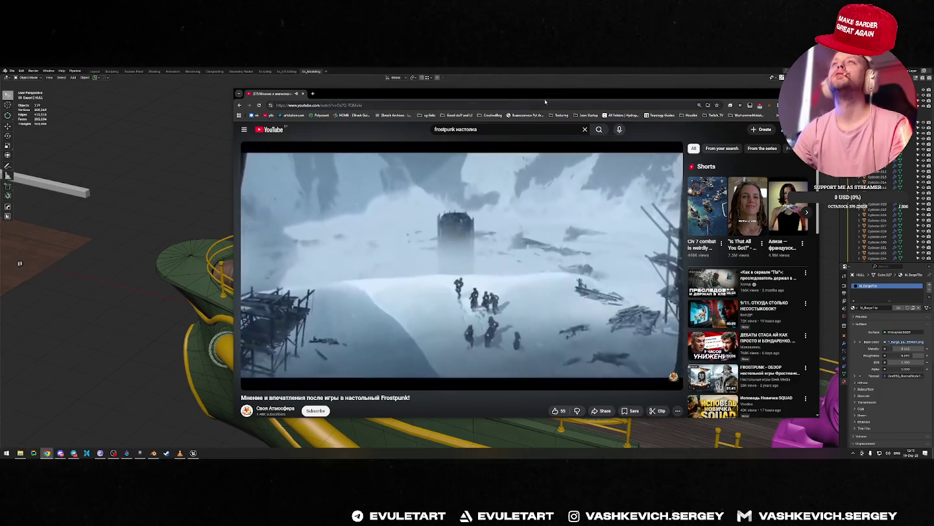
mouse_move(572, 95)
left_mouse_down()
mouse_move(718, 92)
mouse_move(706, 90)
left_mouse_up()
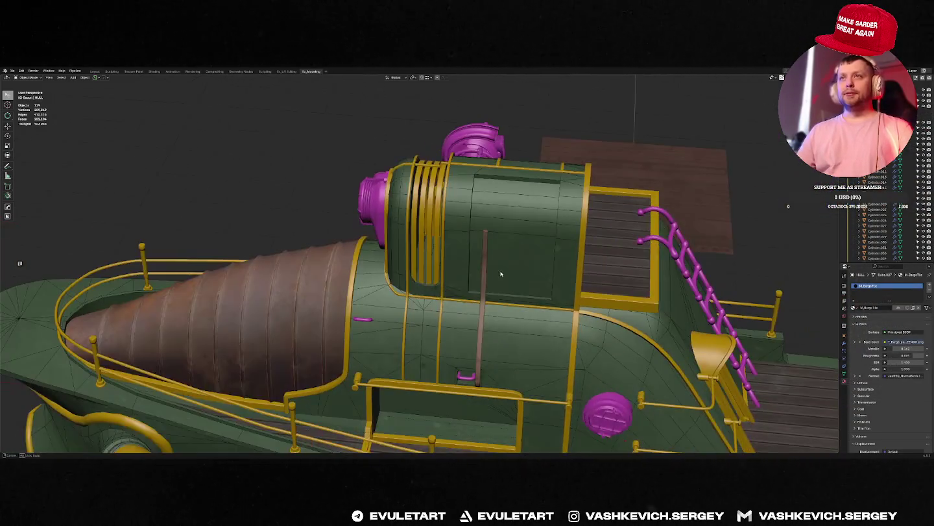
Select the arched yellow trim strip on the deckhouse and slide it along X.
middle_click_drag(500, 274, 491, 281, "shift")
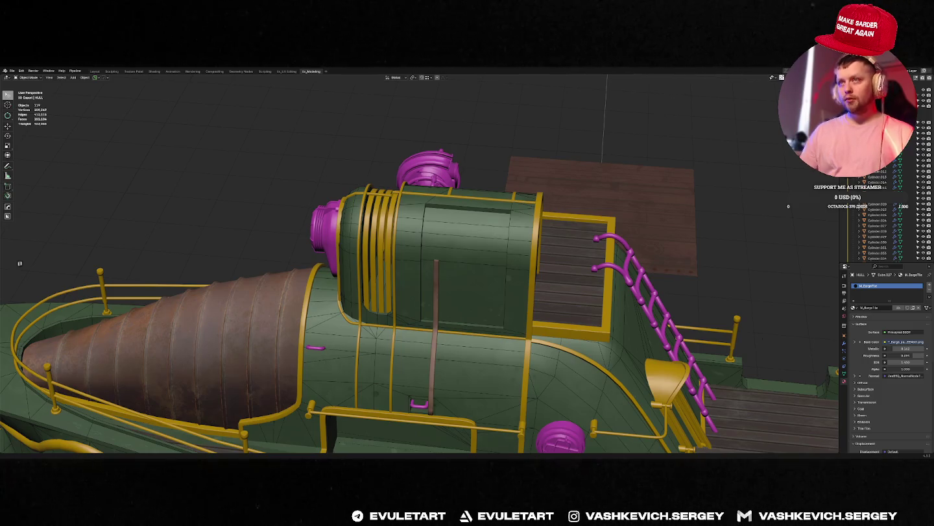
middle_click_drag(532, 258, 542, 242)
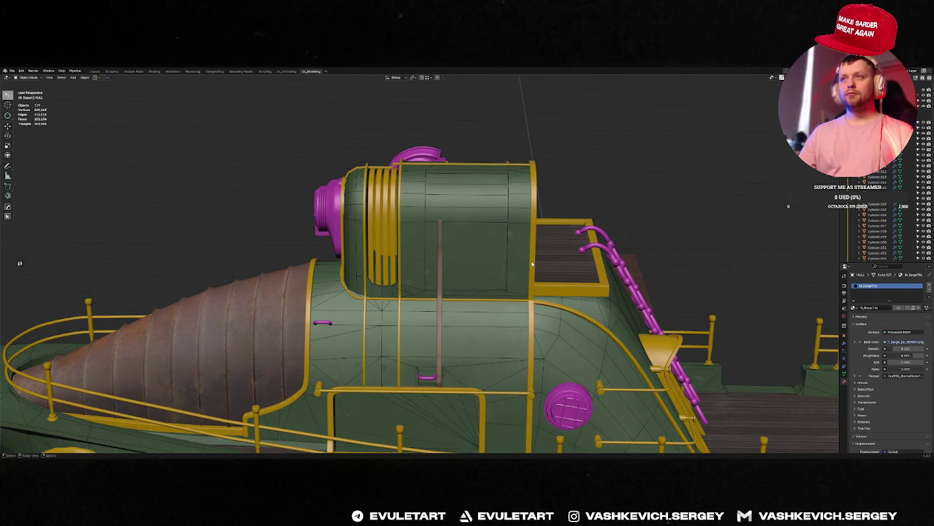
mouse_move(531, 260)
middle_mouse_down()
mouse_move(419, 250)
mouse_move(519, 265)
middle_mouse_up()
left_click(511, 258)
key("g")
key("x")
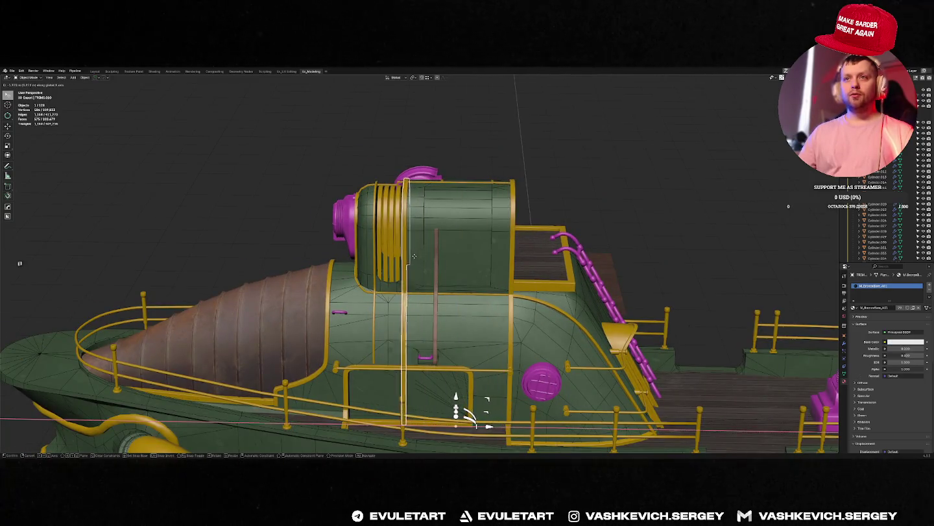
left_click(414, 256)
Frame the strip and nudge it further along the X axis.
key("f")
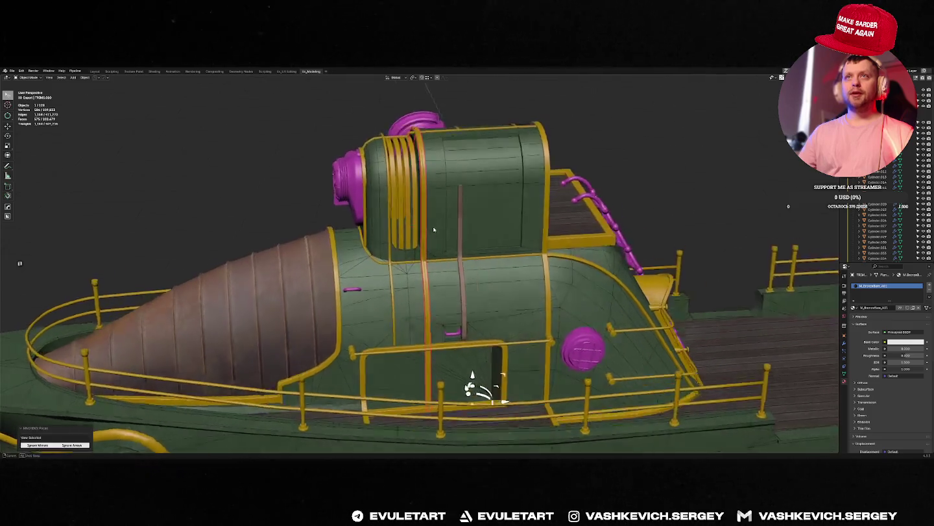
middle_click_drag(460, 183, 475, 238)
key("g")
key("x")
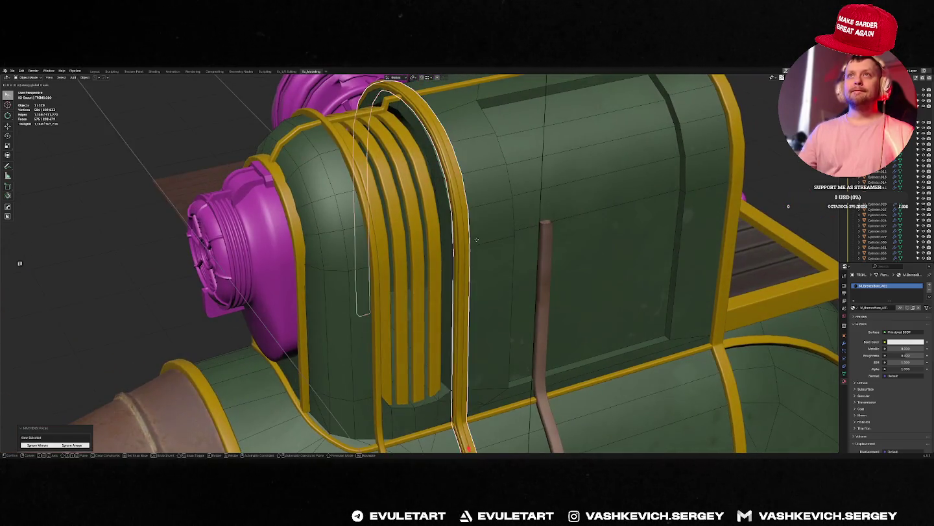
left_click(476, 239)
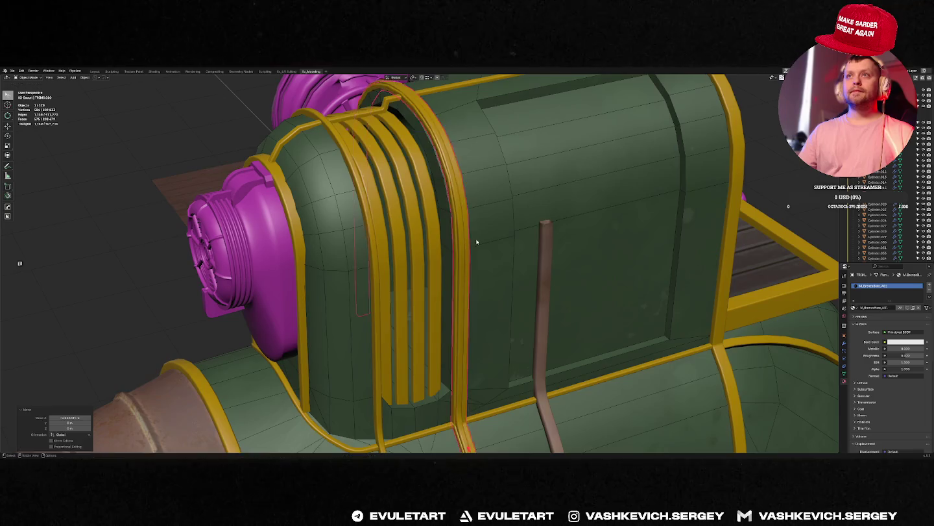
Switch to front orthographic view and put the strip into Edit Mode.
key("KP_1")
scroll(455, 225, "down", 4)
key("Tab")
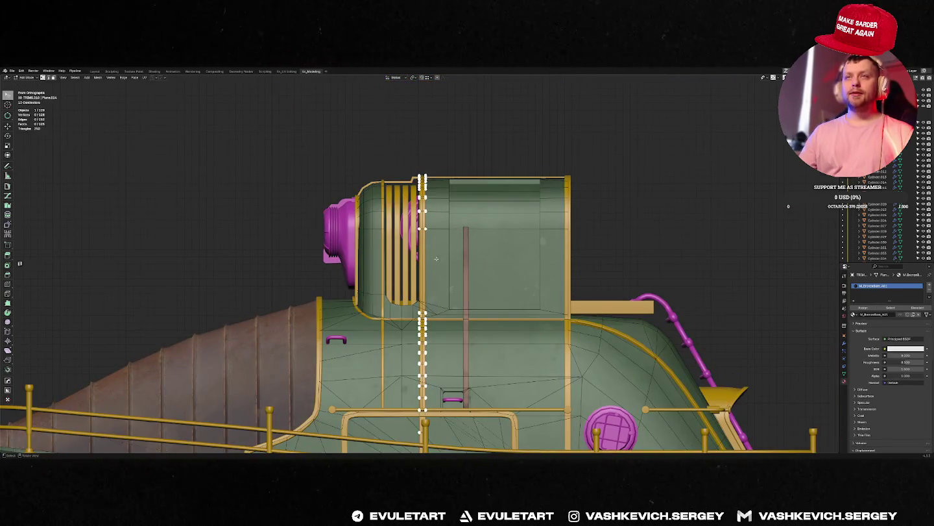
Select the trim band's vertical column of vertices using X-ray to reach hidden ones.
key("alt+z")
left_click_drag(429, 144, 427, 397)
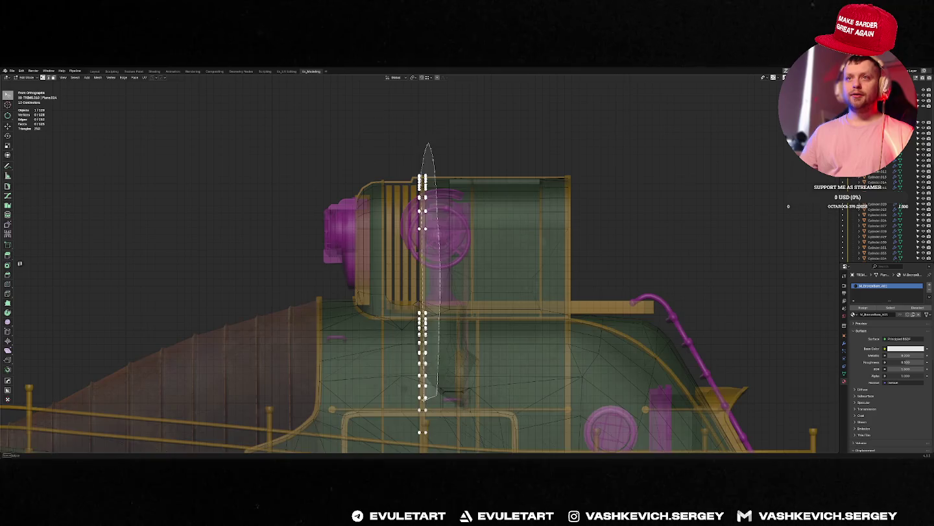
key("alt+z")
middle_click_drag(437, 391, 446, 273)
key("alt+z")
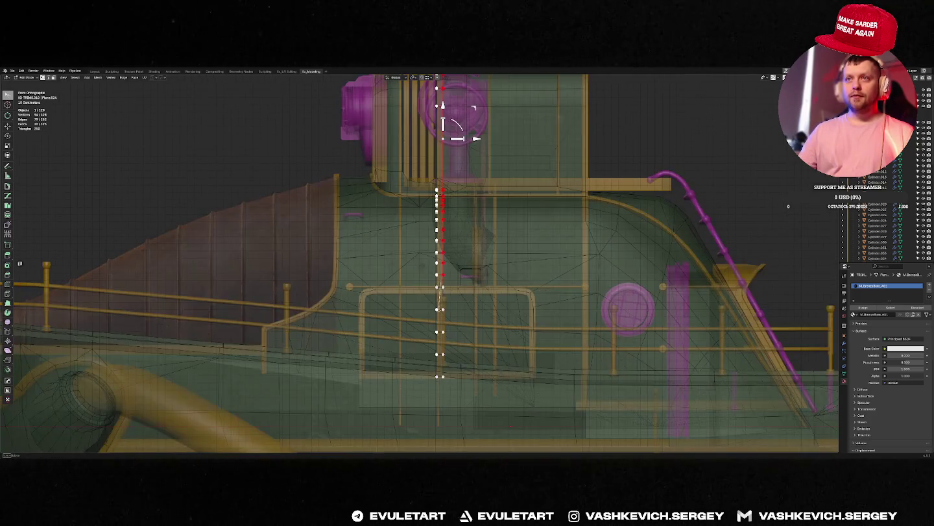
key("alt+z")
scroll(554, 239, "up", 5)
scroll(554, 239, "up", 2)
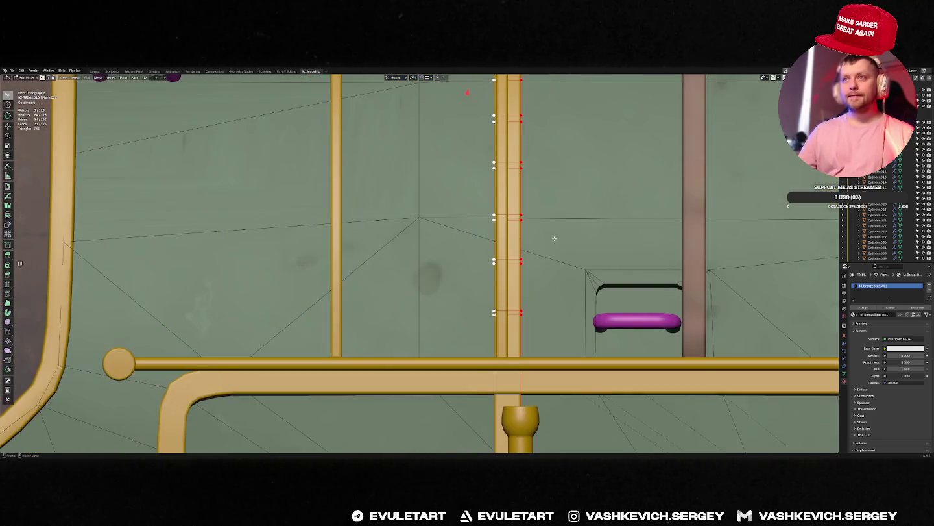
scroll(541, 244, "down", 6)
scroll(537, 245, "up", 4)
Shift the selected vertex column along X and return to Object Mode.
key("g")
key("x")
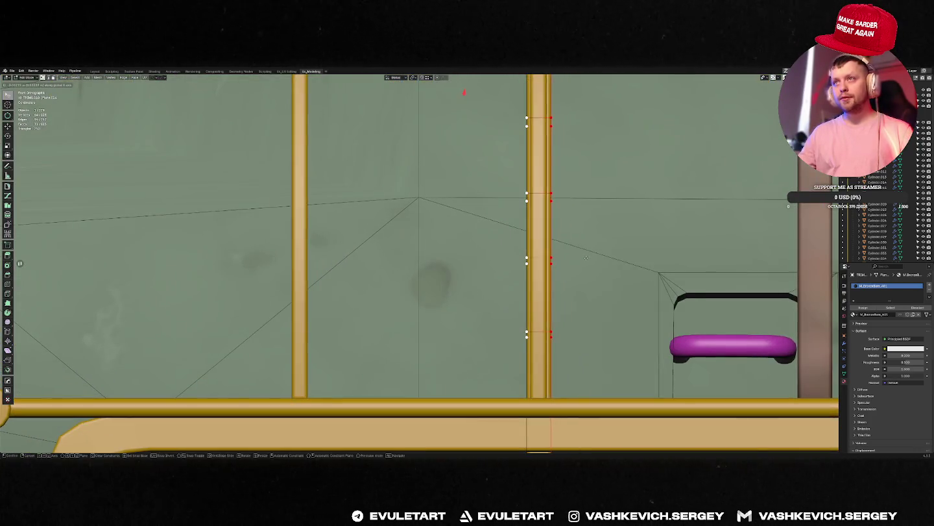
left_click(586, 258)
key("Tab")
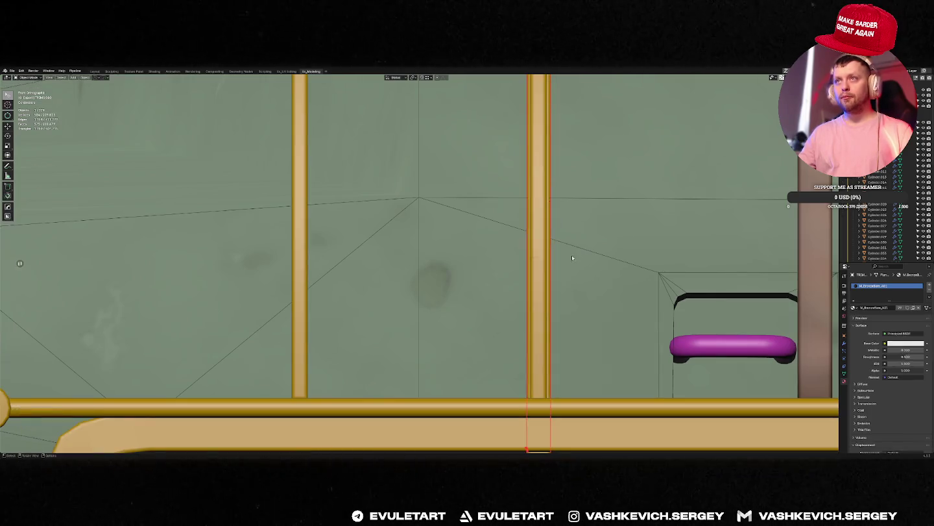
Zoom out and centre the view on the cylinder with the grating.
scroll(571, 255, "down", 3)
middle_click_drag(491, 98, 465, 223, "shift")
scroll(465, 185, "down", 3)
scroll(466, 185, "down", 2)
mouse_move(465, 186)
middle_mouse_down("shift")
mouse_move(471, 236)
mouse_move(527, 246)
mouse_move(484, 239)
middle_mouse_up("shift")
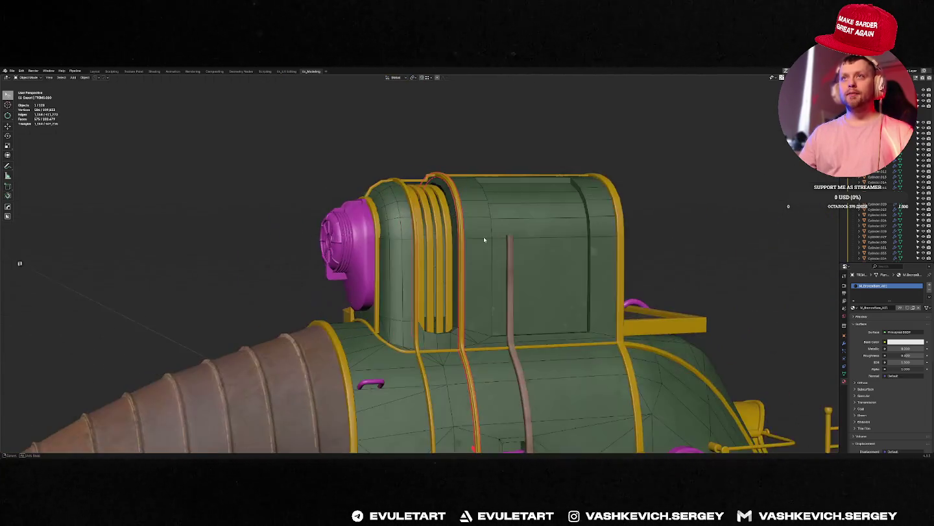
In front view, set the hoop's origin to geometry and slide it along X.
key("KP_1")
key("shift+d")
key("x")
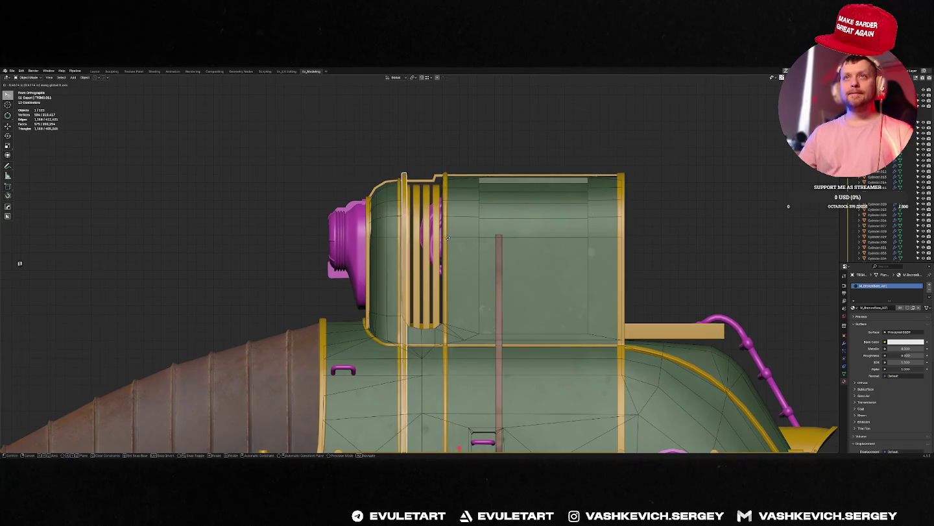
right_click(401, 238)
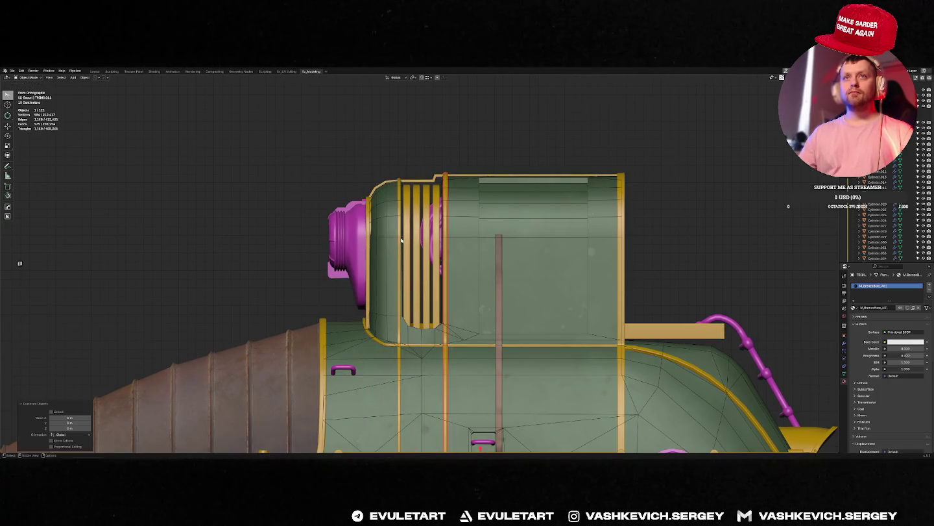
key("shift+s")
left_click(401, 238)
key("g")
key("x")
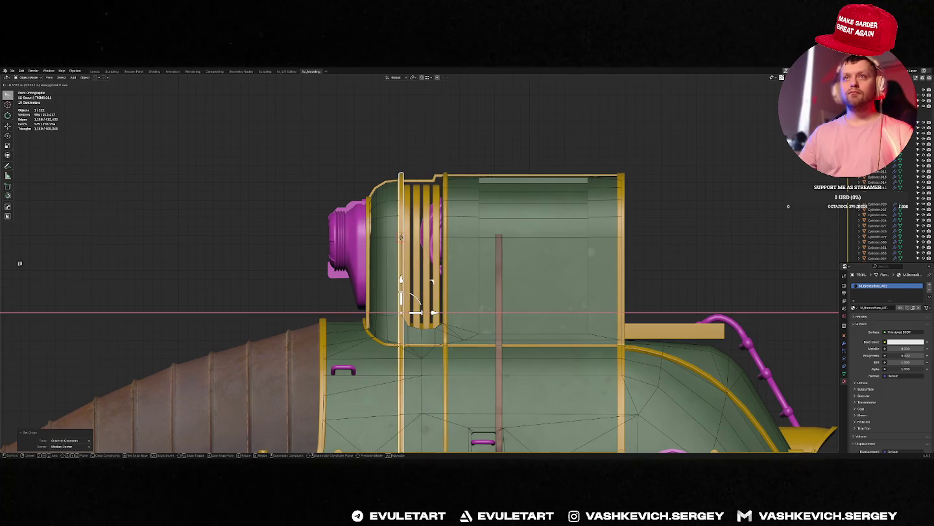
key("Return")
Select the neighbouring ring, reset its origin and move it along X.
mouse_move(401, 279)
middle_mouse_down()
mouse_move(433, 242)
mouse_move(446, 196)
middle_mouse_up()
scroll(446, 196, "up", 3)
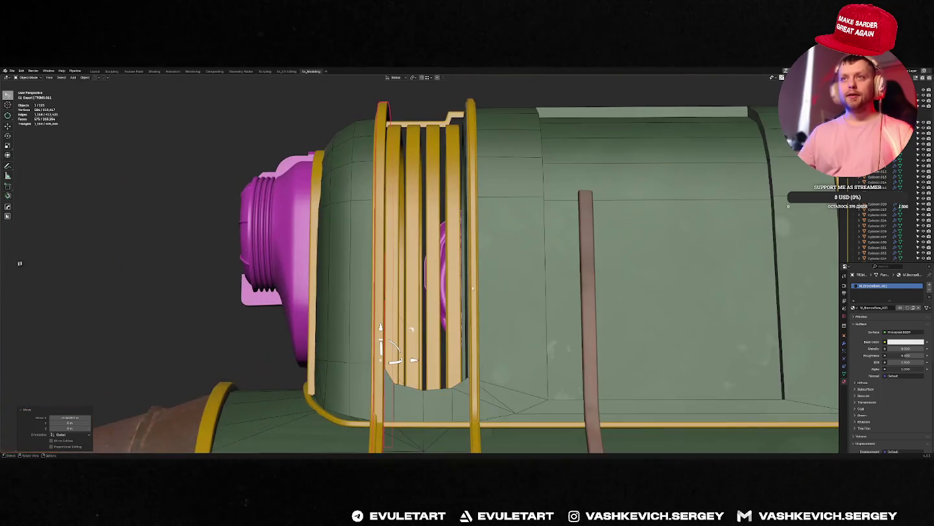
left_click(479, 271)
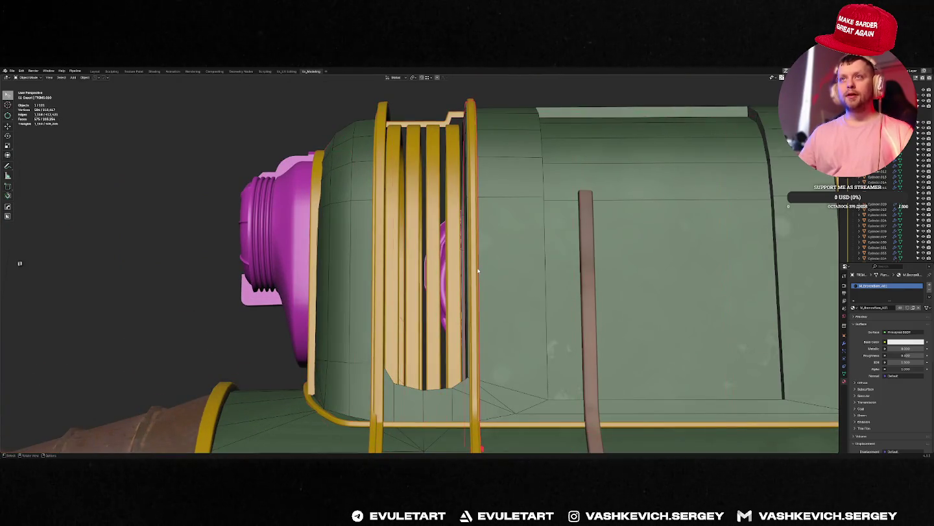
middle_click_drag(488, 266, 501, 150)
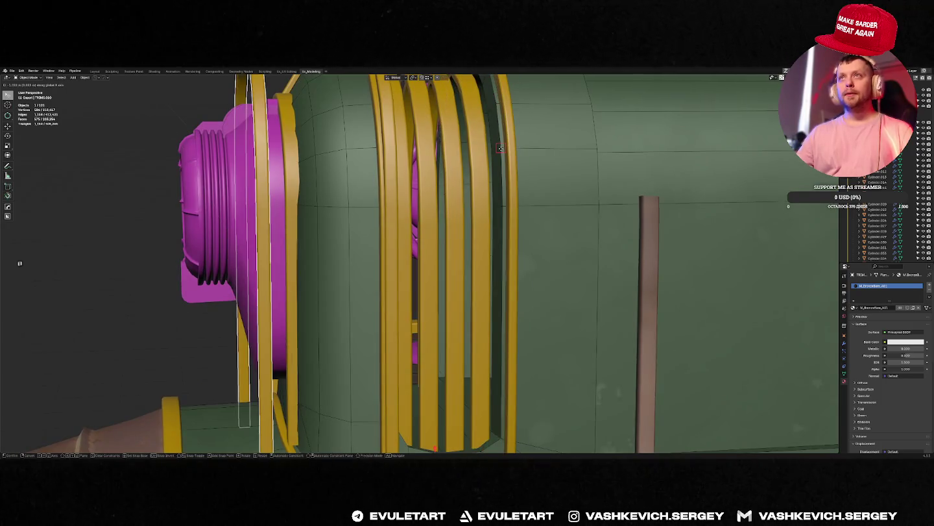
left_click(501, 188)
key("g")
key("x")
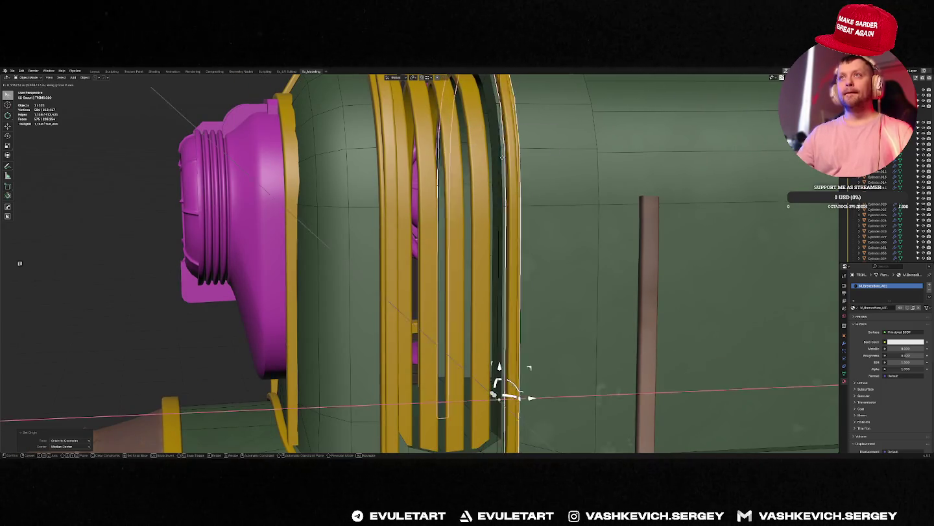
left_click(499, 149)
Add the green hull to the selection and isolate it with the ring in local view.
scroll(501, 148, "down", 5)
middle_click_drag(500, 149, 488, 196)
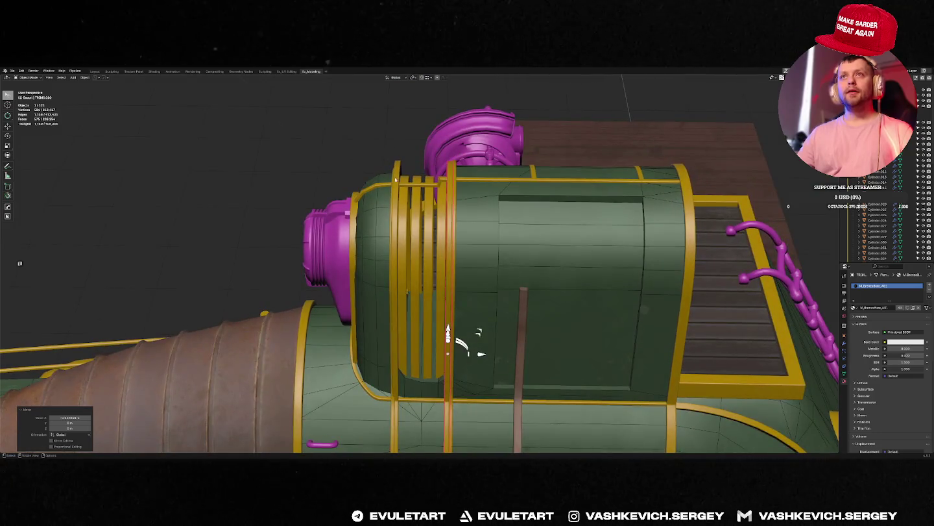
middle_click_drag(395, 180, 431, 170)
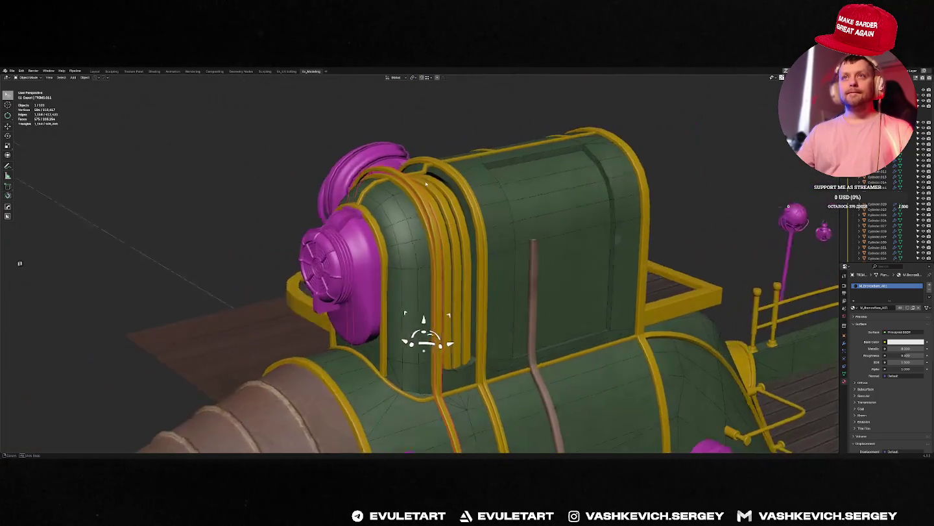
left_click(423, 200, "shift")
key("f")
middle_click_drag(422, 199, 471, 190, "alt")
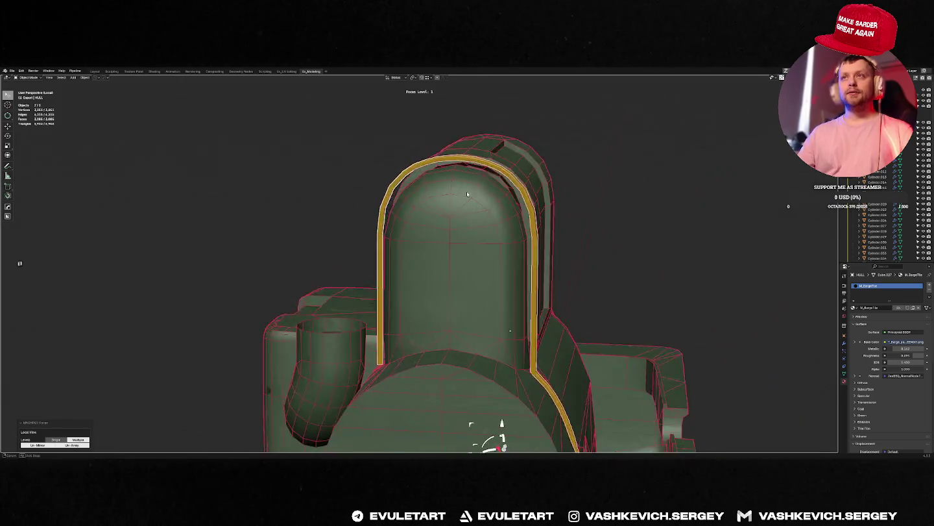
Inspect the arched trim TRIMS.011 in Edit Mode, then return to the full scene.
mouse_move(501, 221)
middle_mouse_down()
mouse_move(474, 270)
mouse_move(396, 272)
mouse_move(510, 274)
mouse_move(491, 284)
mouse_move(470, 250)
middle_mouse_up()
scroll(511, 284, "down", 3)
key("Tab")
key("a")
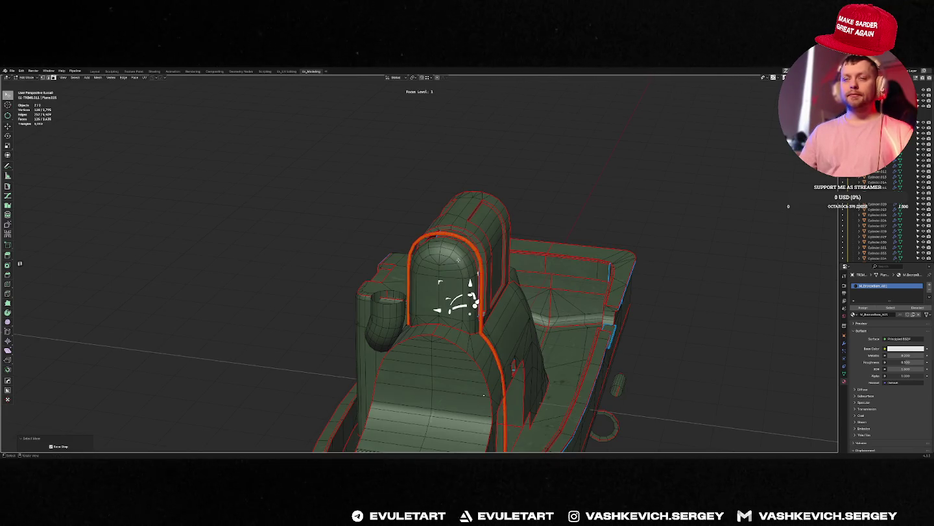
key("1")
key("alt+a")
middle_click_drag(447, 237, 448, 238)
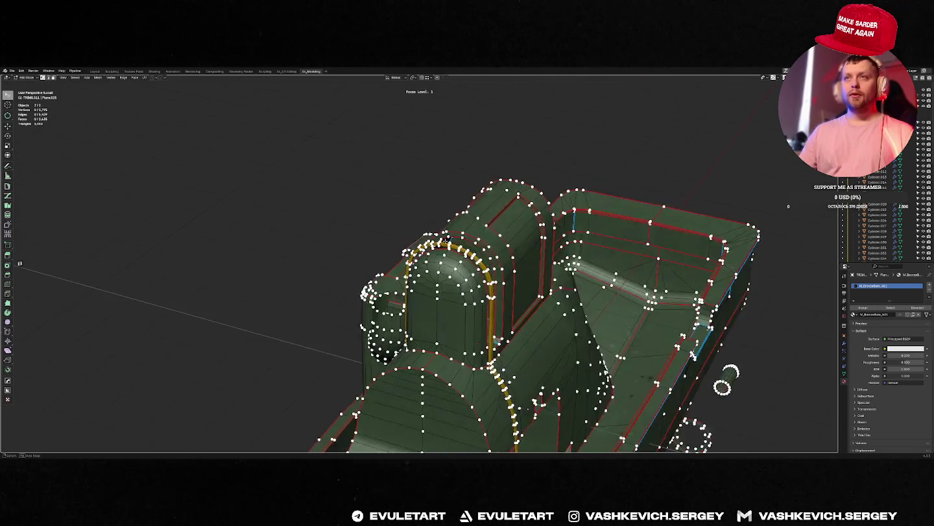
key("Tab")
key("KP_Divide")
Isolate the arched pipe on the housing, snap its origin and symmetrize it.
left_click(479, 342)
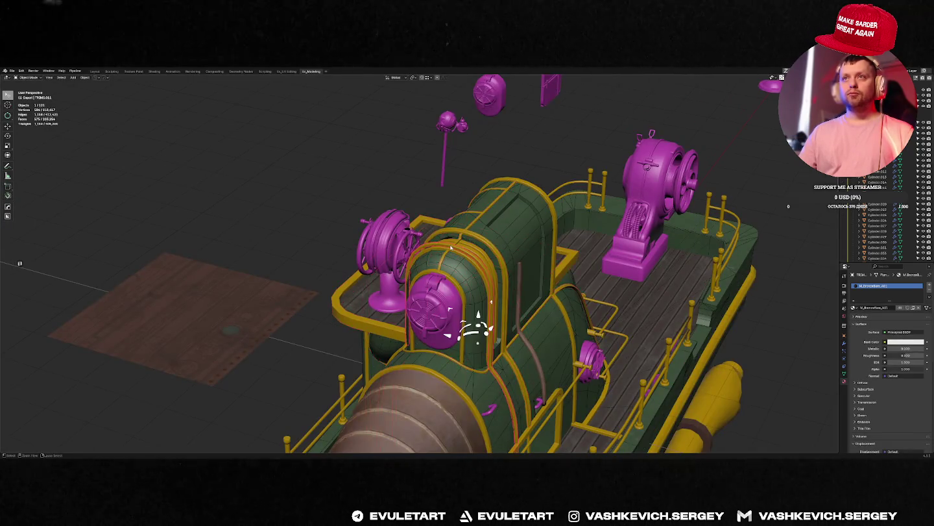
key("KP_Divide")
key("Tab")
key("shift+s")
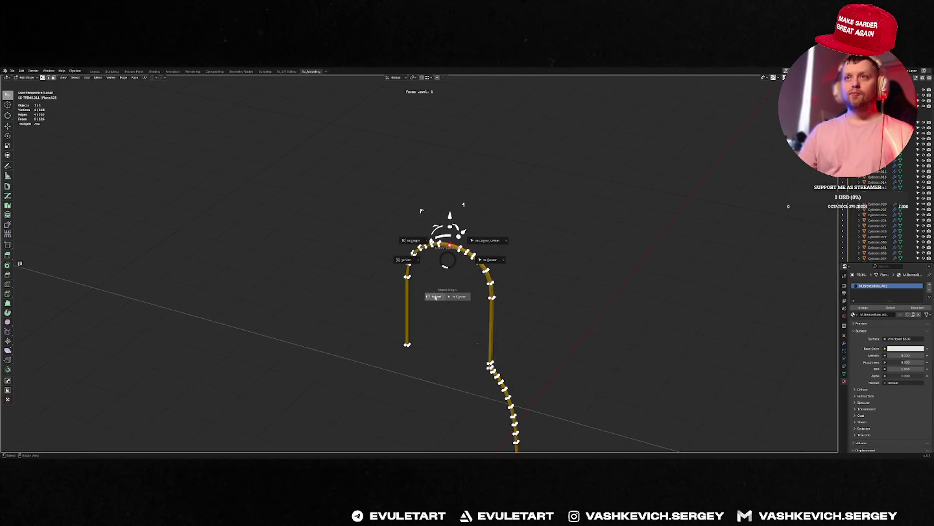
left_click(435, 297)
key("alt+x")
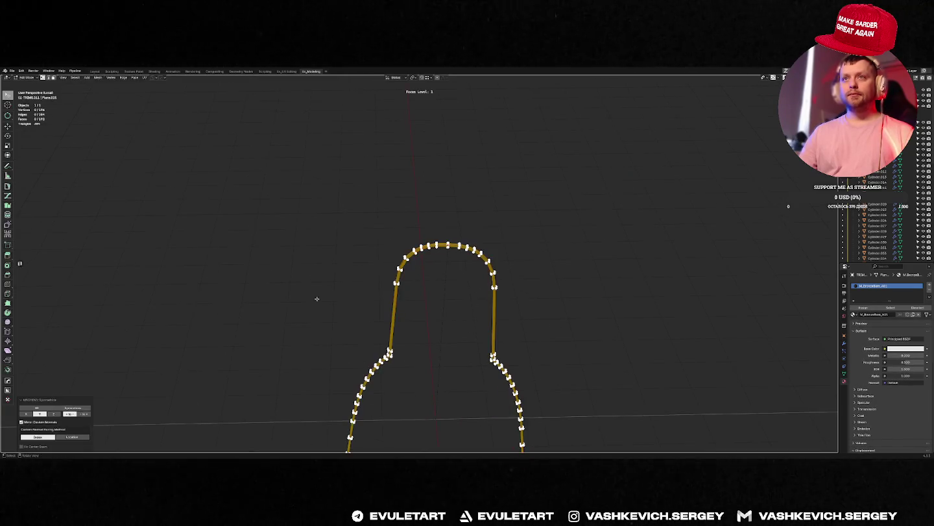
key("Tab")
Apply the pipe's transforms, symmetrize it again and exit local view.
key("ctrl+a")
left_click(420, 283)
key("Tab")
key("alt+x")
key("Tab")
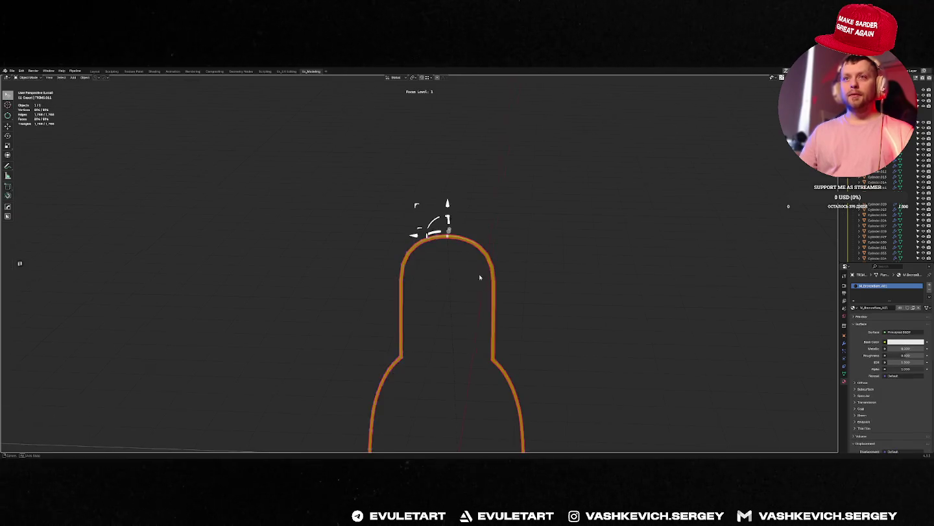
key("f")
Isolate the orange arched band and apply its transforms.
left_click(483, 323)
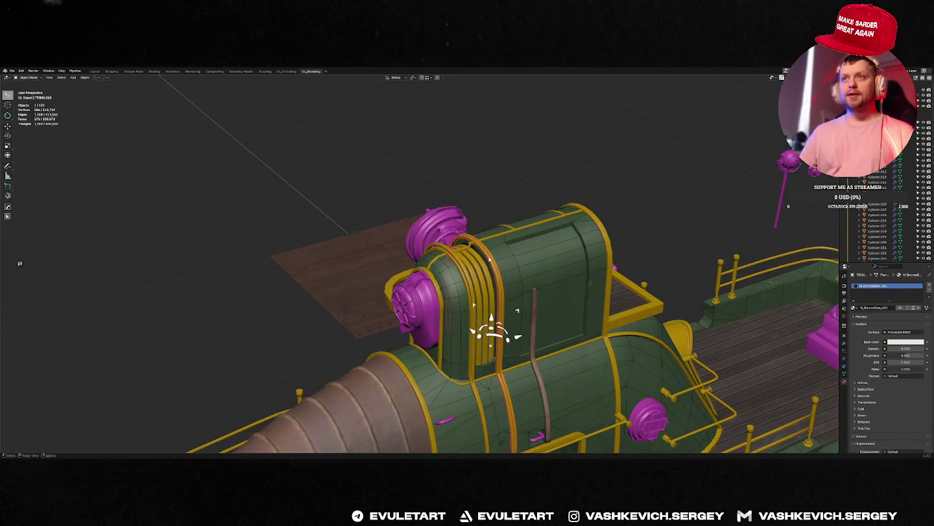
key("f")
key("Tab")
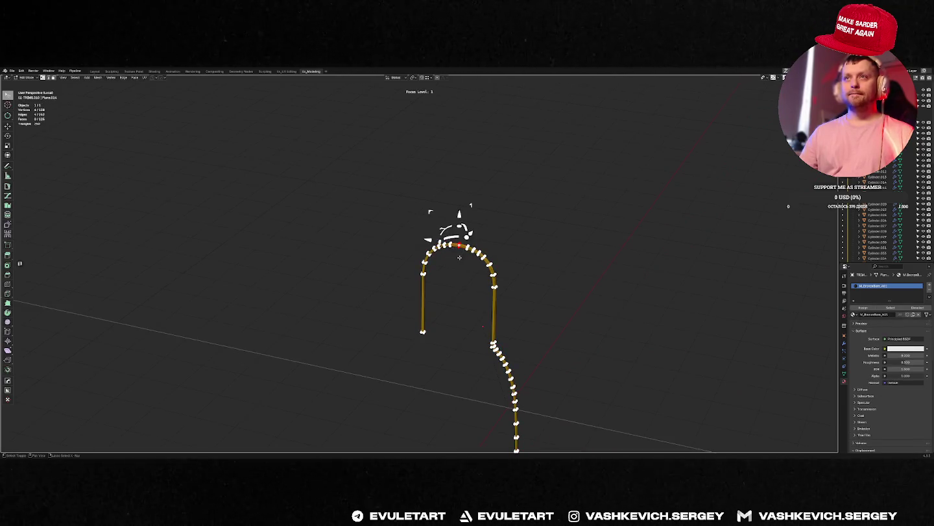
key("Tab")
key("Tab")
key("Tab")
key("ctrl+a")
key("ctrl+z")
key("ctrl+z")
Back in the full scene, pick the hull and a gold trim band and briefly isolate them.
key("f")
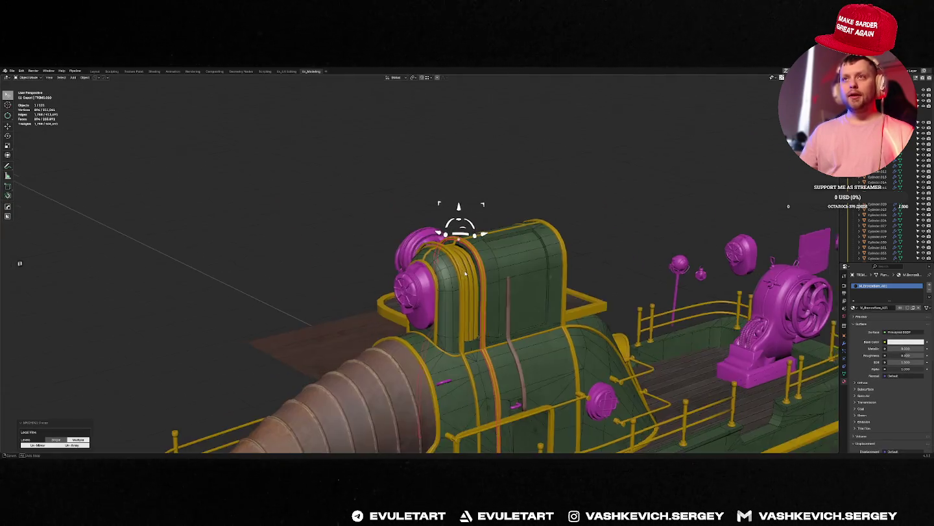
middle_click_drag(471, 348, 407, 286)
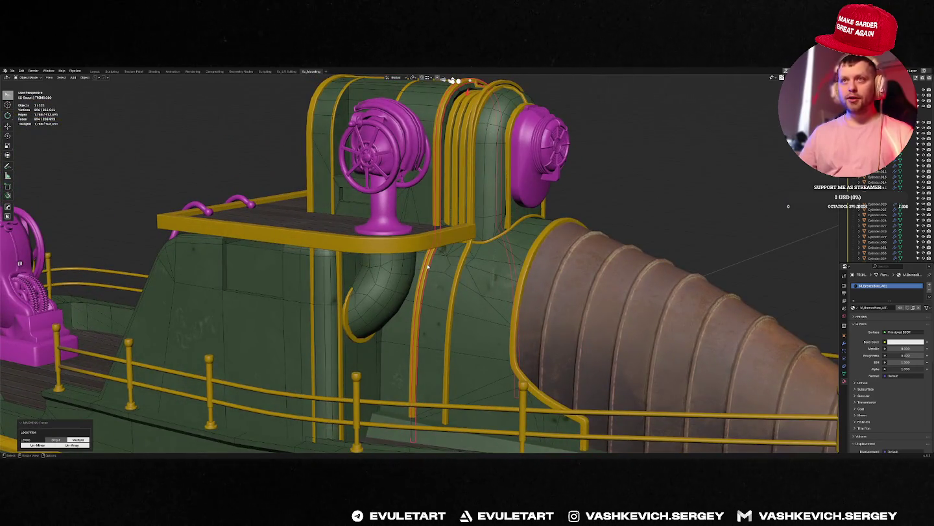
left_click(428, 266)
middle_click_drag(282, 415, 450, 368)
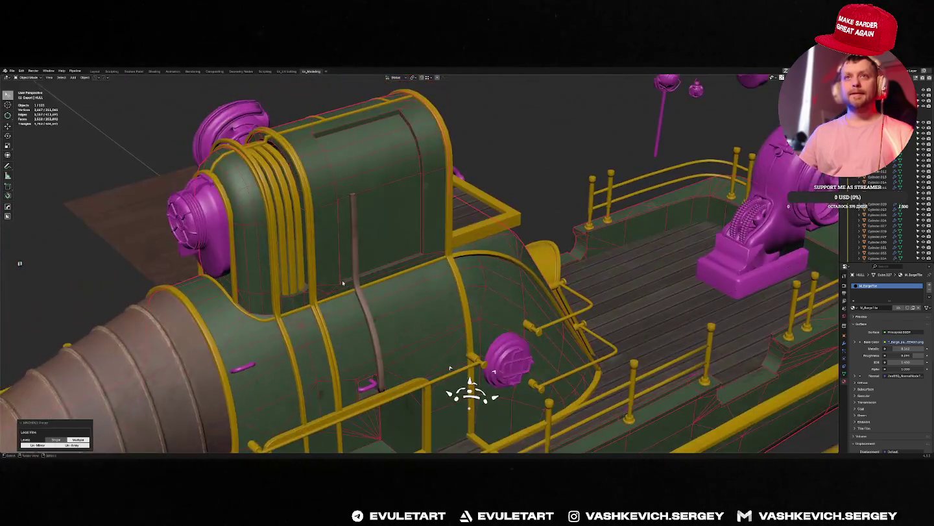
middle_click_drag(342, 283, 344, 155)
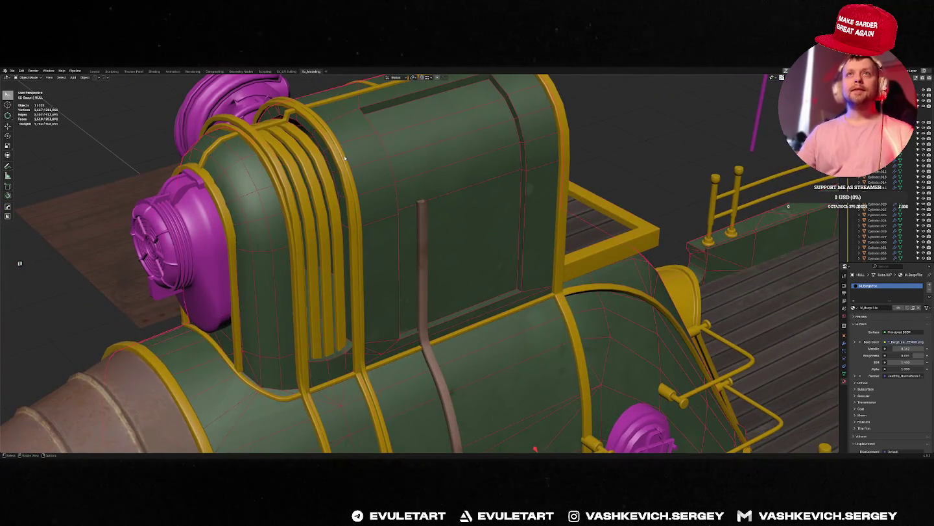
left_click(343, 155)
key("f")
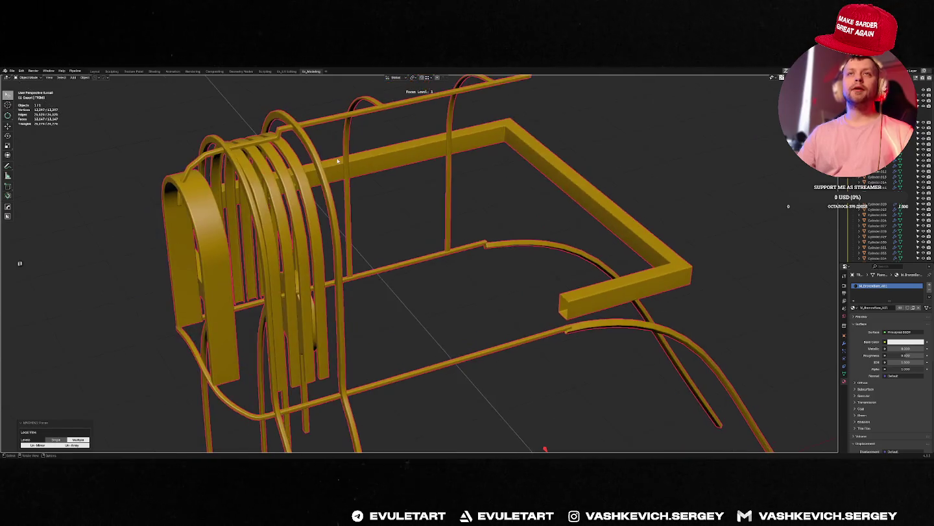
key("f")
In Edit Mode, grow the trim selection into a vertical face strip and apply an X-menu operation.
scroll(419, 175, "up", 5)
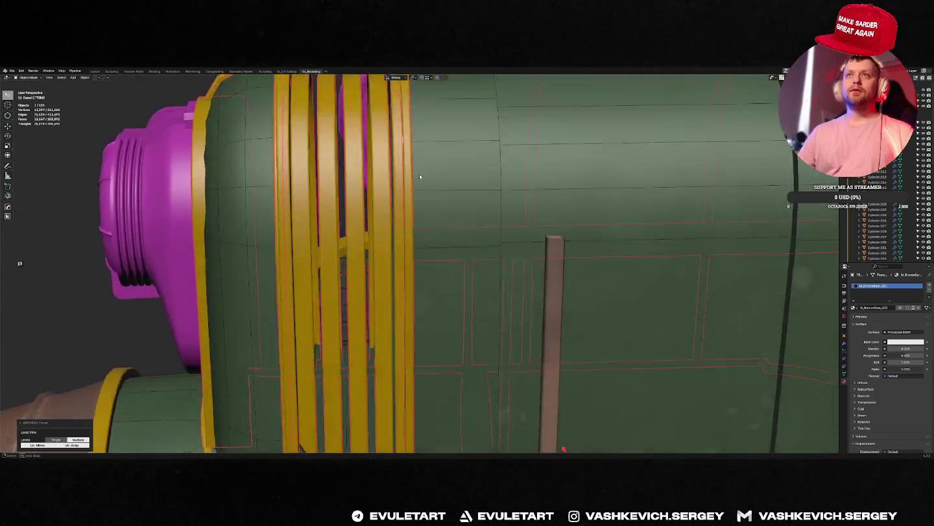
scroll(419, 174, "down", 4)
middle_click_drag(418, 173, 408, 176)
scroll(425, 208, "up", 2)
key("Tab")
key("ctrl+KP_Add")
scroll(457, 199, "down", 3)
key("x")
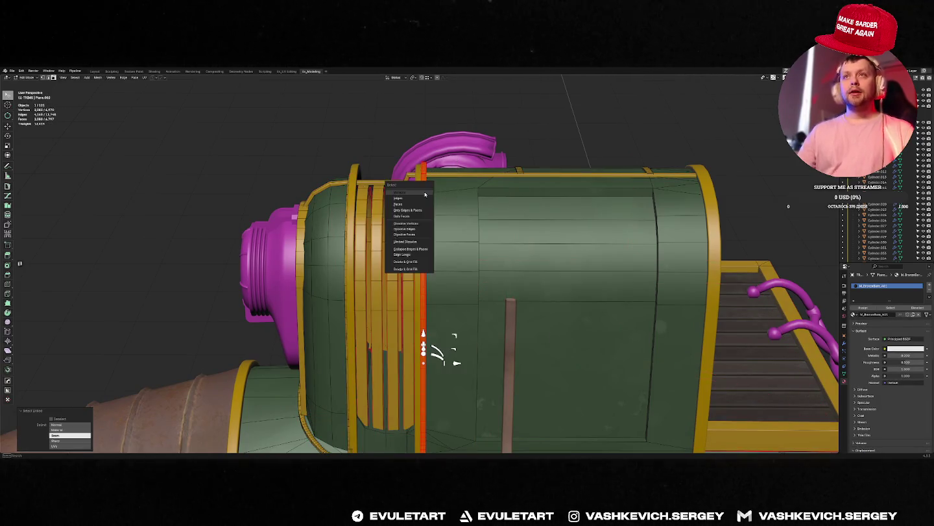
left_click(402, 197)
key("Tab")
scroll(481, 216, "down", 4)
key("alt+a")
scroll(481, 216, "up", 4)
Orbit to the green hull and isolate it in a side view.
mouse_move(481, 216)
middle_mouse_down()
mouse_move(529, 242)
mouse_move(363, 192)
middle_mouse_up()
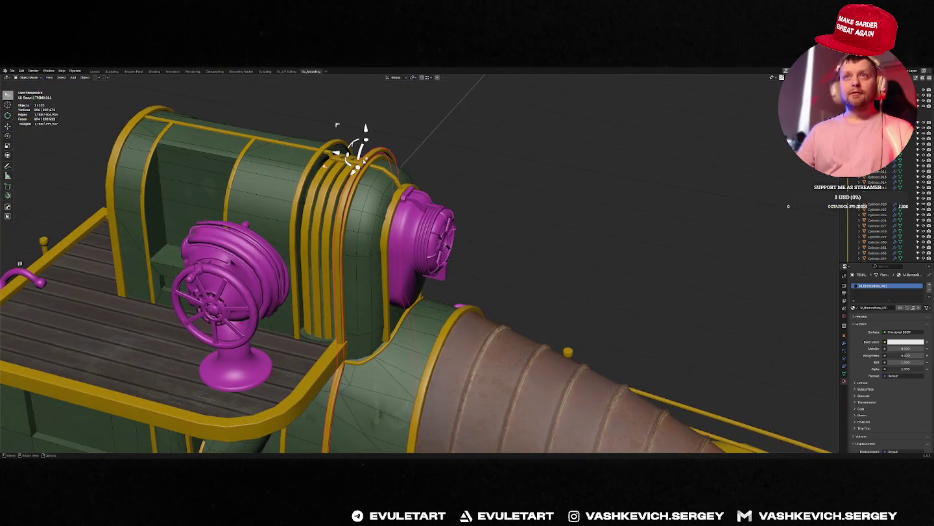
middle_click_drag(354, 155, 344, 151)
mouse_move(397, 170)
middle_mouse_down()
mouse_move(388, 162)
mouse_move(416, 260)
mouse_move(424, 147)
mouse_move(423, 228)
middle_mouse_up()
left_click(416, 260)
key("f")
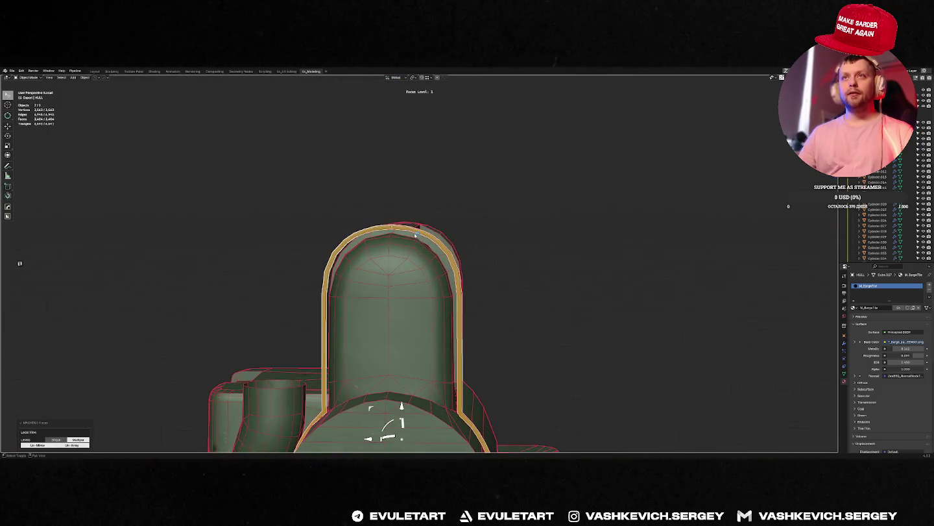
Select the trim arch over the hull and open it for vertex editing.
left_click(423, 228)
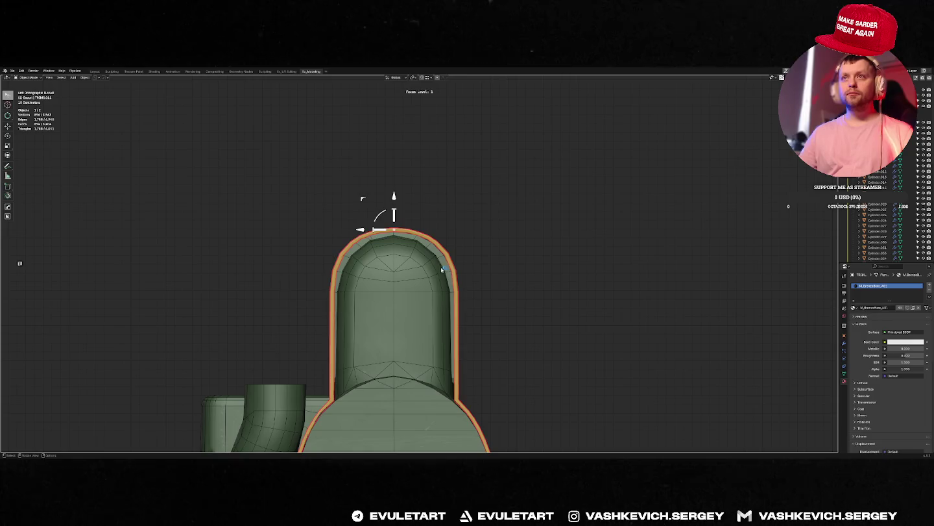
key("Tab")
scroll(387, 279, "up", 2)
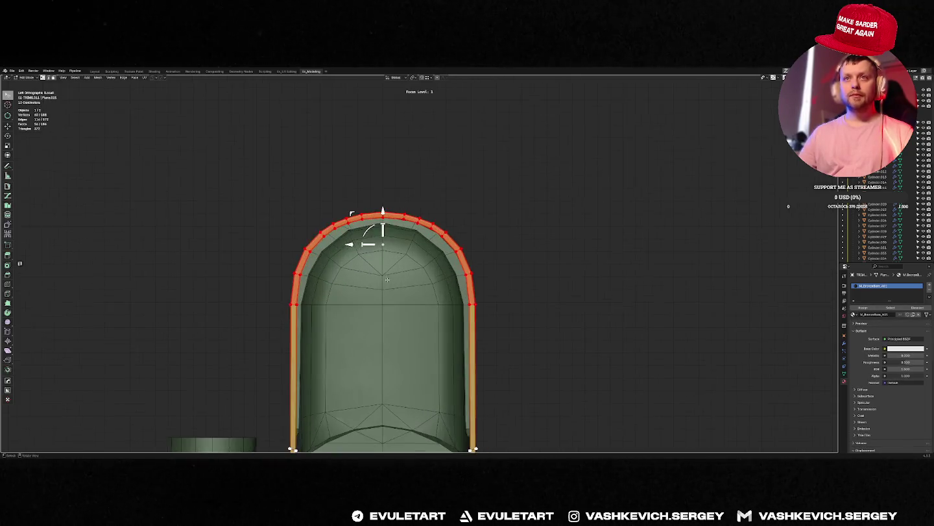
middle_click_drag(388, 279, 428, 239, "shift")
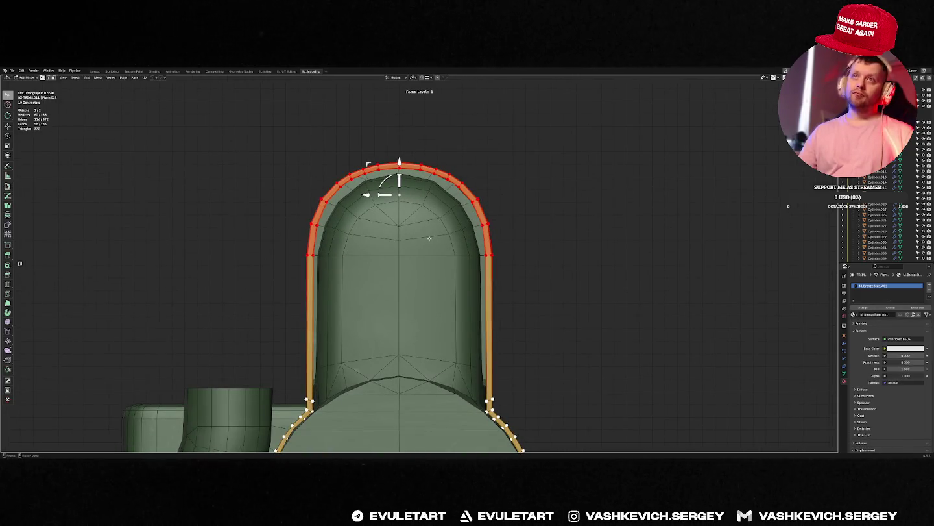
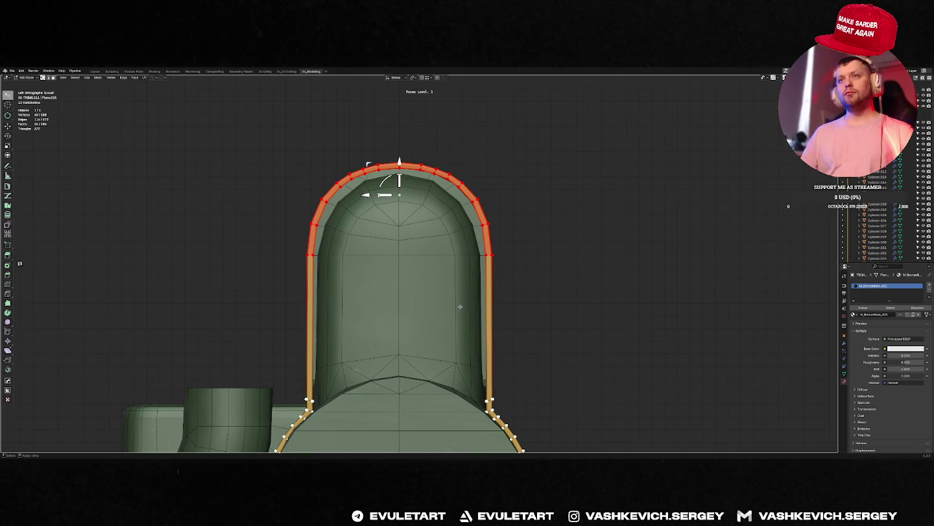
Select the trim arch's edge loop and shift it along the Y axis.
middle_click_drag(459, 306, 467, 381)
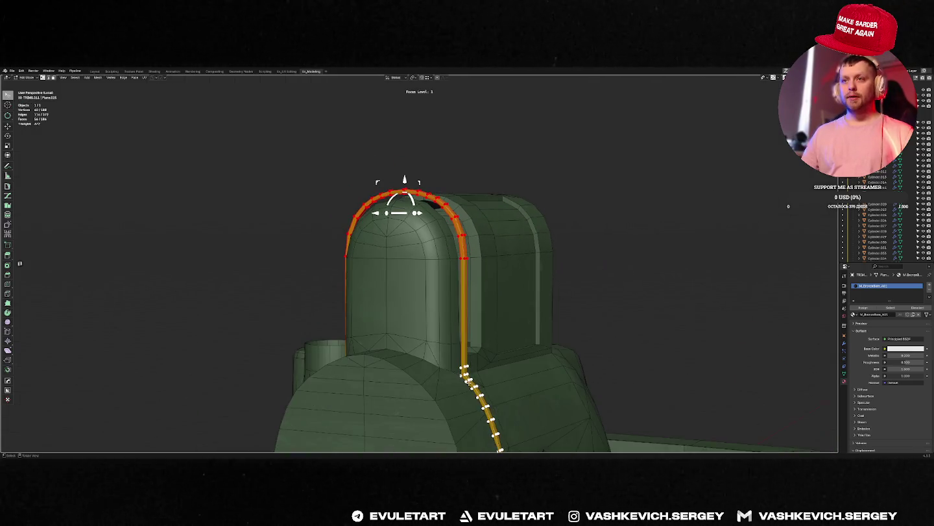
key("alt+z")
left_click(462, 374, "alt")
key("alt+z")
key("alt+z")
key("alt+z")
middle_click_drag(422, 182, 479, 216, "alt")
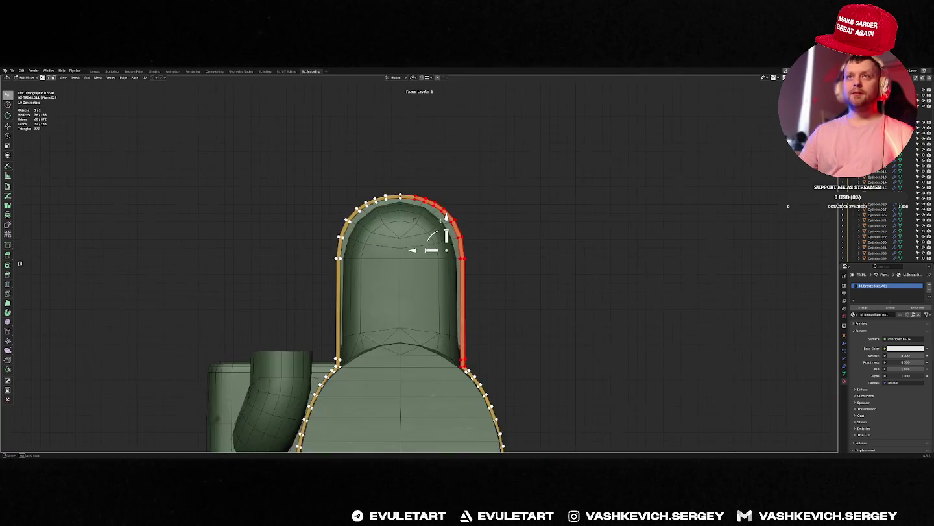
scroll(478, 216, "up", 2)
key("g")
key("y")
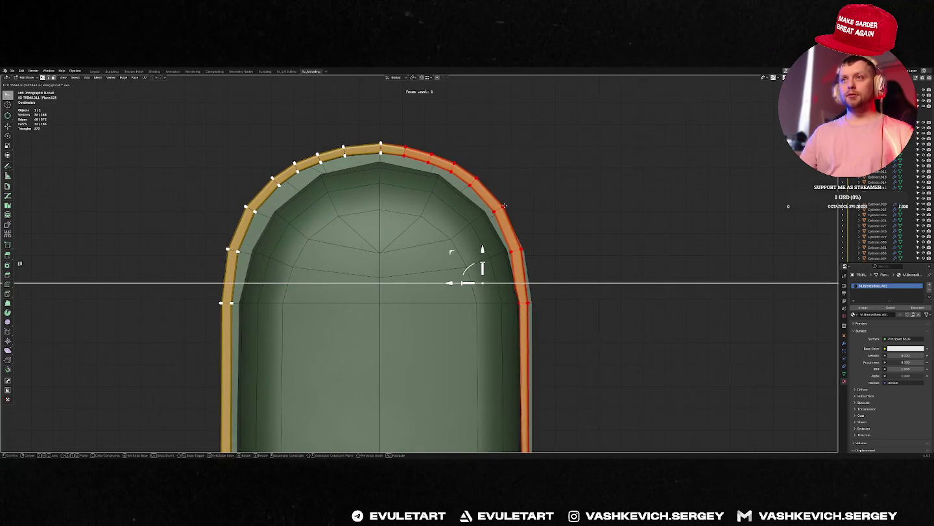
left_click(494, 263)
Select the trim's right side and top-right arch faces and move them to fit the dome.
key("alt+a")
left_click(509, 250)
left_click_drag(510, 249, 527, 250)
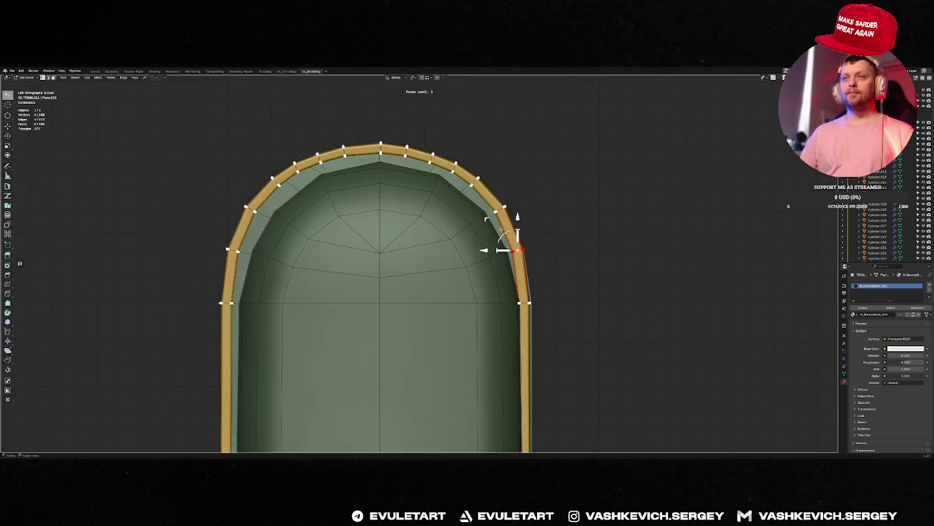
left_click(487, 231, "alt+shift")
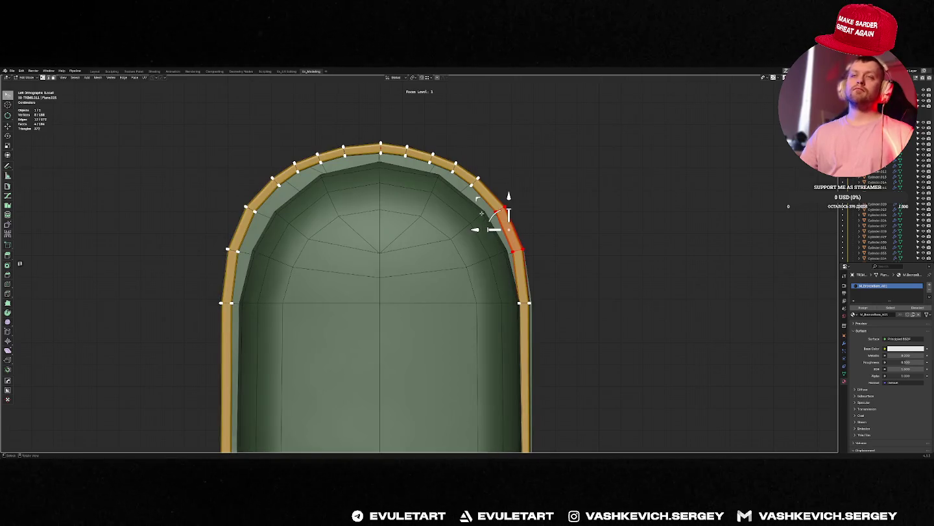
right_click_drag(367, 164, 512, 227, "ctrl")
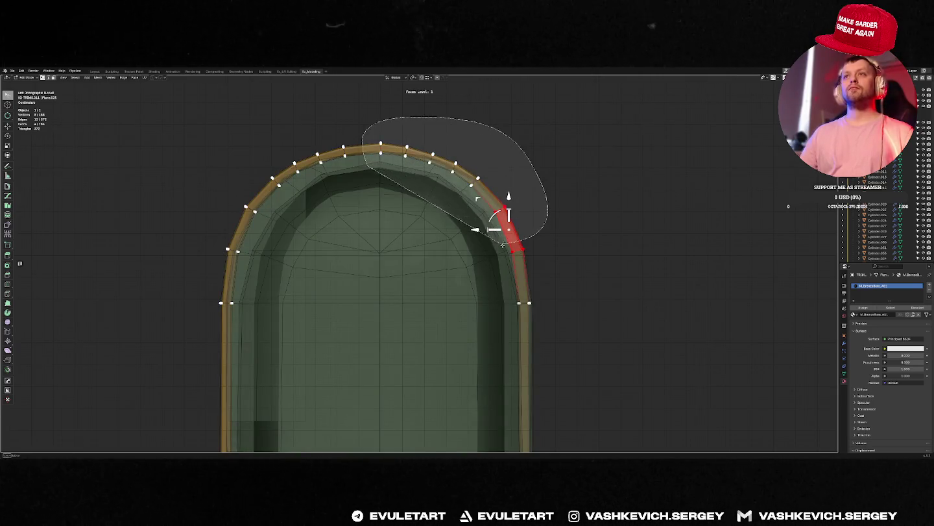
key("g")
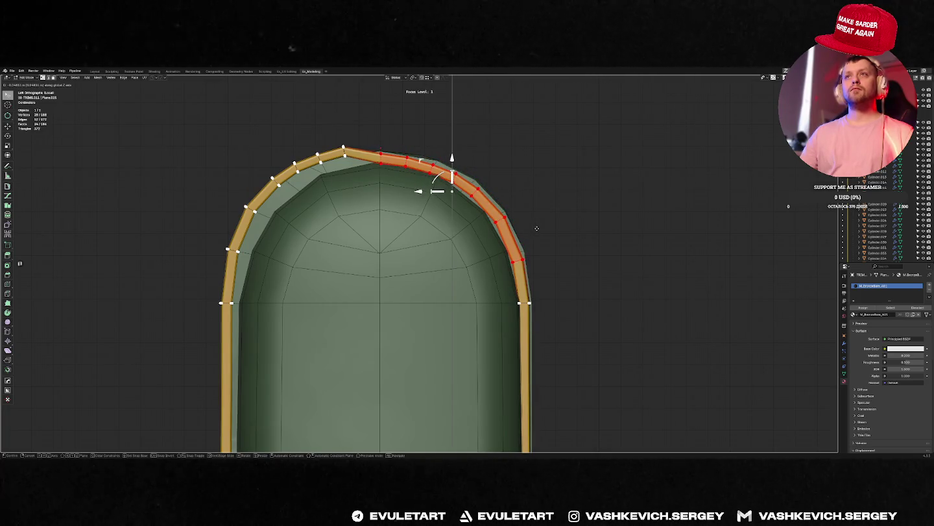
left_click(537, 229)
Soft-move vertices on the arch's right shoulder and lower right side to follow the dome.
left_click(486, 202)
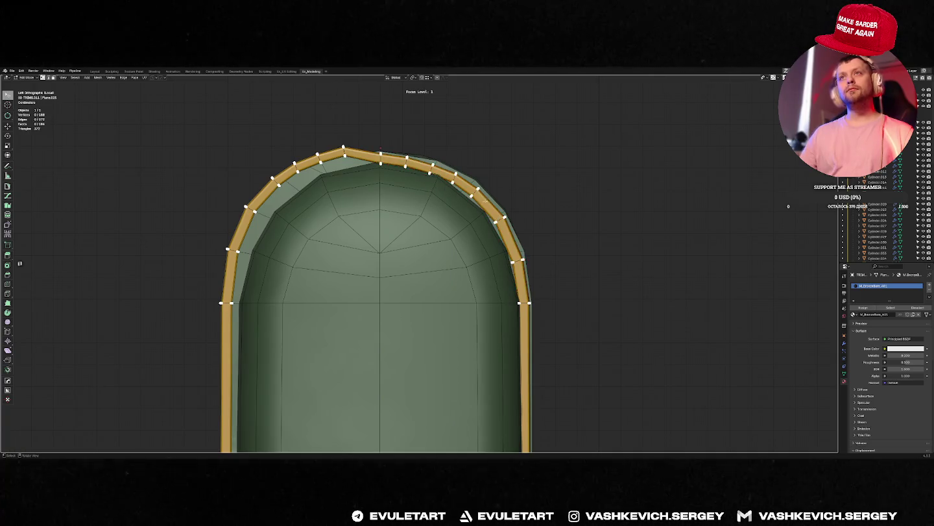
key("alt+z")
left_click_drag(447, 167, 483, 198)
key("alt+z")
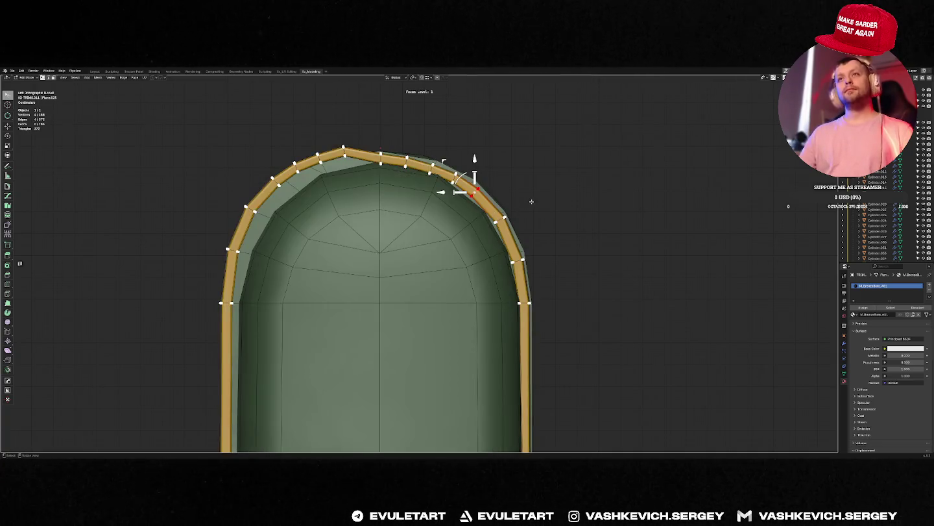
key("g")
scroll(530, 205, "down", 7)
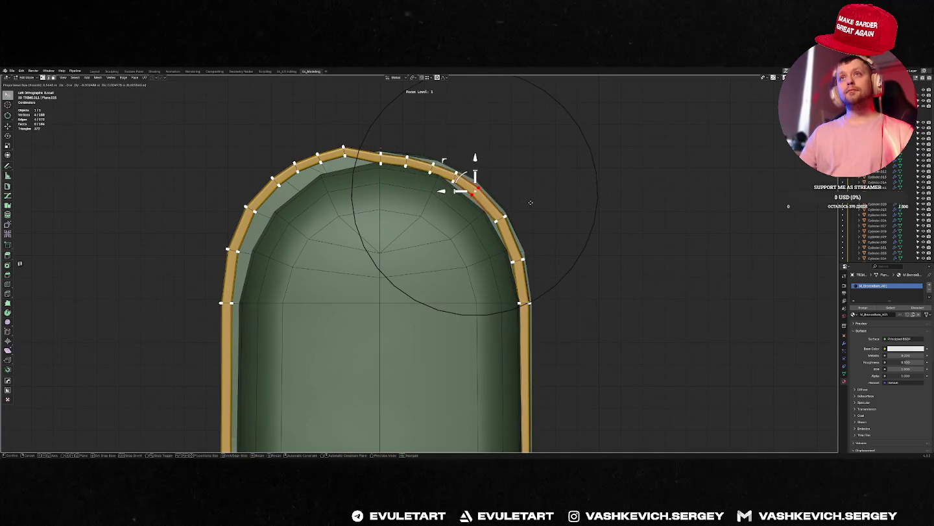
left_click(529, 203)
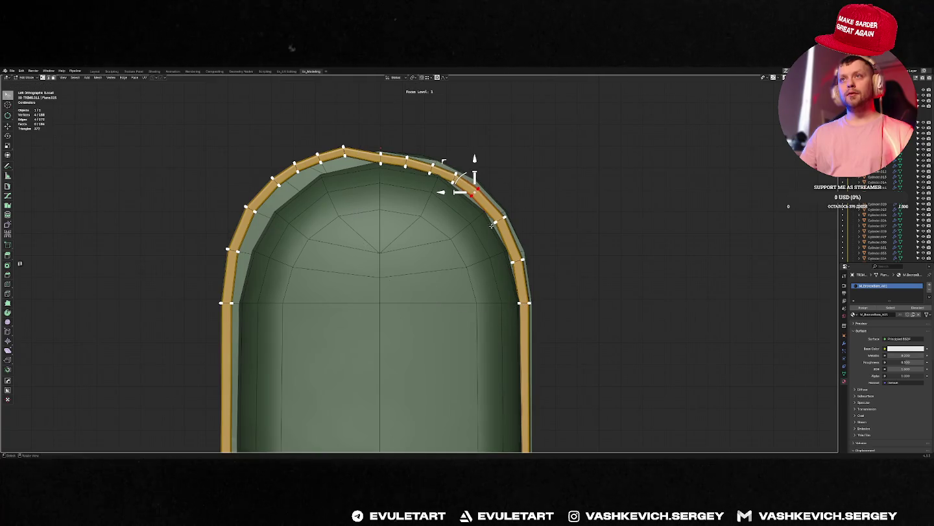
left_click(488, 224)
key("g")
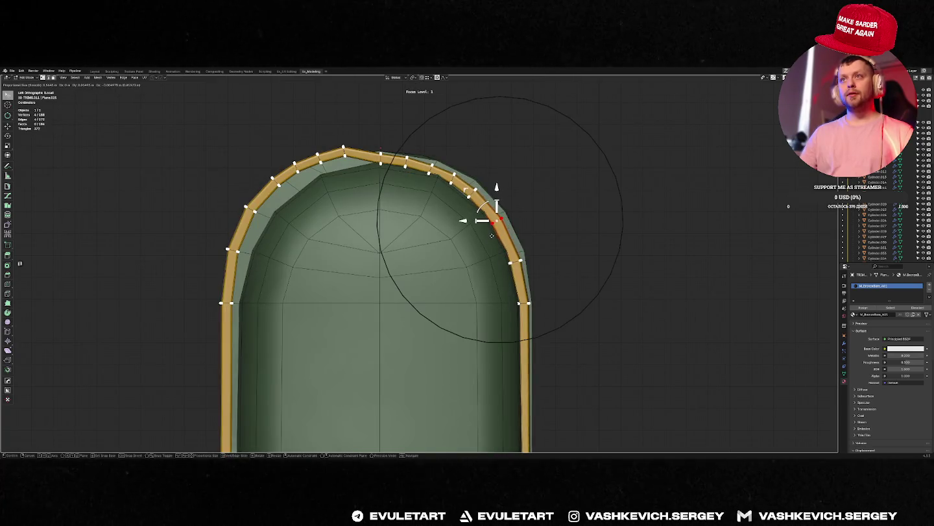
left_click(491, 236)
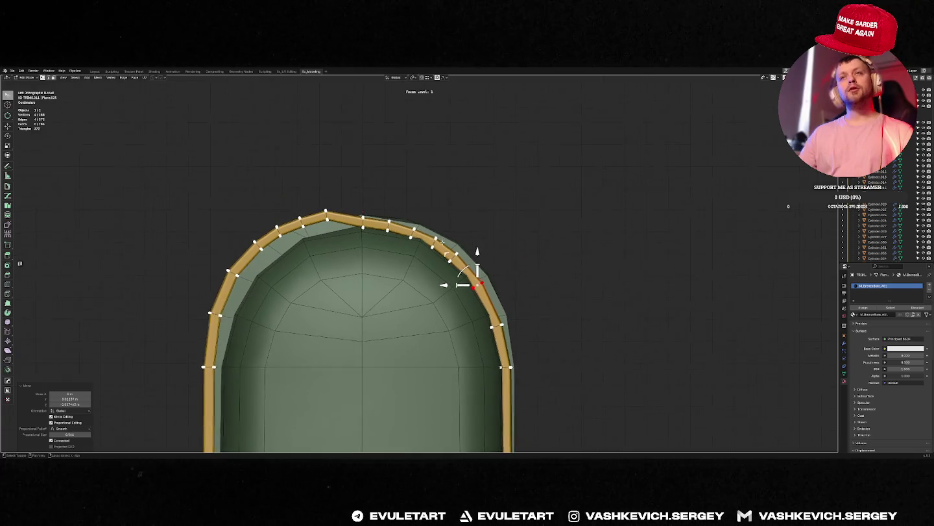
Try further proportional vertex moves on the arch, undoing the ones that don't fit.
scroll(427, 267, "up", 2)
scroll(428, 267, "up", 2)
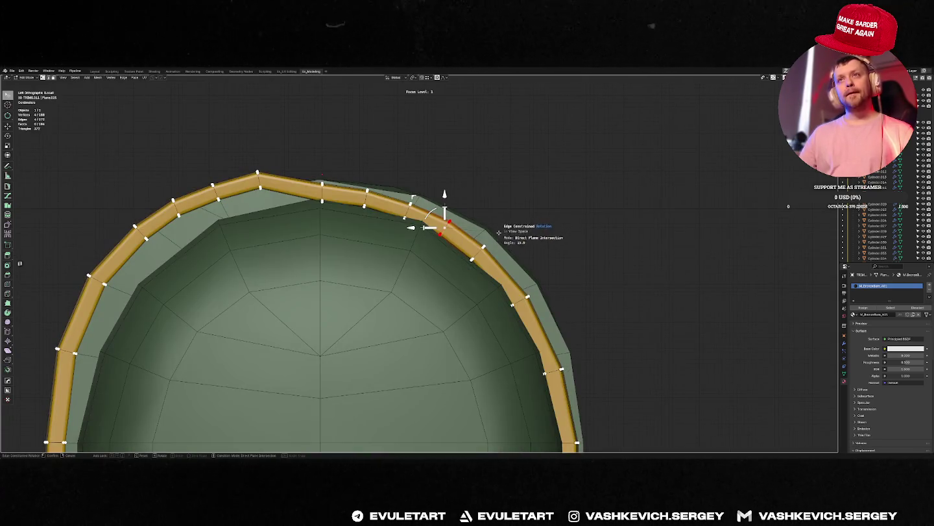
key("g")
scroll(499, 229, "up", 3)
scroll(500, 229, "up", 2)
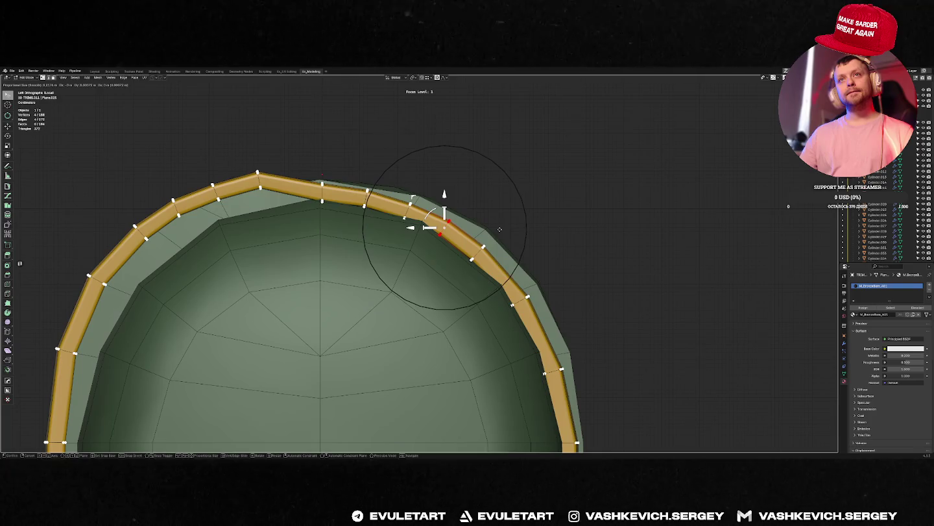
left_click(499, 230)
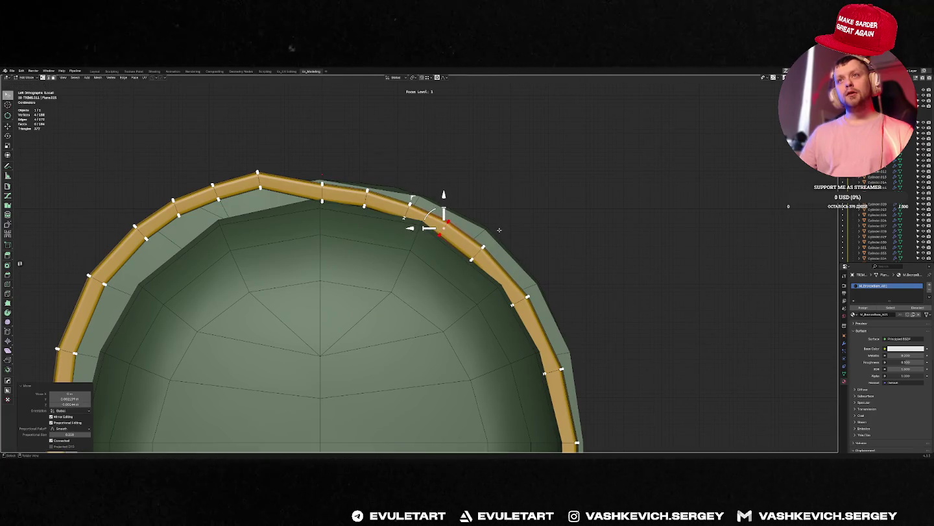
key("ctrl+z")
key("g")
left_click(488, 266)
key("ctrl+z")
key("g")
left_click(367, 230)
Symmetrize the trim so the reshaped half is mirrored onto the other side.
key("ctrl+z")
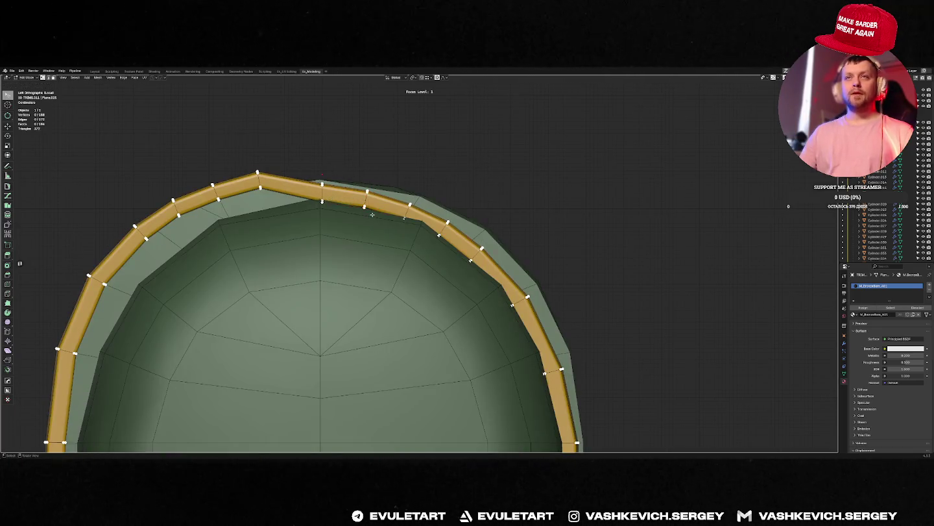
key("alt+x")
scroll(358, 215, "down", 4)
mouse_move(360, 202)
middle_mouse_down()
mouse_move(470, 140)
mouse_move(429, 222)
middle_mouse_up()
Inspect the trim strip in and out of Edit Mode after reshaping.
key("Tab")
key("alt+z")
scroll(435, 214, "up", 3)
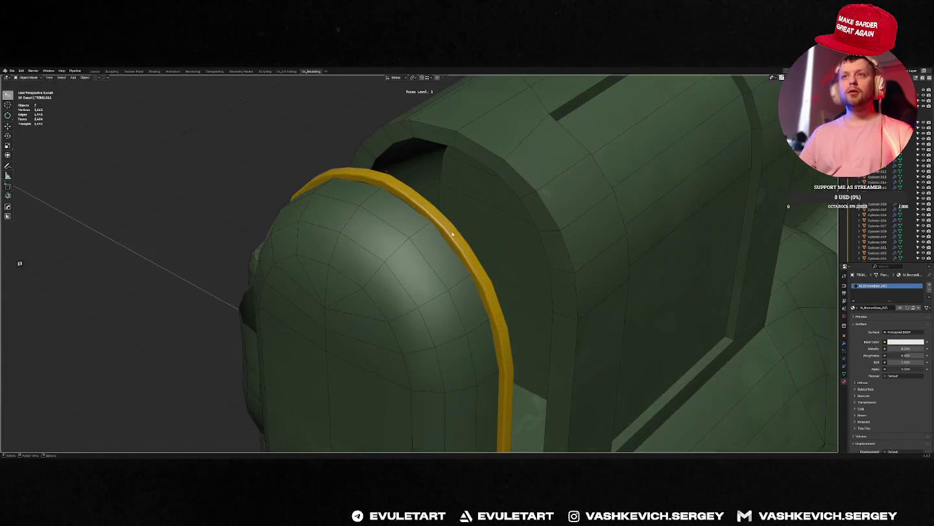
scroll(448, 195, "up", 2)
key("Tab")
mouse_move(449, 190)
middle_mouse_down()
mouse_move(441, 155)
mouse_move(429, 171)
mouse_move(338, 164)
mouse_move(412, 210)
mouse_move(418, 193)
mouse_move(453, 207)
middle_mouse_up()
key("Tab")
key("Tab")
Bevel the hull face next to the trim and soft-move dome vertices from the side view.
key("alt+q")
key("ctrl+b")
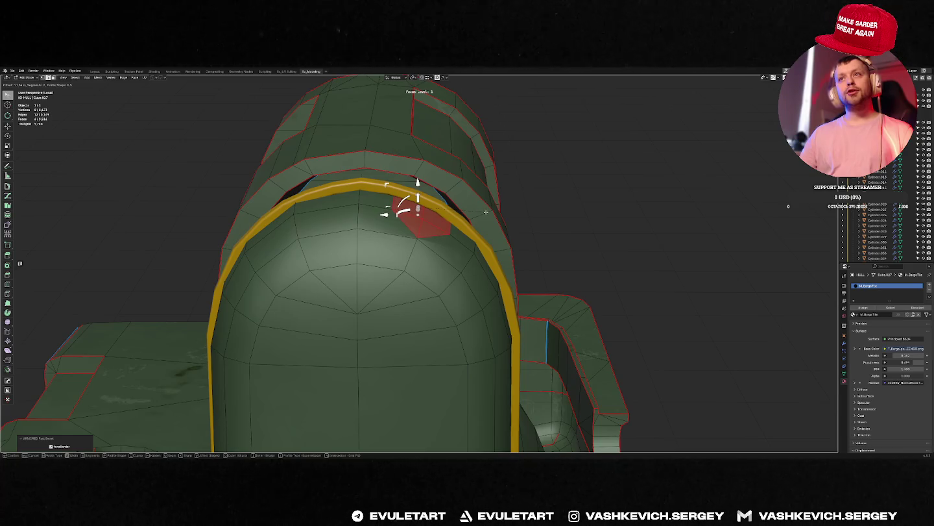
left_click(485, 212)
middle_click_drag(486, 212, 454, 208)
key("ctrl+KP_3")
scroll(438, 208, "up", 2)
key("g")
scroll(442, 196, "up", 3)
left_click(448, 182)
Check the whole hull and switch the hull's selection mode to vertices.
key("Tab")
middle_click_drag(447, 183, 452, 210)
scroll(452, 210, "down", 4)
key("alt+z")
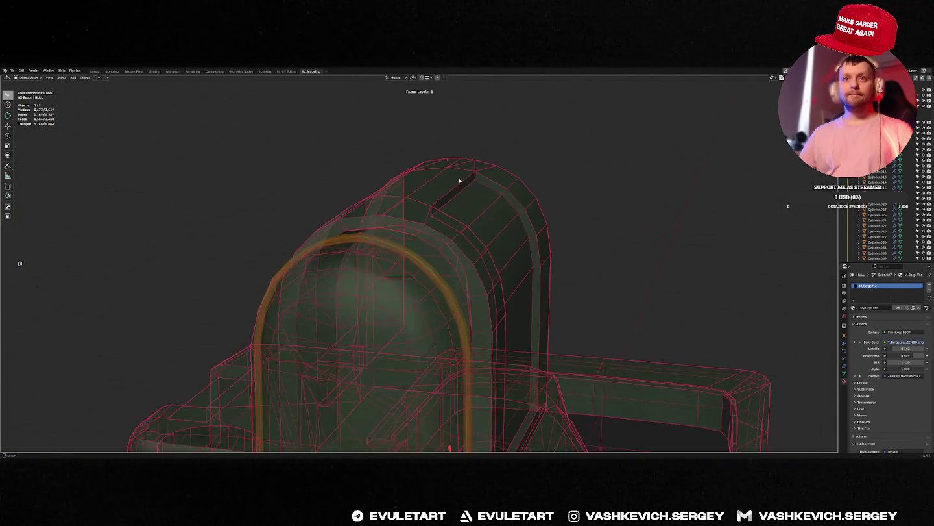
key("alt+z")
key("Tab")
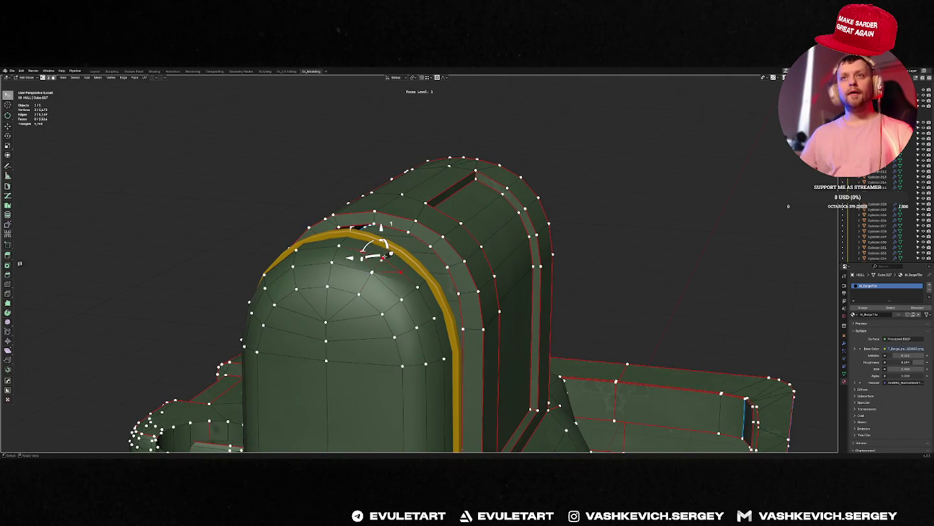
key("ctrl+Tab")
left_click(381, 259)
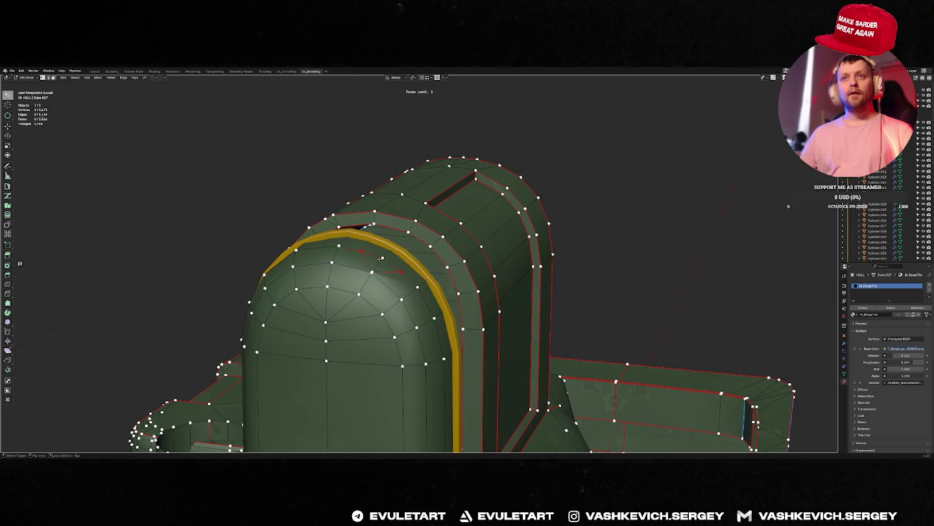
key("Tab")
scroll(398, 257, "down", 3)
key("alt+z")
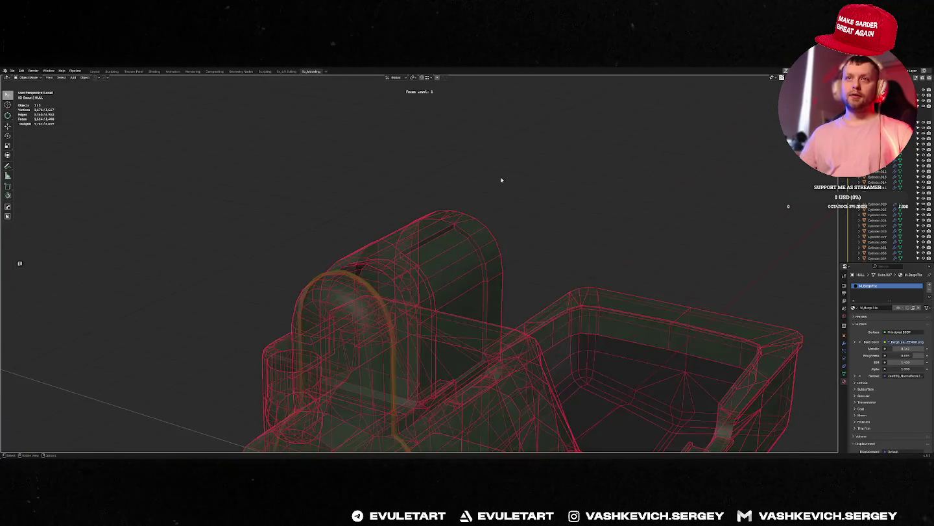
key("alt+z")
Select the hull object, frame it closely and orbit around the dome.
left_click(388, 286)
left_click(526, 207)
key("z")
key("z")
left_click(447, 263)
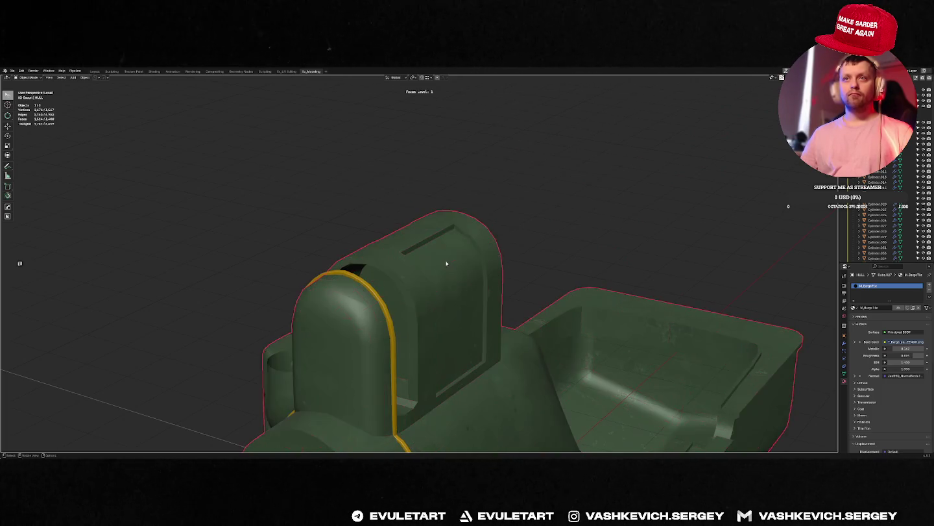
left_click(468, 250)
key("Tab")
key("Tab")
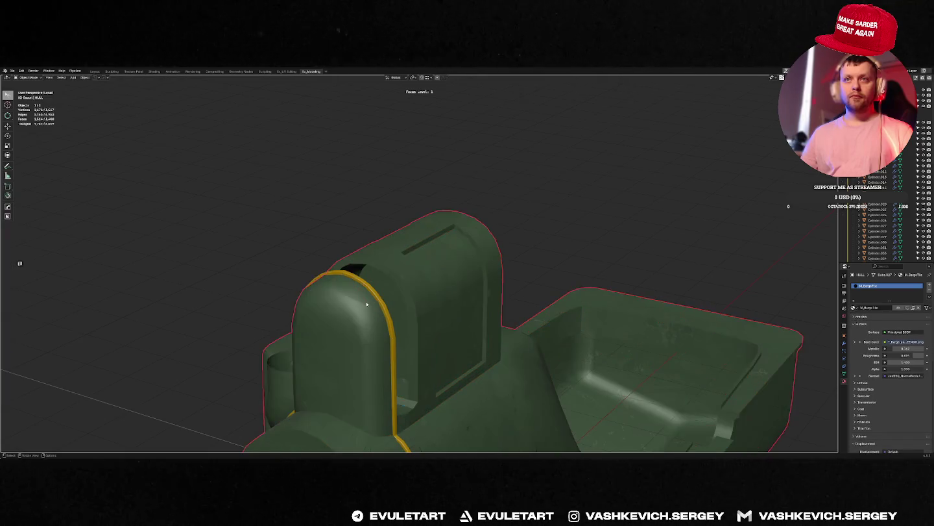
scroll(428, 248, "up", 5)
key("Tab")
mouse_move(428, 247)
middle_mouse_down()
mouse_move(505, 262)
mouse_move(428, 195)
middle_mouse_up()
right_click(427, 190)
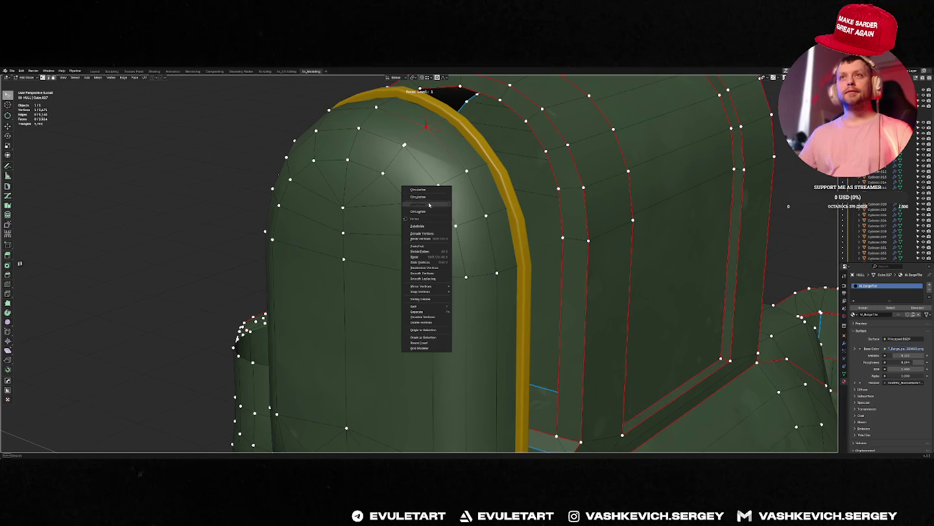
Apply Shade Smooth to the hull and inspect the dome's shading.
key("Tab")
right_click(457, 180)
left_click(429, 181)
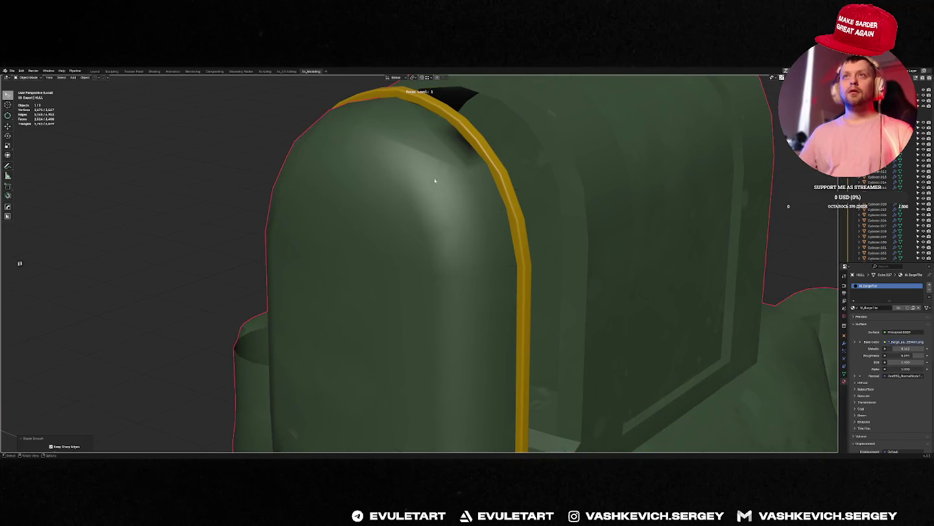
middle_click_drag(430, 184, 434, 190)
mouse_move(410, 240)
middle_mouse_down()
mouse_move(338, 270)
mouse_move(382, 230)
mouse_move(390, 195)
mouse_move(410, 232)
mouse_move(405, 225)
middle_mouse_up()
Slide dome vertices along their edges in vertex mode and recheck the shading.
key("Tab")
key("1")
key("1")
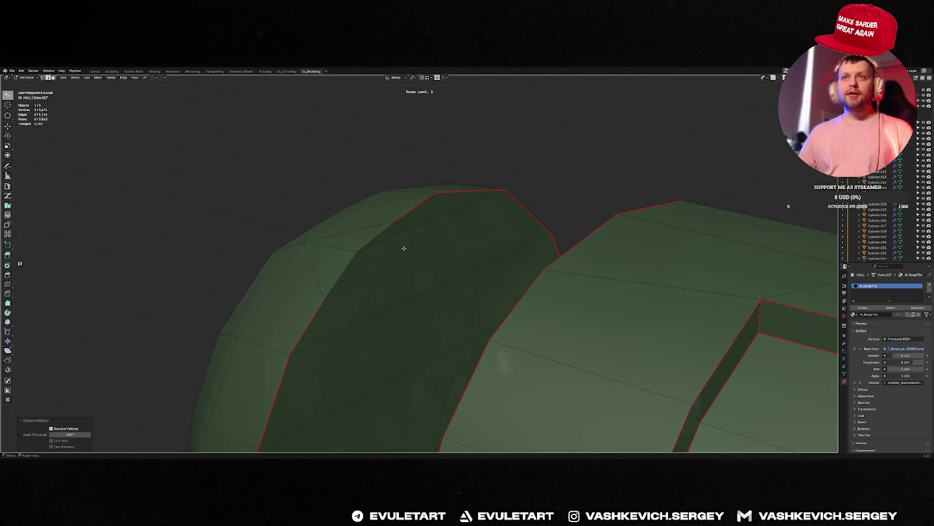
key("g")
left_click(344, 259)
key("g")
key("g")
left_click(303, 265)
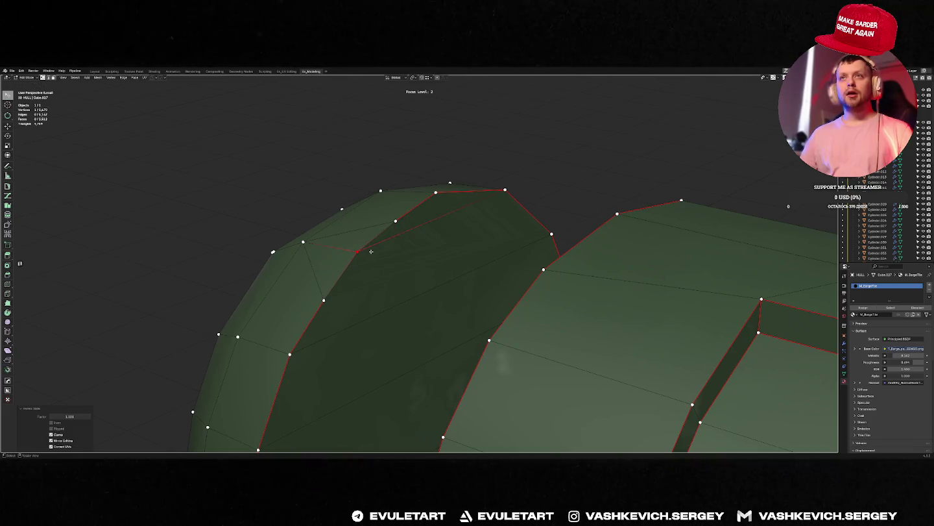
key("Tab")
key("Tab")
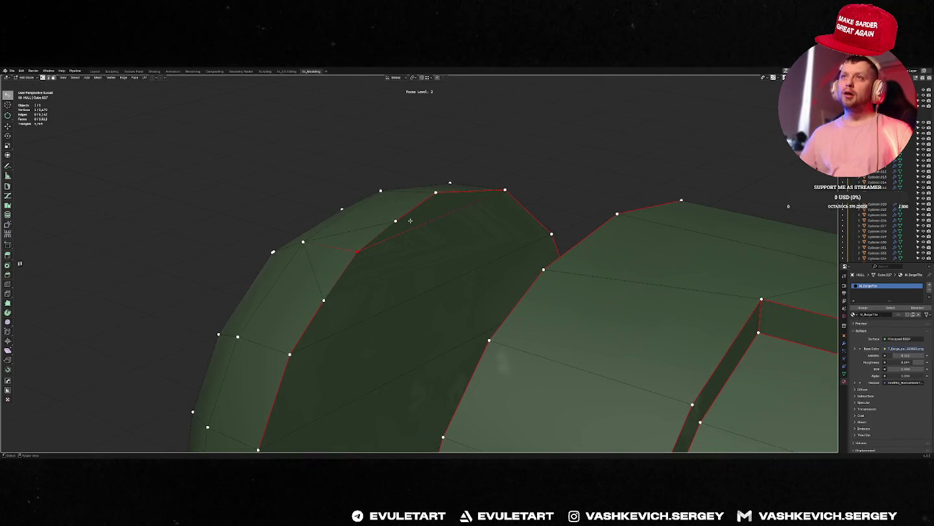
scroll(444, 211, "down", 5)
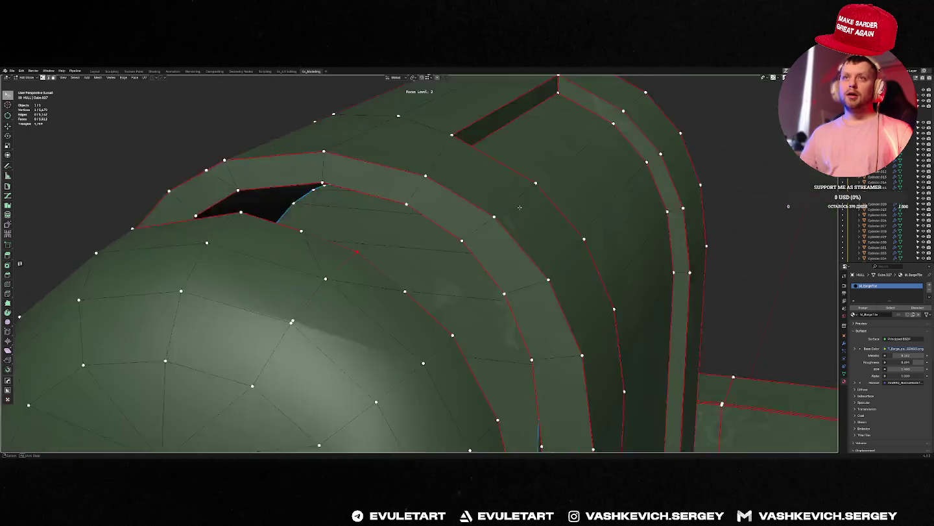
mouse_move(445, 211)
middle_mouse_down()
mouse_move(384, 271)
mouse_move(412, 250)
mouse_move(411, 332)
mouse_move(425, 225)
middle_mouse_up()
scroll(383, 271, "up", 5)
key("alt+z")
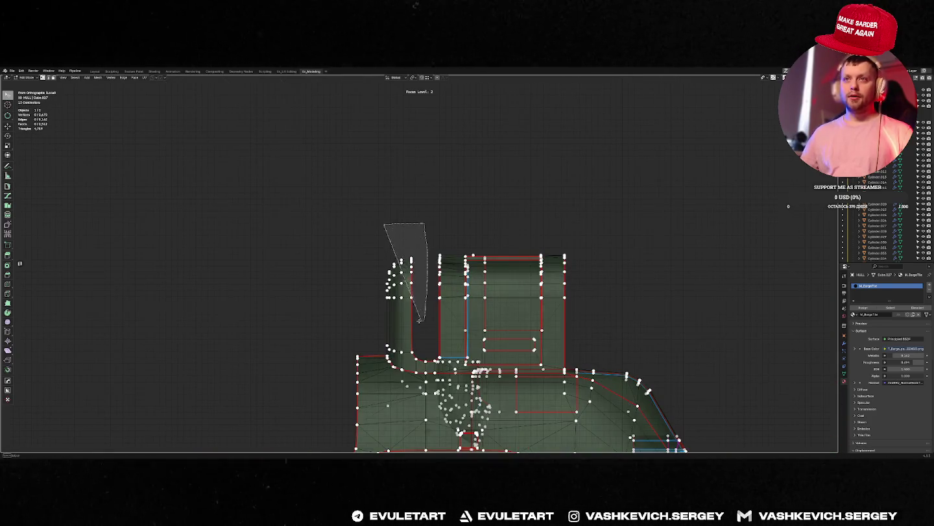
Try deleting the dome faces, then undo to restore them.
left_click_drag(424, 225, 429, 329)
mouse_move(429, 328)
middle_mouse_down()
mouse_move(416, 273)
mouse_move(399, 277)
middle_mouse_up()
key("Delete")
key("Tab")
key("ctrl+z")
key("ctrl+shift+z")
key("ctrl+z")
key("Delete")
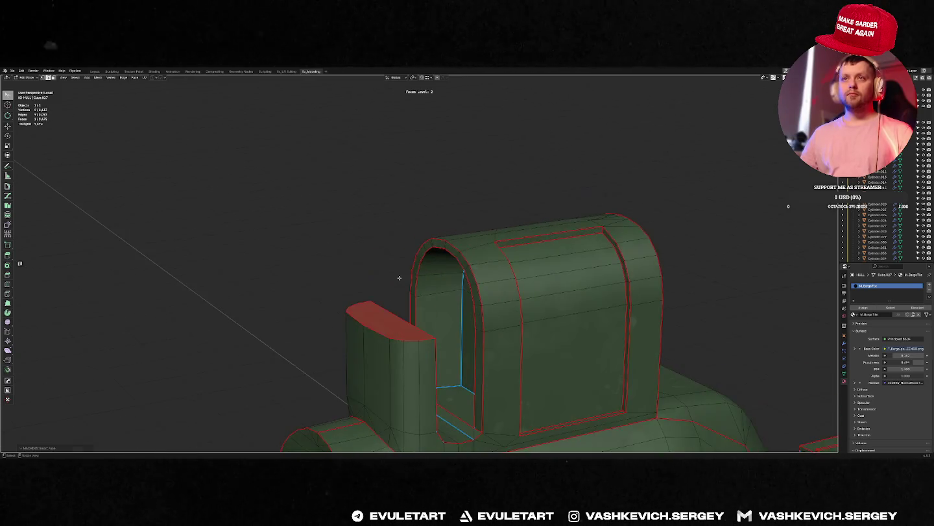
key("ctrl+z")
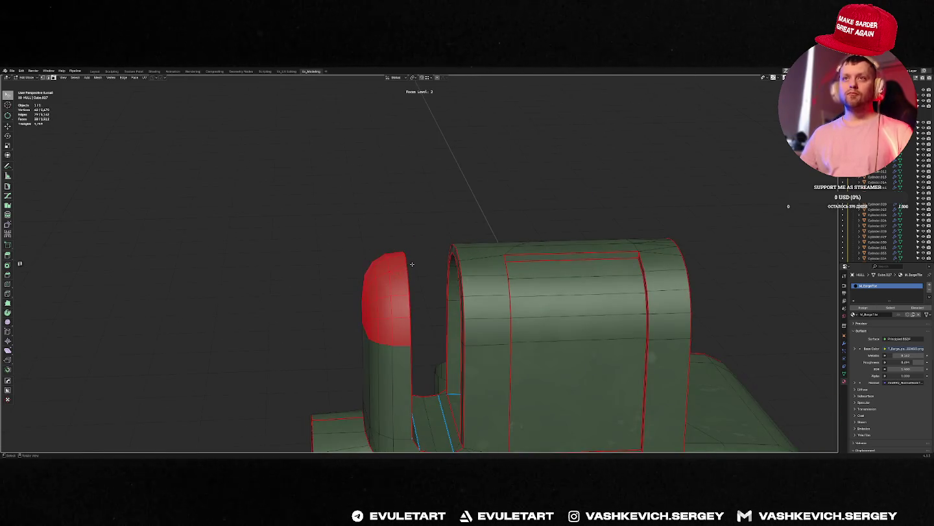
left_click(412, 264)
key("Tab")
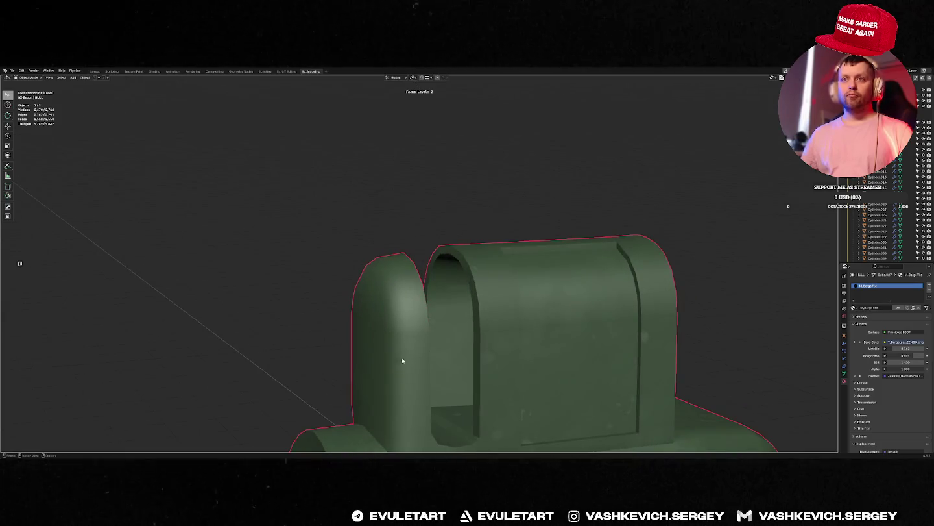
key("Tab")
From the front view, select the dome's vertices and separate them into their own object.
key("KP_1")
key("alt+z")
mouse_move(385, 231)
left_mouse_down()
mouse_move(411, 322)
mouse_move(403, 313)
left_mouse_up()
key("alt+z")
key("p")
key("Tab")
middle_click_drag(376, 312, 421, 313)
left_click(466, 322)
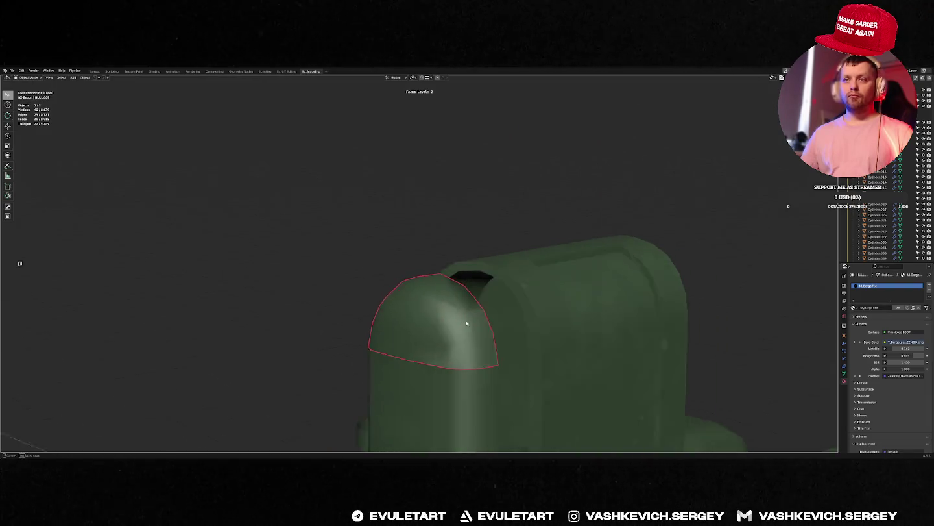
middle_click_drag(487, 318, 429, 294)
Select the entire dome mesh and symmetrize it.
key("Tab")
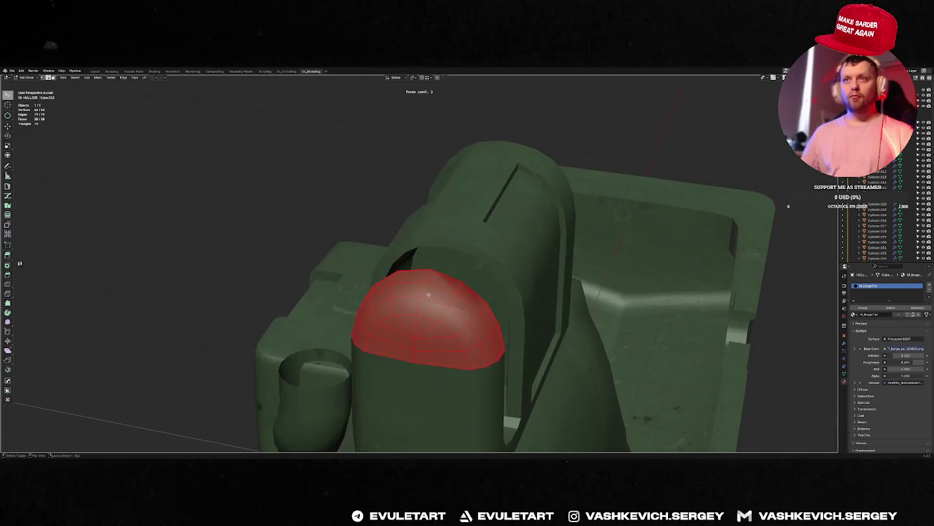
key("alt+a")
key("a")
left_click(408, 291)
mouse_move(408, 291)
middle_mouse_down()
mouse_move(428, 291)
mouse_move(384, 294)
middle_mouse_up()
key("Tab")
Combine the dome with the hull and merge by distance, removing 7 duplicate vertices.
left_click(436, 367, "shift")
middle_click_drag(435, 367, 404, 365)
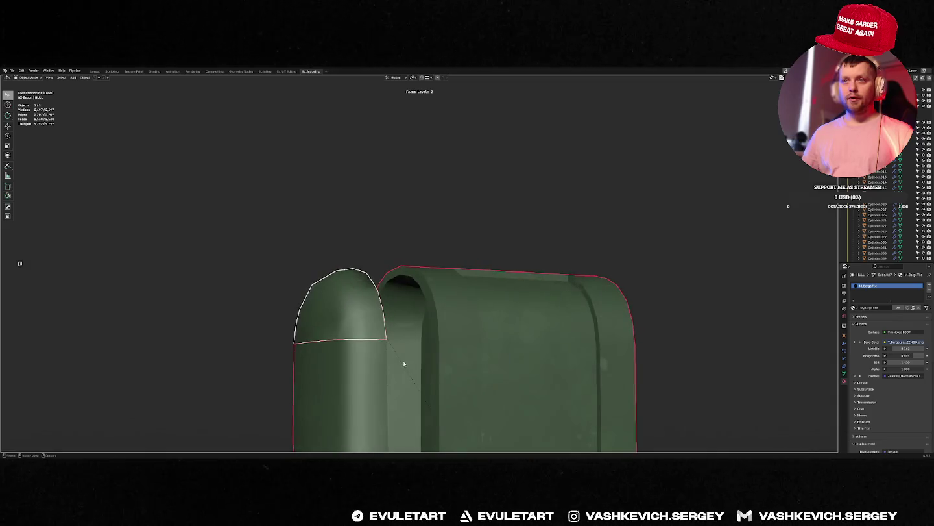
key("f")
left_click(347, 325)
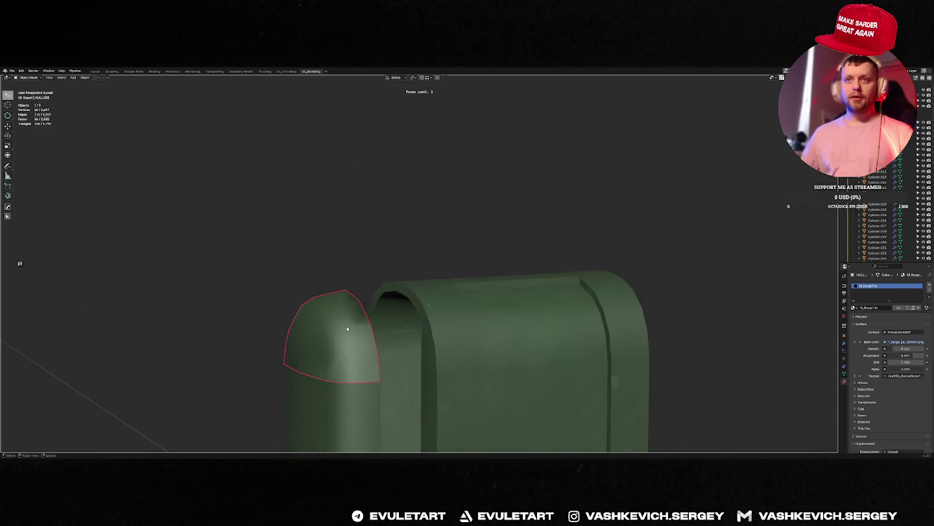
key("f")
key("f")
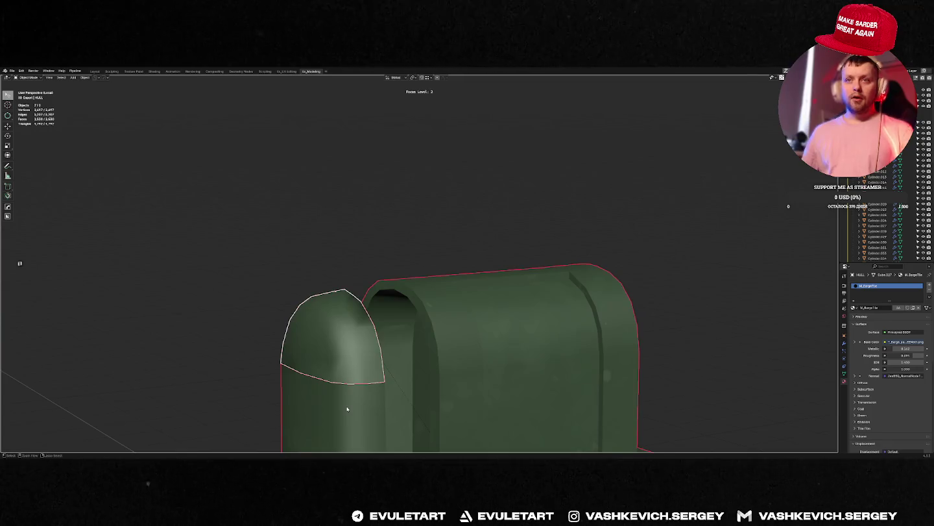
key("Tab")
key("a")
key("m")
left_click(330, 371)
Mark an edge running down the dome's side as a seam.
middle_click_drag(336, 368, 445, 235)
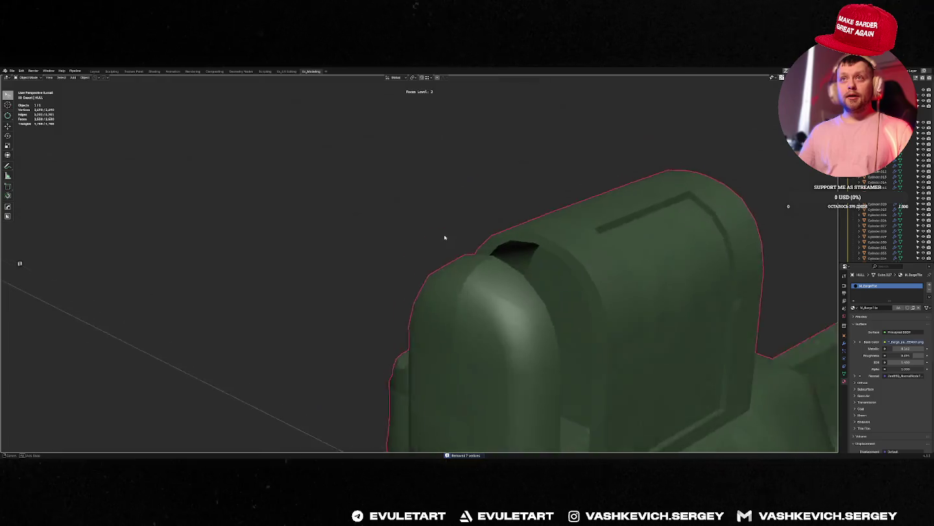
left_click(513, 305)
right_click(513, 305)
left_click(519, 297)
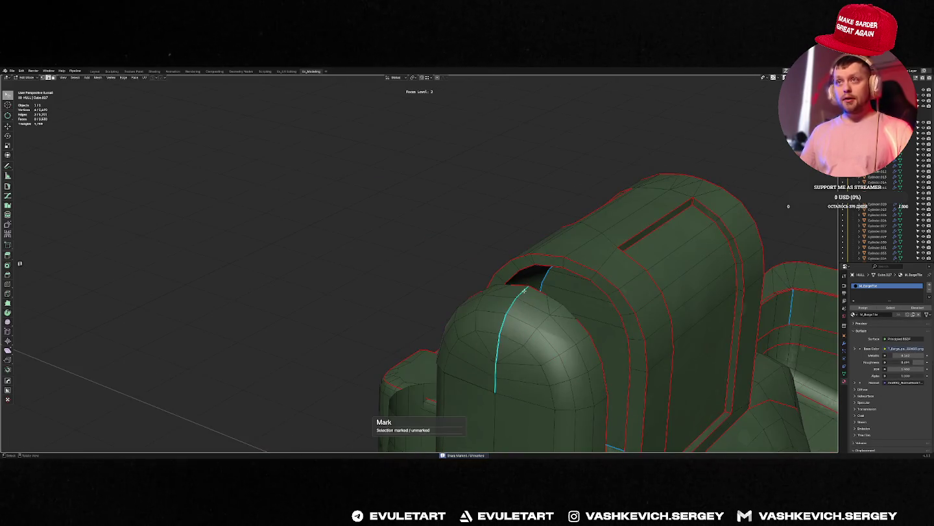
Trim the dome's centre seam edge selection to a short segment and check its shading.
left_click(496, 381, "ctrl")
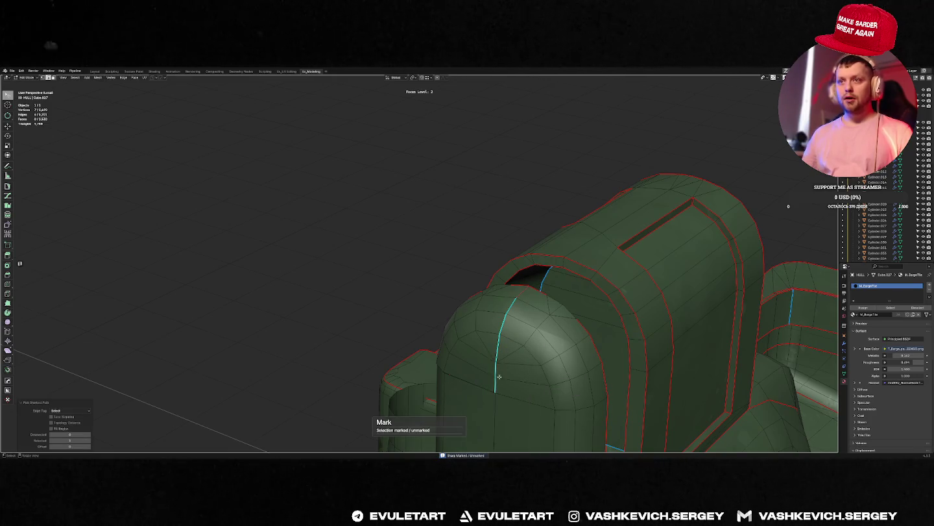
left_click(511, 305, "ctrl")
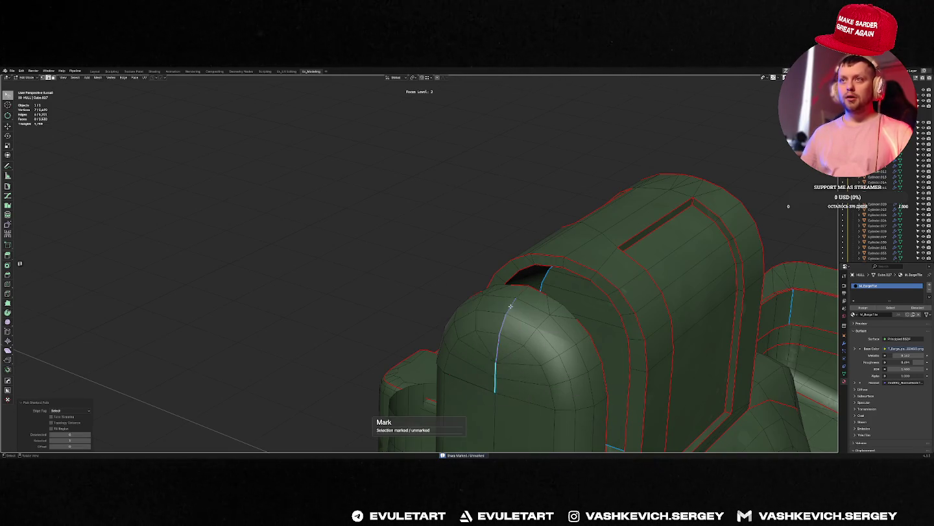
key("Tab")
middle_click_drag(513, 389, 544, 379)
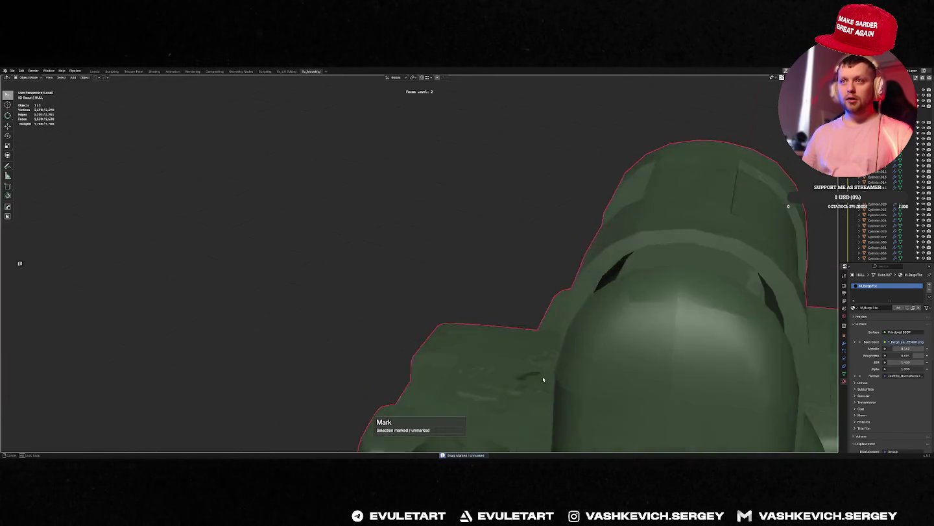
key("Tab")
Inspect the dome's arch in Left Orthographic view, toggling X-ray on and off.
key("ctrl+KP_3")
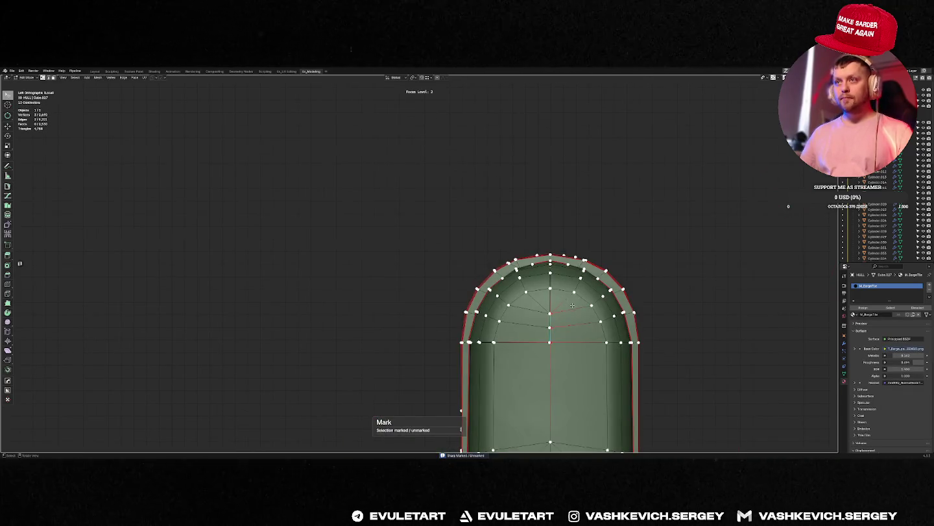
middle_click_drag(573, 305, 589, 309)
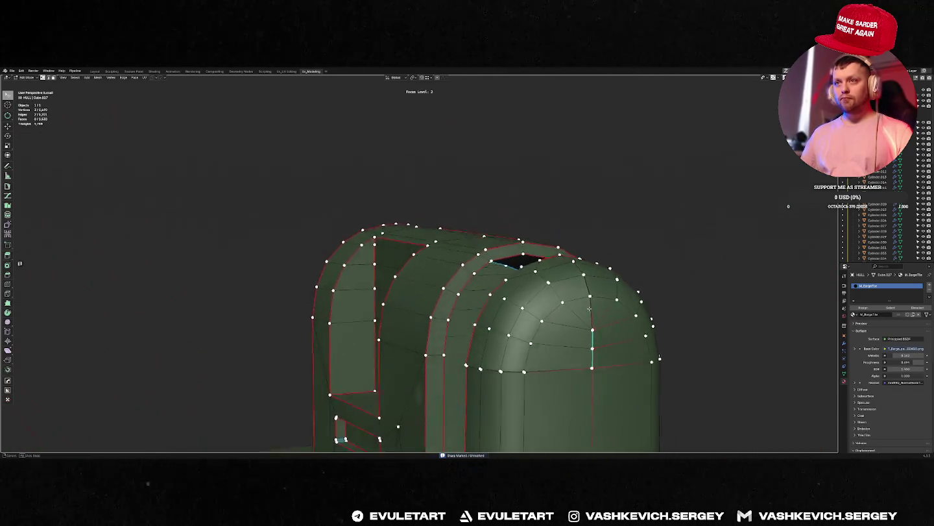
key("ctrl+KP_3")
scroll(529, 279, "down", 1)
scroll(530, 278, "up", 3)
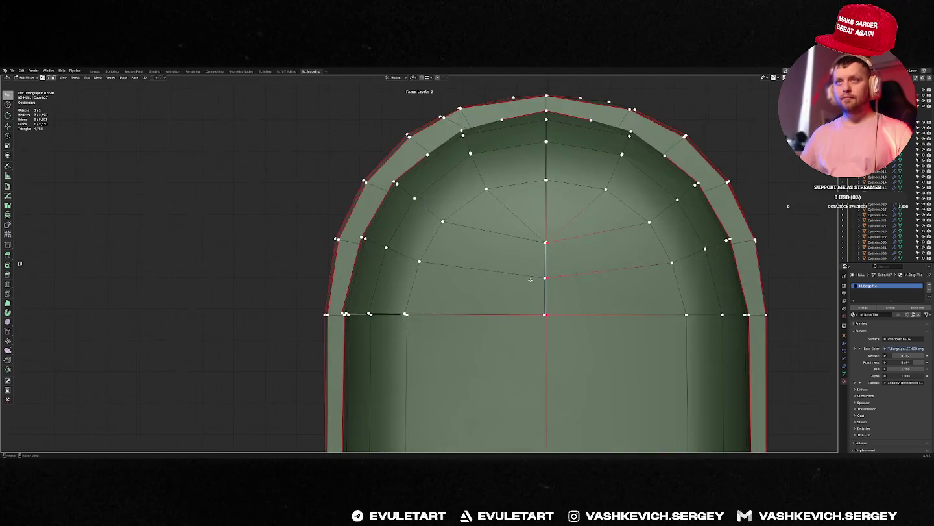
middle_click_drag(529, 278, 459, 271, "shift")
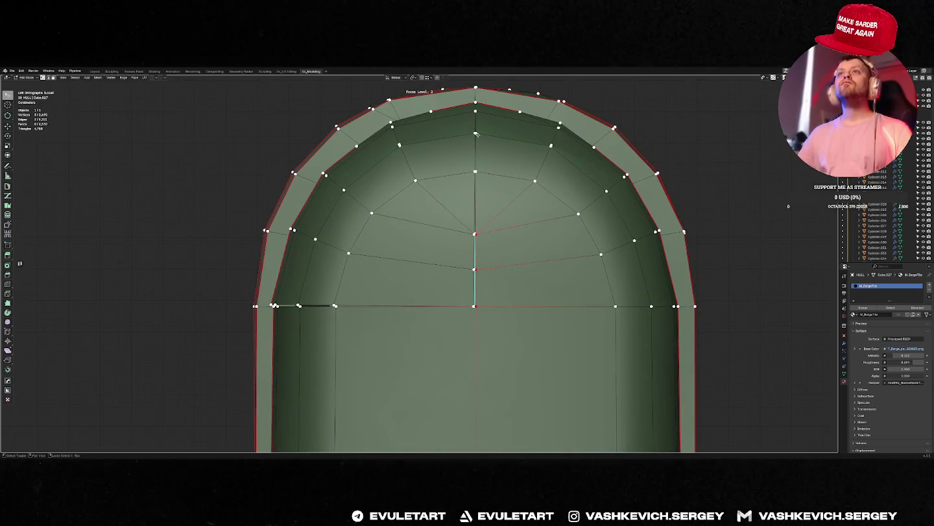
key("alt+z")
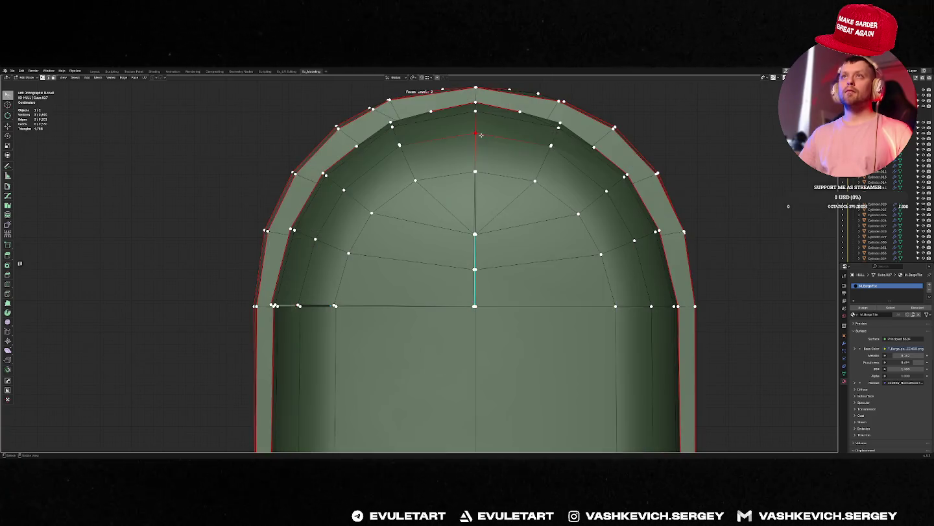
key("w")
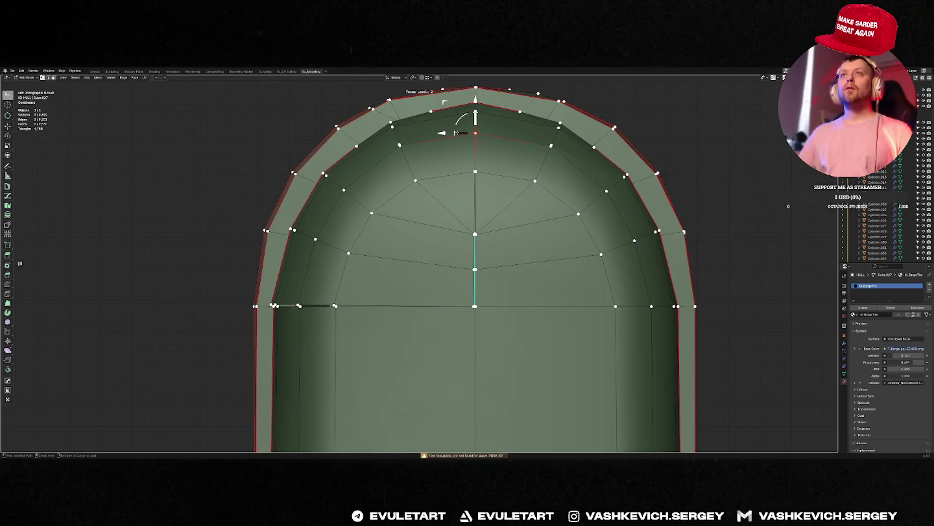
key("alt+z")
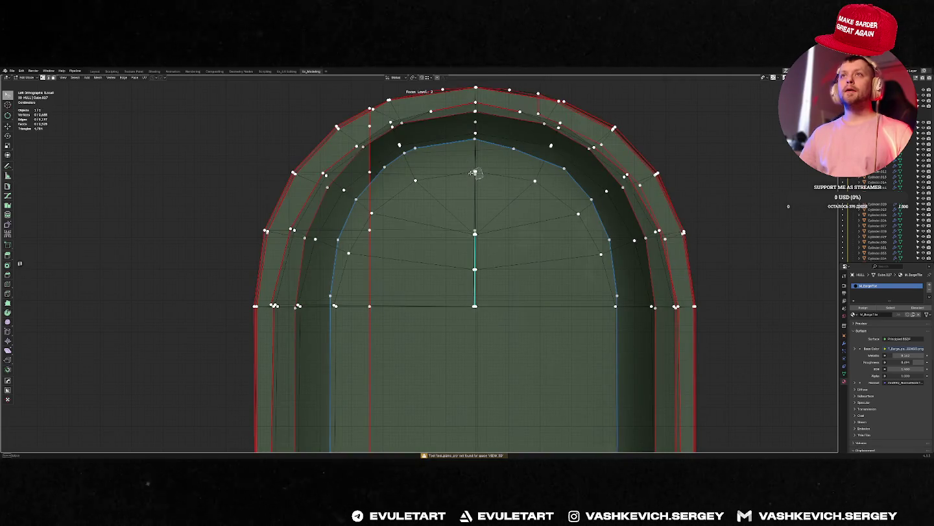
Zoom in and select the vertices on the dome's short vertical seam.
scroll(475, 172, "up", 2)
scroll(480, 148, "up", 2)
scroll(499, 107, "up", 3)
scroll(504, 144, "up", 1)
left_click(504, 142)
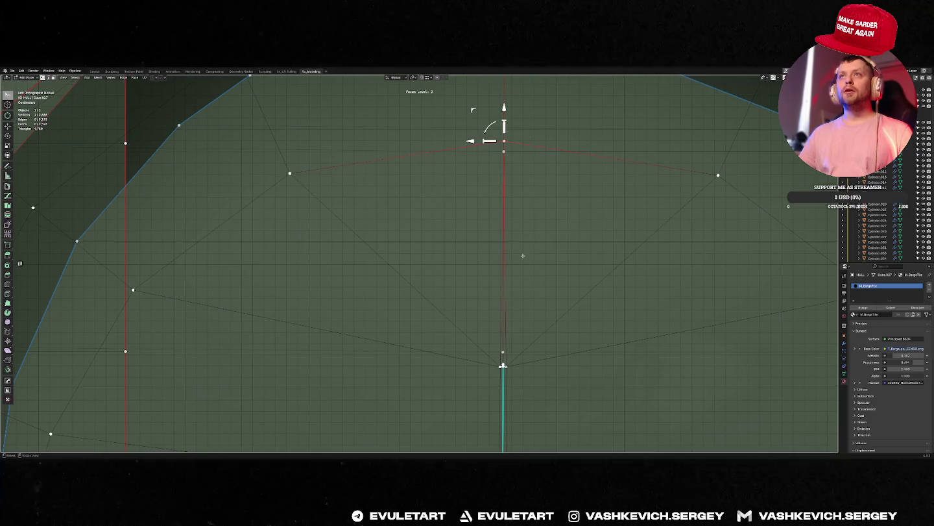
key("alt+a")
middle_click_drag(503, 365, 454, 357)
scroll(447, 355, "down", 3)
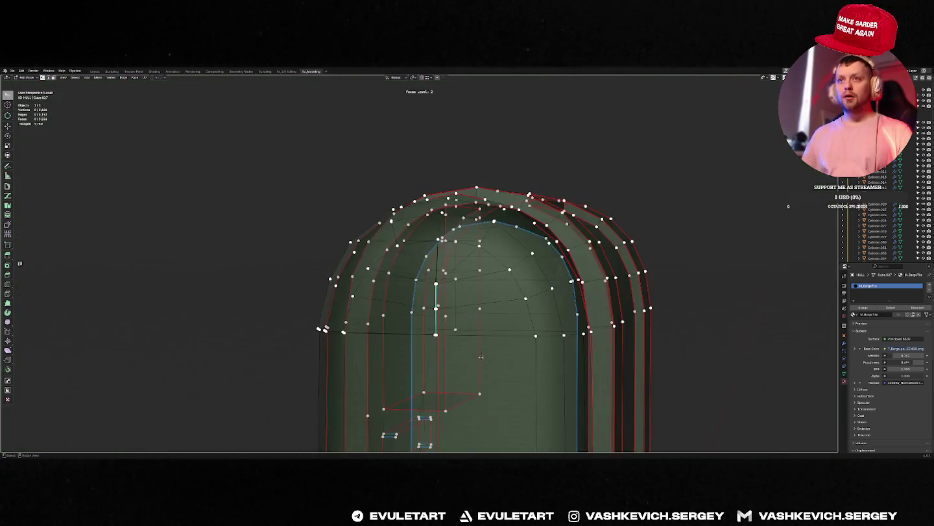
left_click(435, 309)
mouse_move(436, 309)
middle_mouse_down()
mouse_move(420, 311)
mouse_move(480, 304)
mouse_move(459, 307)
mouse_move(432, 273)
mouse_move(407, 278)
mouse_move(432, 261)
middle_mouse_up()
scroll(489, 301, "up", 4)
key("f")
Merge the selected seam vertices with MACHIN3 Smart Vert.
left_click(432, 273, "shift")
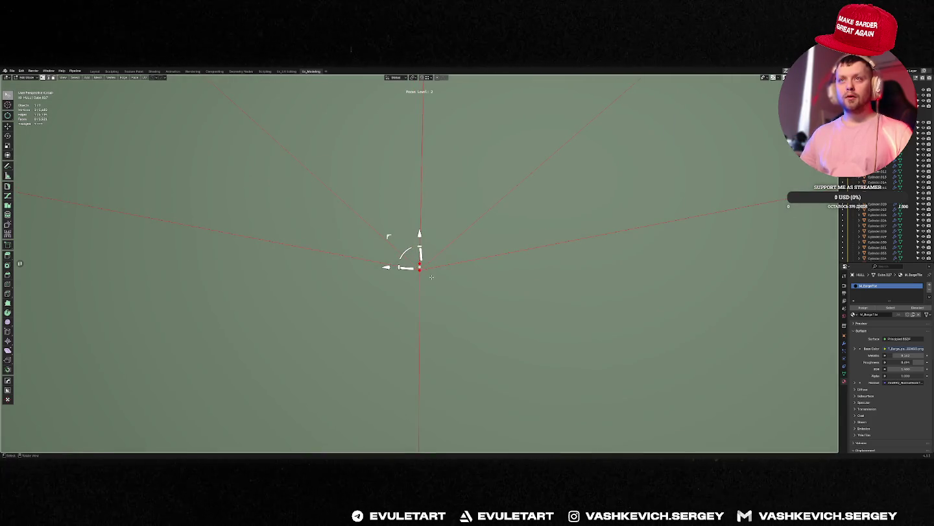
key("1")
scroll(428, 220, "down", 4)
scroll(436, 194, "down", 4)
scroll(435, 194, "down", 3)
middle_click_drag(436, 194, 416, 196)
Select the vertices around the dome's centre in X-ray side view, then exit Edit Mode.
key("alt+z")
key("alt+z")
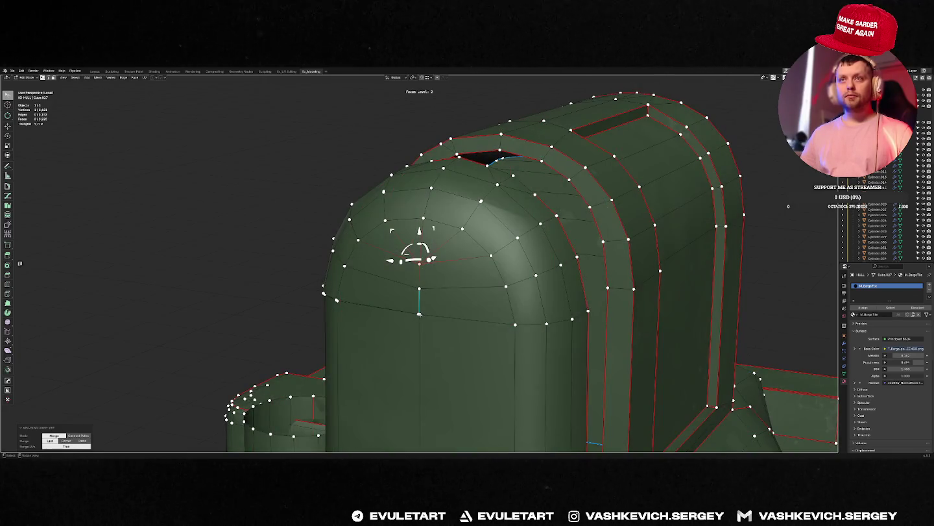
key("KP_Decimal")
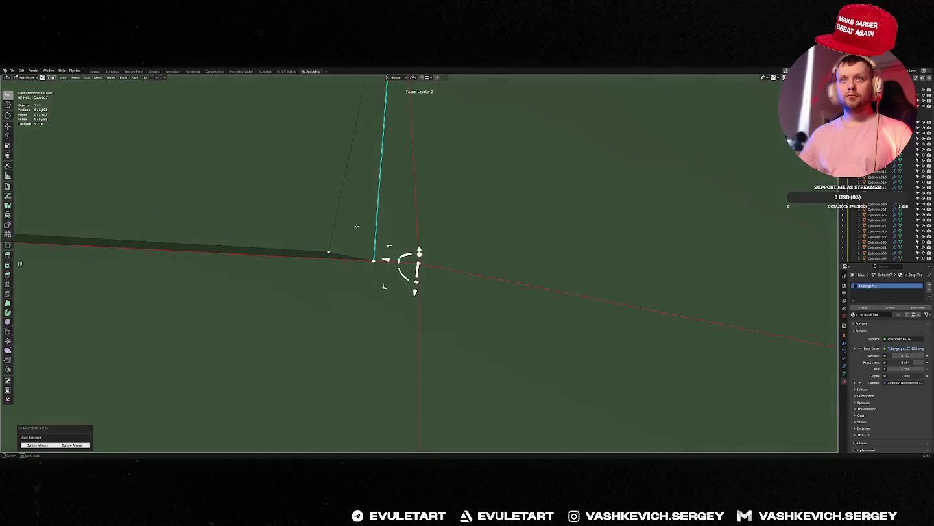
middle_click_drag(357, 225, 400, 274, "alt")
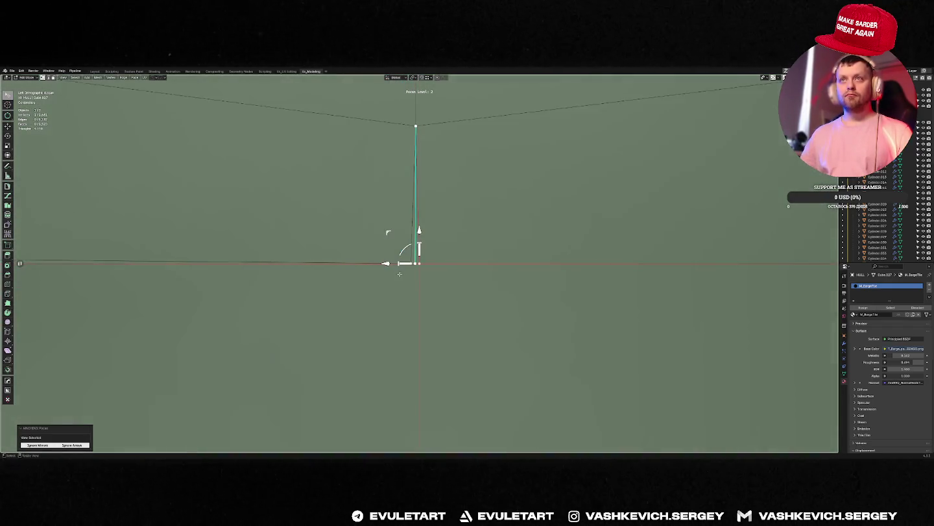
key("alt+z")
key("alt+z")
key("alt+a")
key("alt+z")
left_click_drag(384, 253, 386, 291)
key("alt+z")
key("Tab")
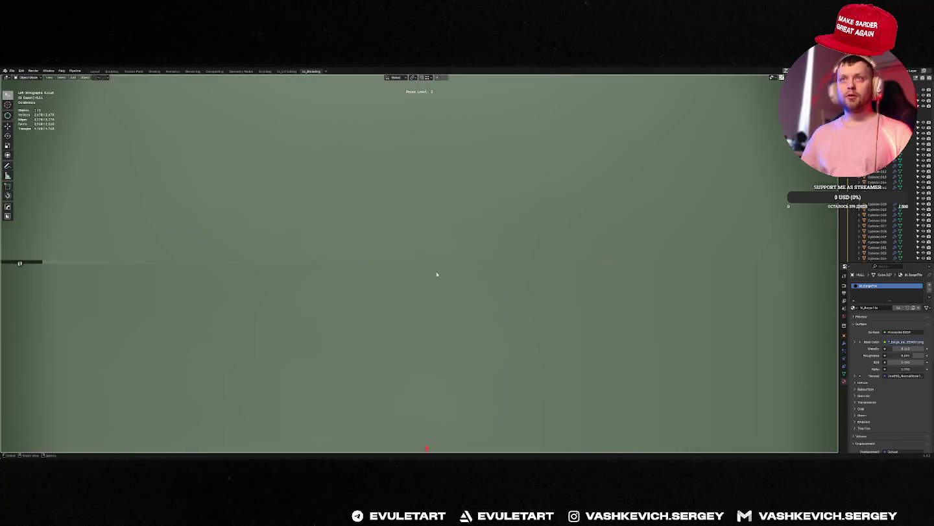
Select the arch's left corner vertex and check the arch shading in Object Mode.
scroll(436, 274, "down", 5)
key("Tab")
scroll(429, 260, "up", 4)
left_click(425, 240)
scroll(441, 243, "down", 4)
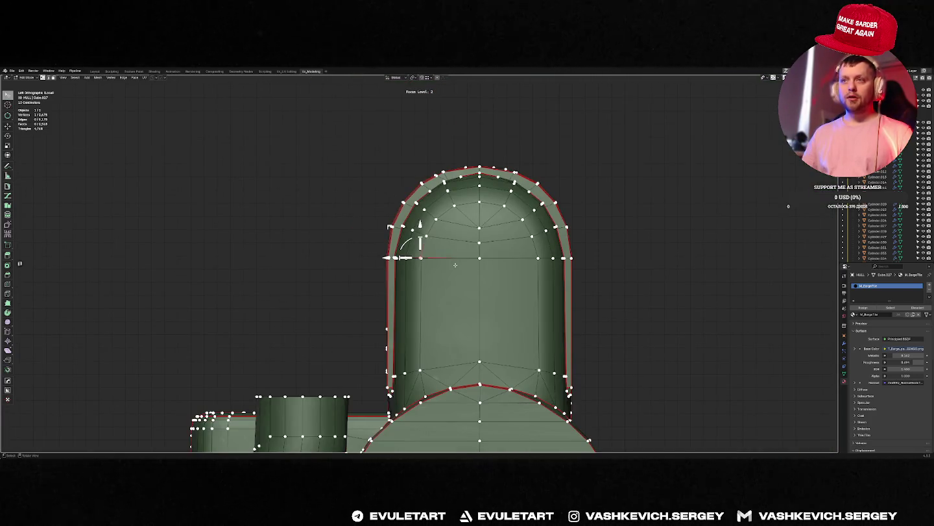
scroll(455, 265, "up", 5)
scroll(429, 261, "up", 4)
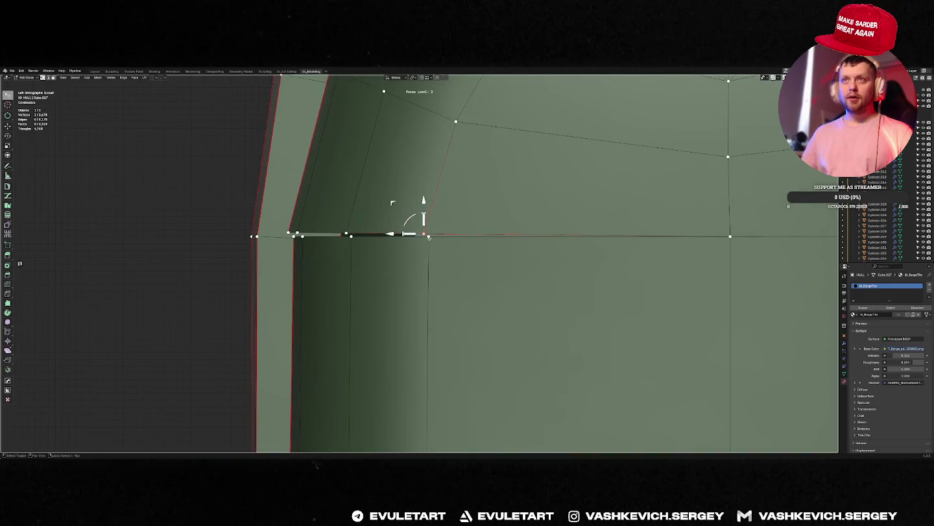
key("Tab")
scroll(438, 240, "down", 3)
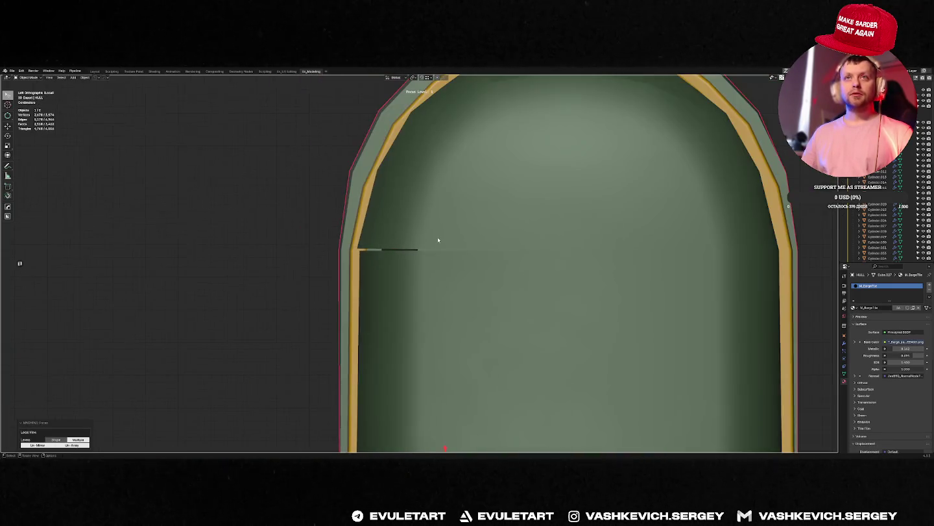
key("Tab")
Merge the stray vertices along the arch's left side and corner.
left_click(421, 249, "shift")
key("1")
left_click(387, 249, "shift")
key("1")
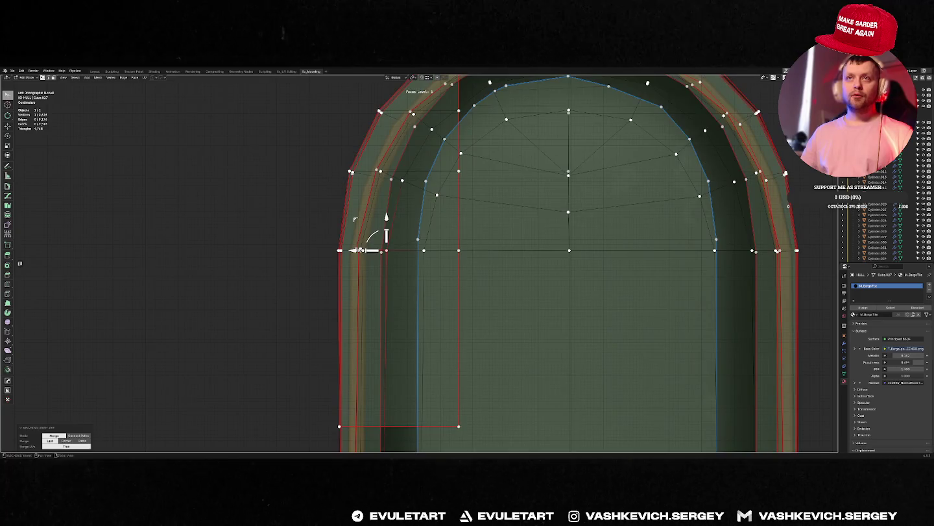
middle_click_drag(364, 246, 451, 215)
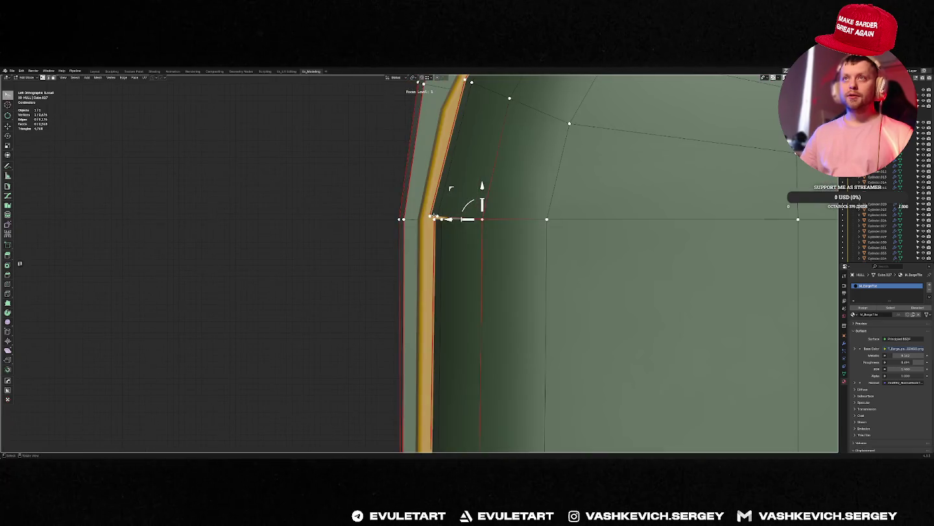
left_click(441, 221, "shift")
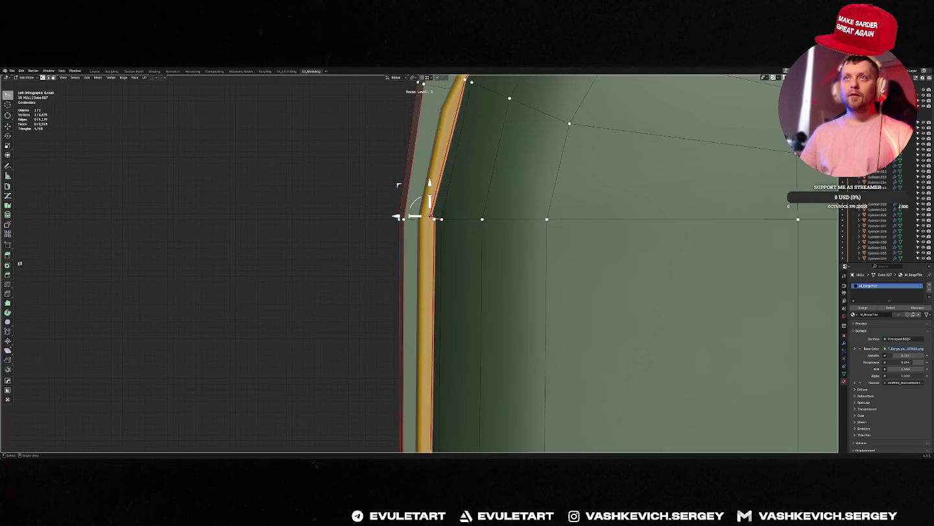
key("1")
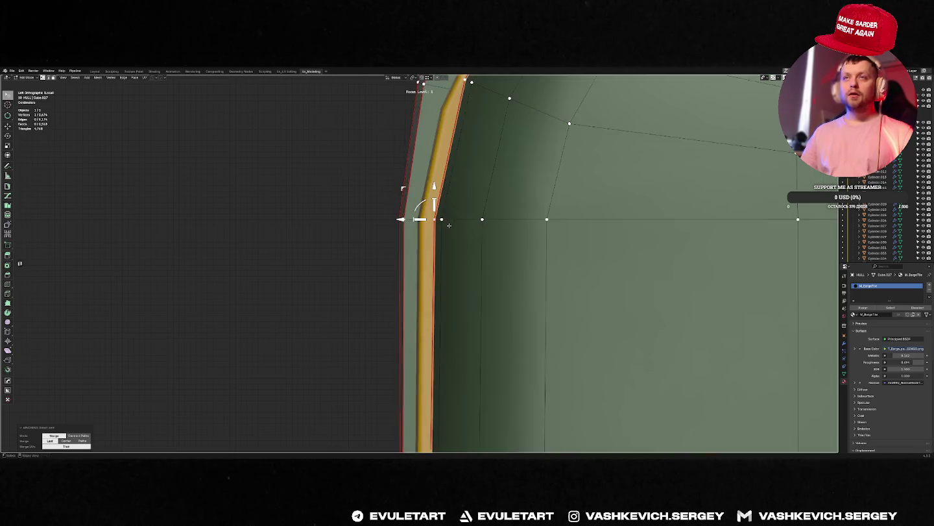
Re-enter the hull mesh and recenter the view on it.
key("Tab")
scroll(449, 225, "down", 5)
scroll(451, 226, "down", 2)
scroll(454, 230, "up", 3)
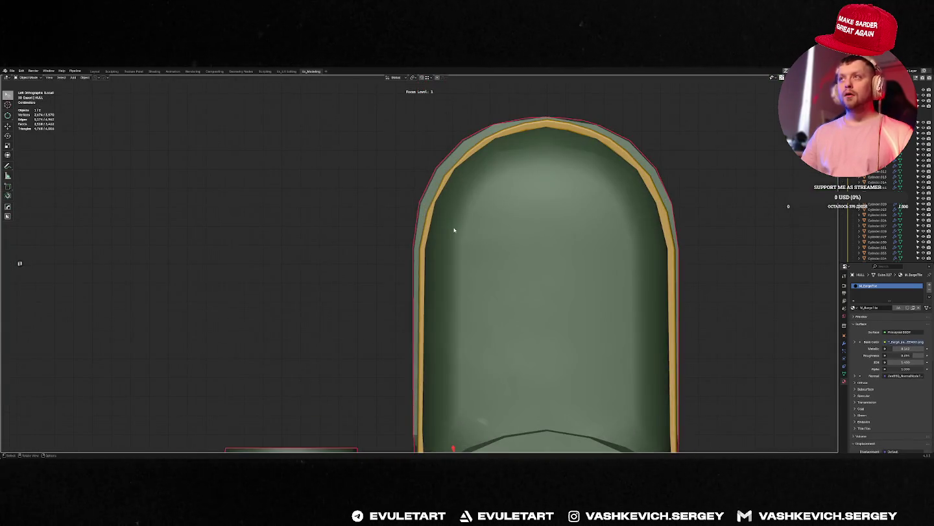
key("Tab")
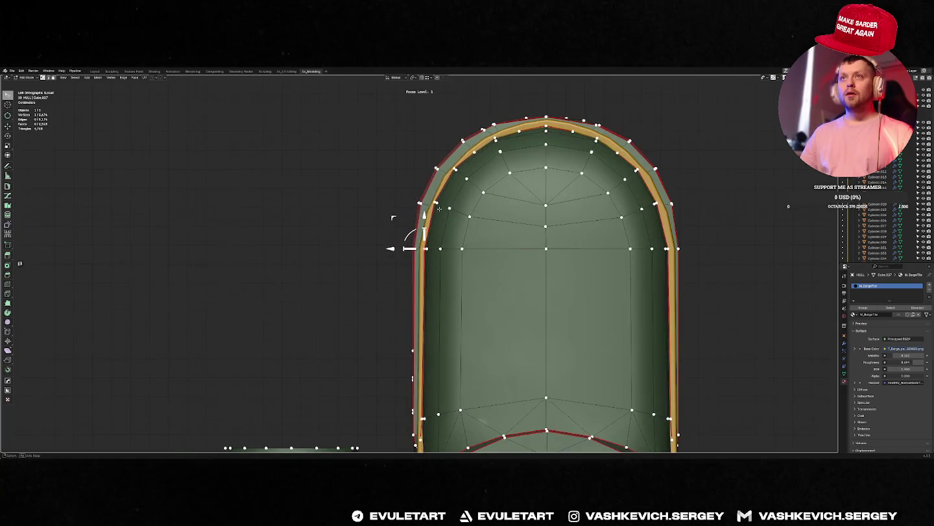
key("KP_Decimal")
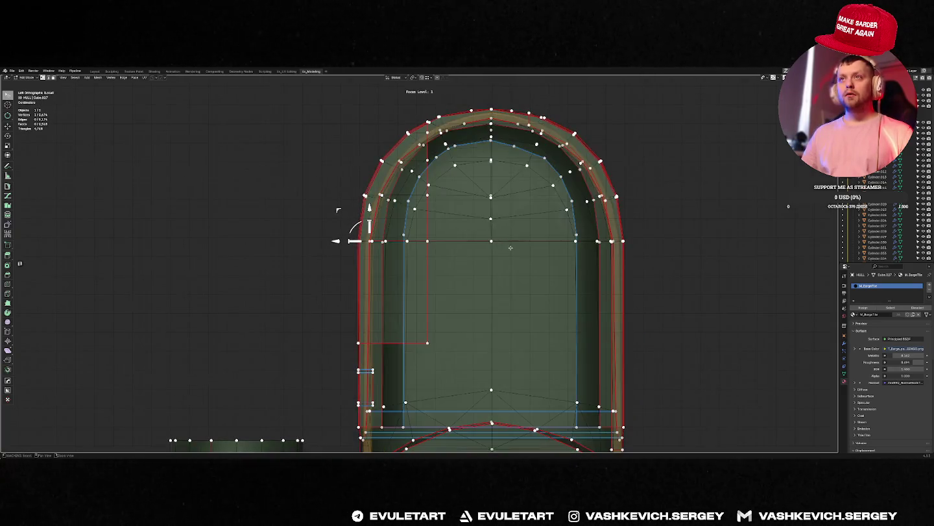
Select the hull's top rim face in face mode and view the hull in perspective.
key("3")
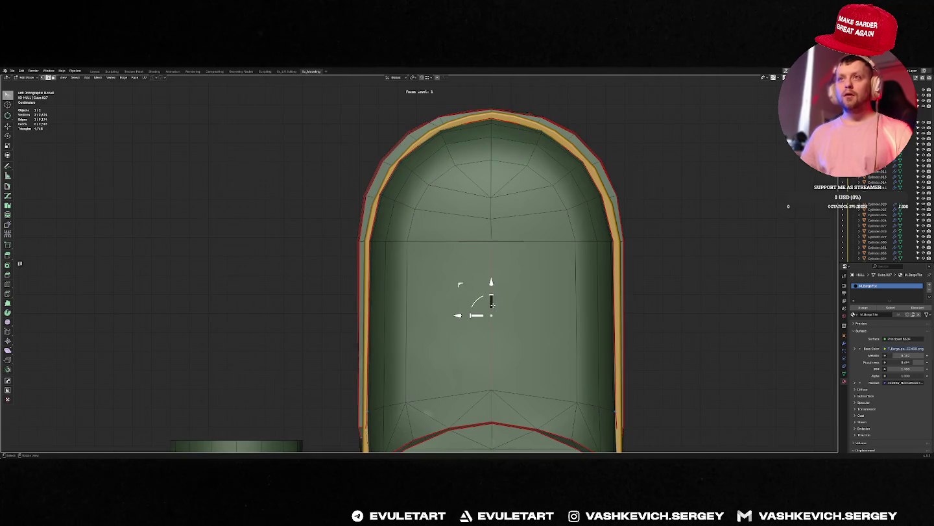
left_click(494, 132)
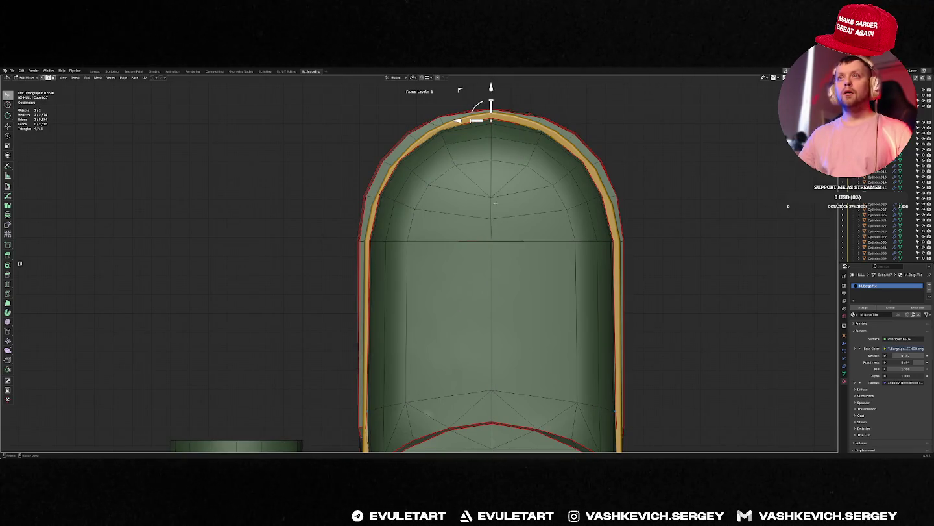
scroll(487, 243, "down", 4)
key("Tab")
middle_click_drag(406, 297, 436, 296)
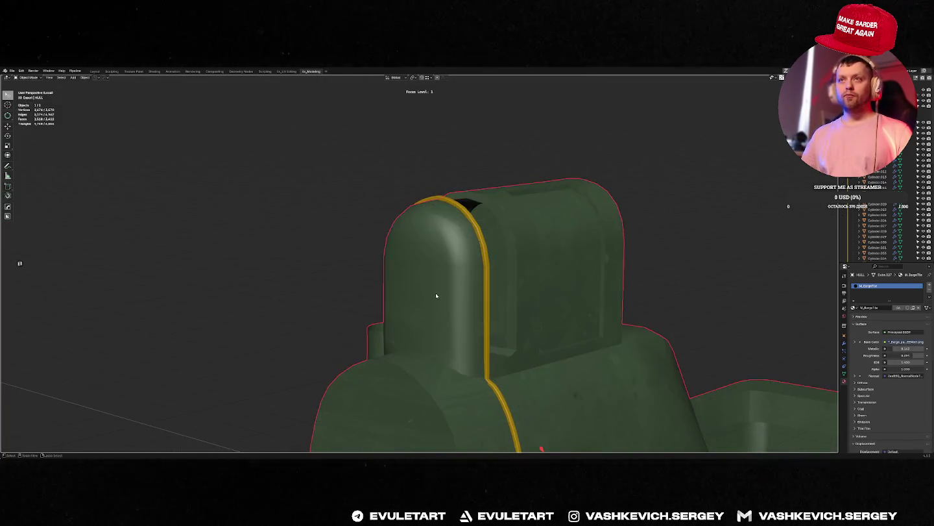
key("Tab")
Lasso the dome faces in front X-ray view and separate them into a new object.
key("KP_1")
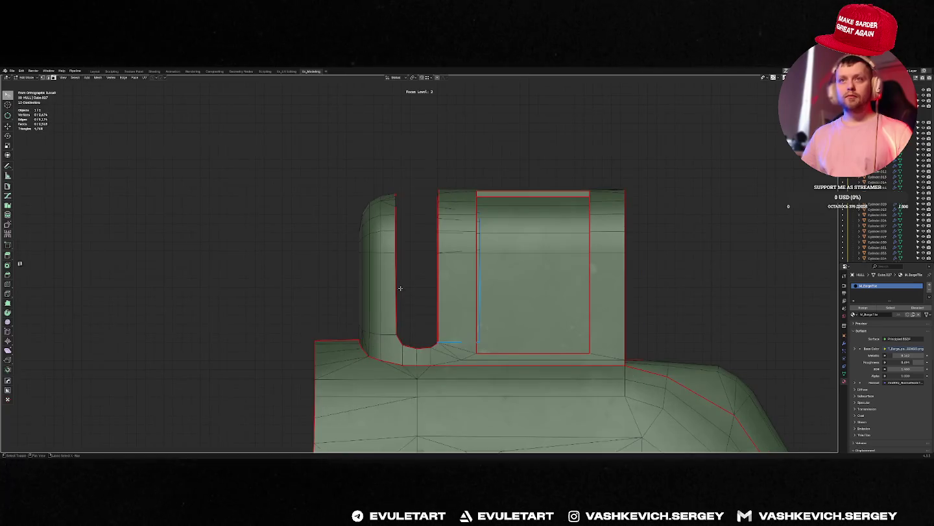
key("alt+z")
right_click_drag(351, 316, 324, 205, "ctrl")
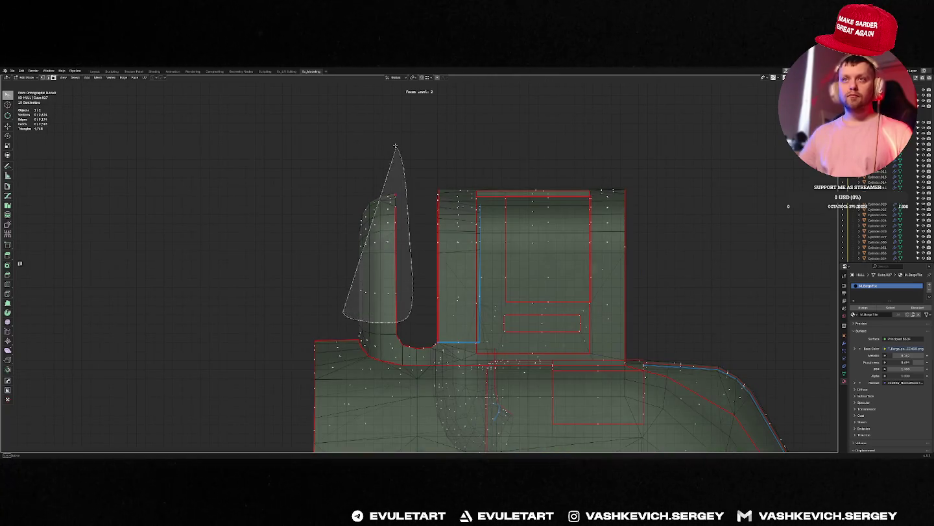
key("alt+z")
middle_click_drag(324, 205, 413, 209)
key("p")
left_click(412, 208)
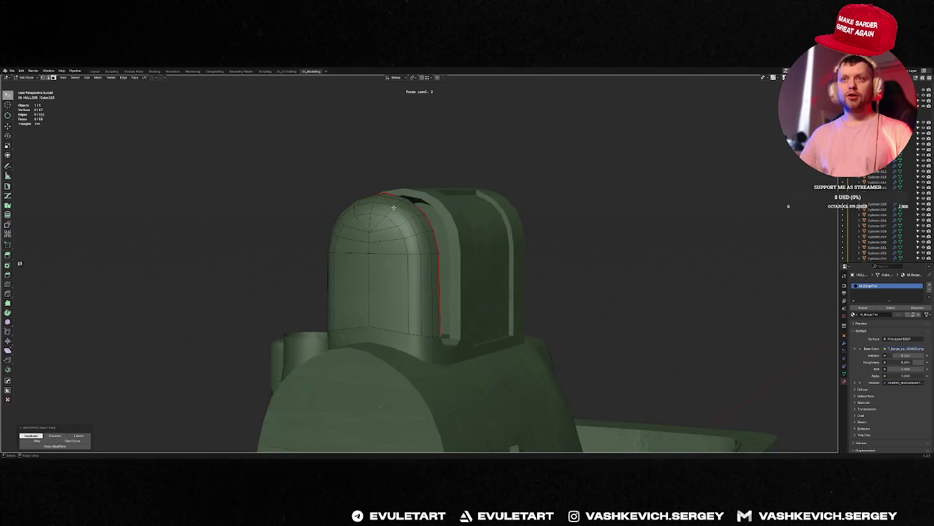
key("Tab")
Symmetrize the whole separated dome mesh with MACHIN3 and apply a snap option.
key("ctrl+KP_3")
key("Tab")
key("a")
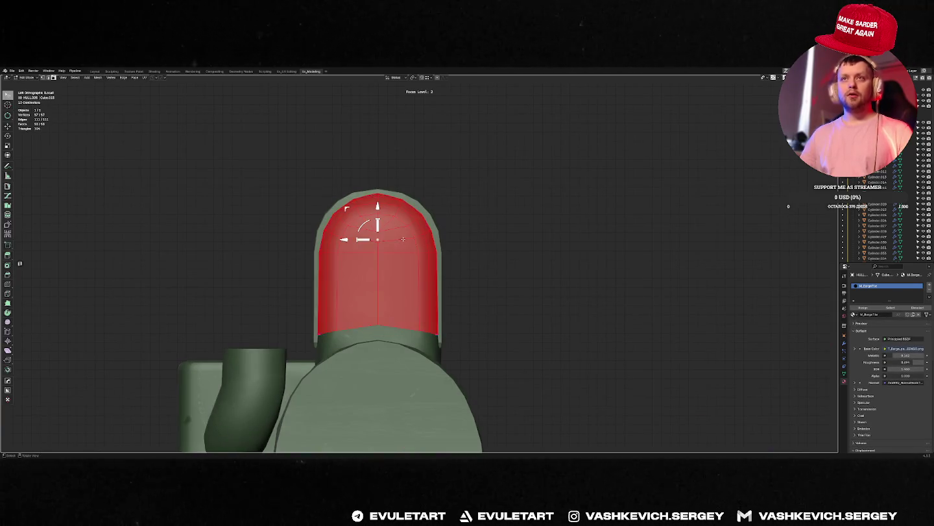
key("alt+x")
scroll(347, 236, "up", 4)
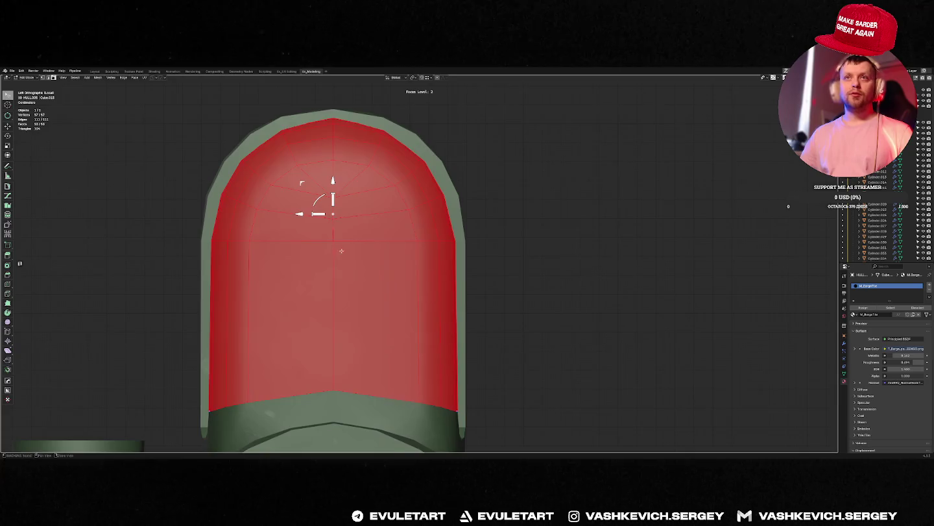
key("shift+s")
left_click(354, 268)
Apply the dome object's transforms and inspect its shading in local view.
key("Tab")
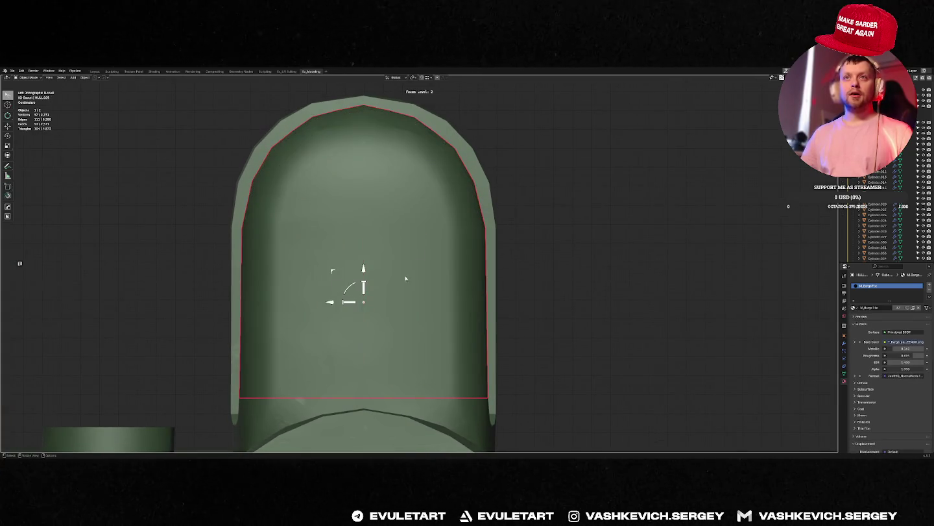
key("ctrl+a")
left_click(390, 277)
key("Tab")
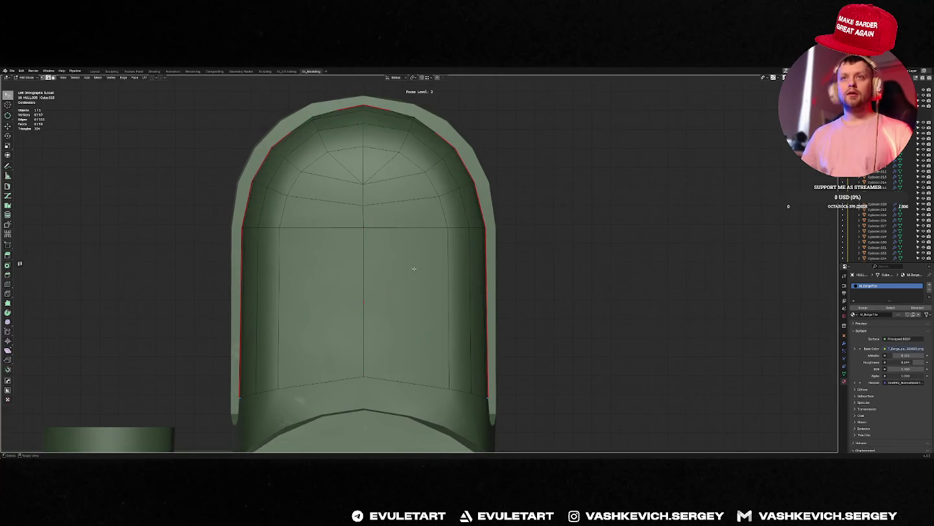
key("Tab")
middle_click_drag(308, 273, 373, 267, "shift")
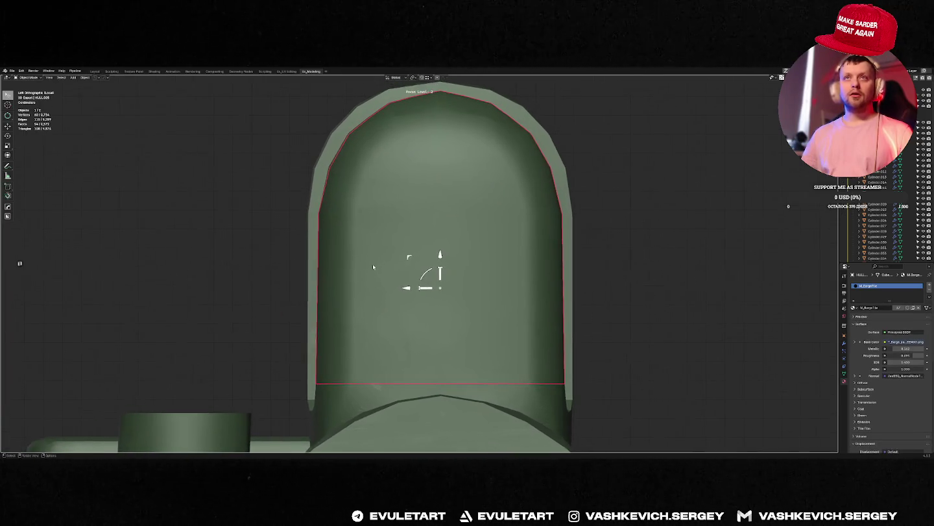
middle_click_drag(447, 251, 547, 193)
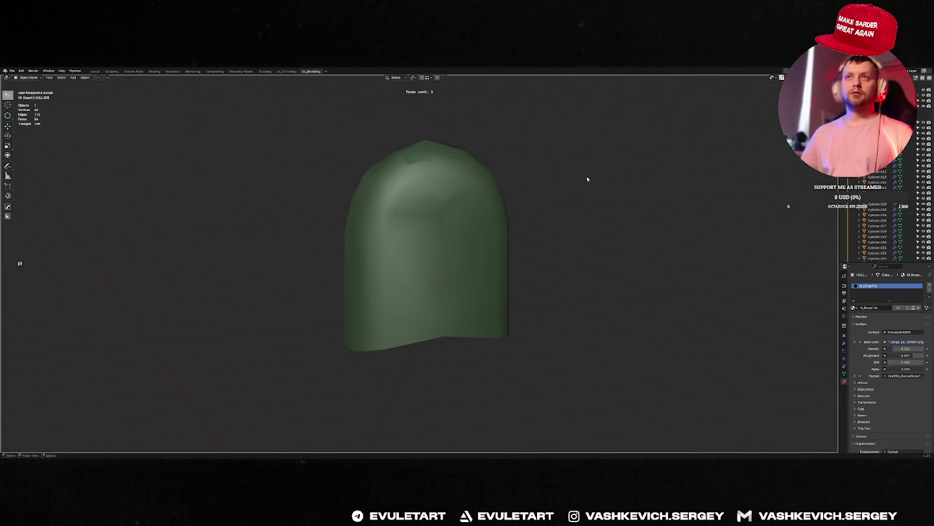
left_click(454, 213)
key("f")
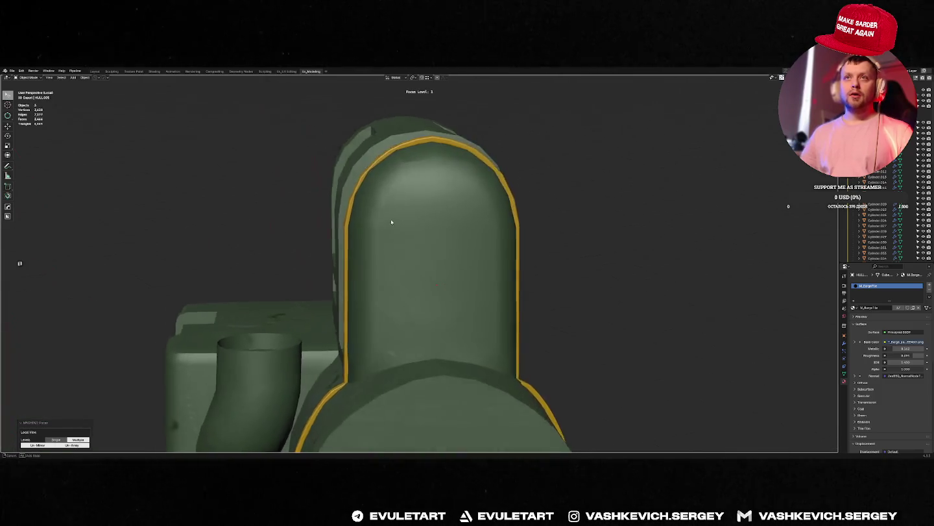
Select the yellow trim strip, briefly inspect its mesh, then pick the green hull.
left_click(430, 141)
key("Tab")
scroll(448, 152, "down", 3)
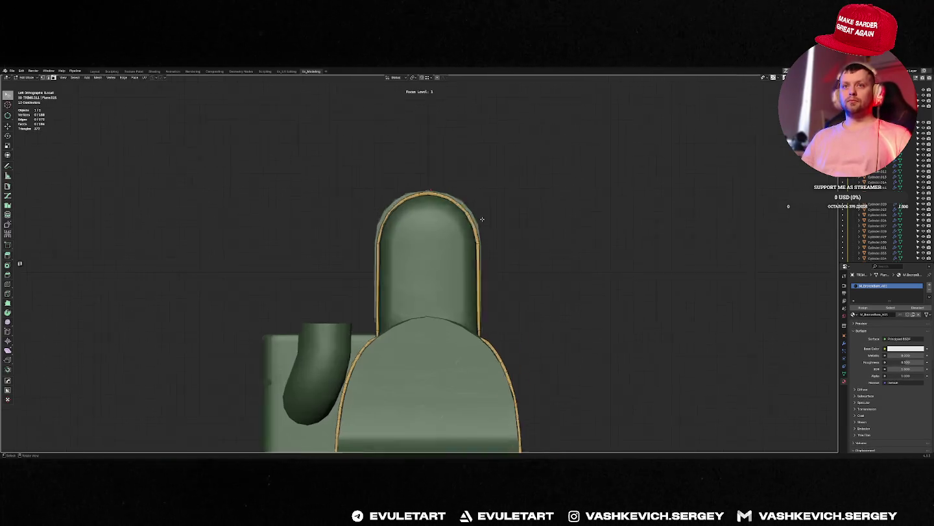
scroll(482, 219, "down", 1)
scroll(440, 215, "up", 3)
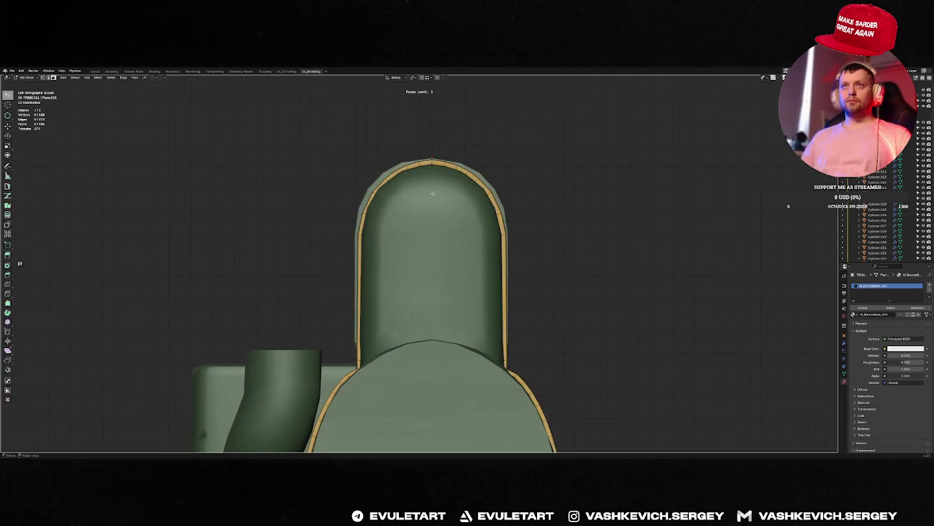
key("Tab")
left_click(453, 202)
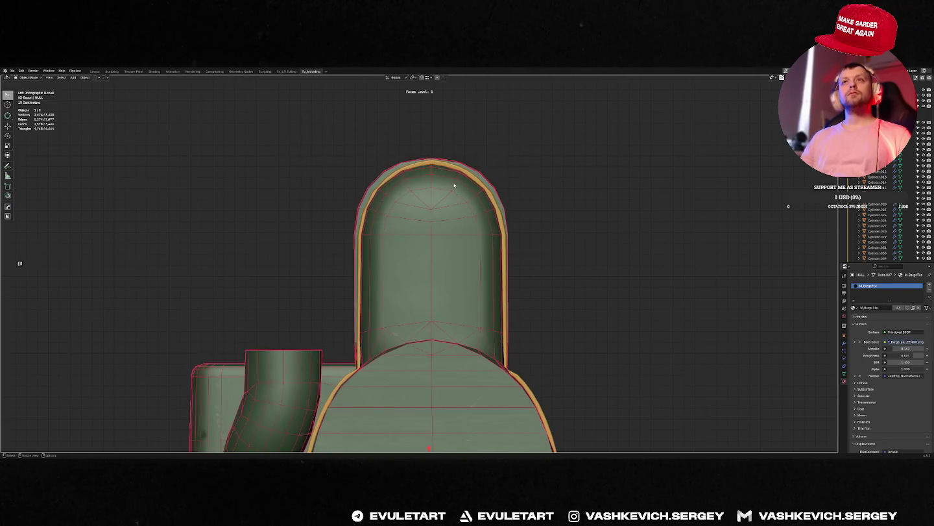
scroll(447, 205, "up", 2)
scroll(435, 207, "up", 1)
scroll(426, 210, "up", 1)
Select the whole trim strip and move it along Y over the dome's arch.
left_click(397, 167)
key("Tab")
key("a")
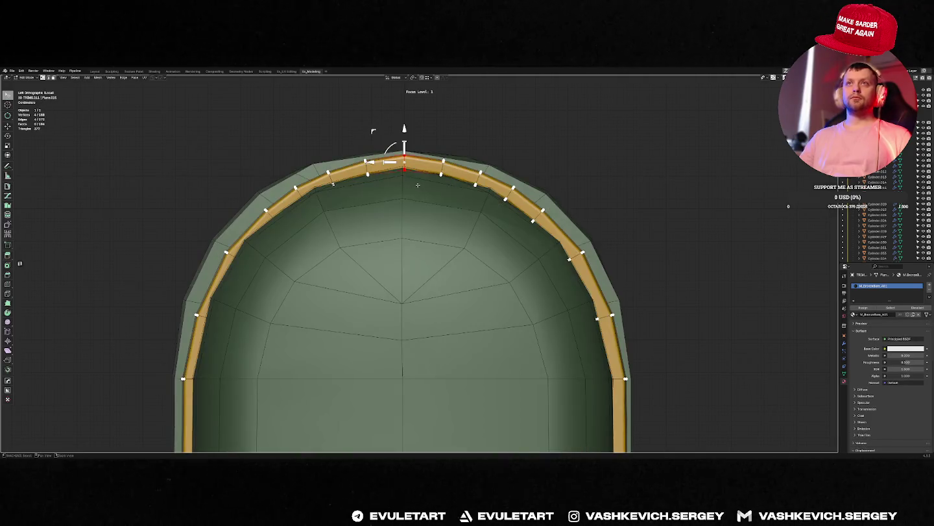
key("g")
key("y")
key("Return")
scroll(422, 265, "down", 6)
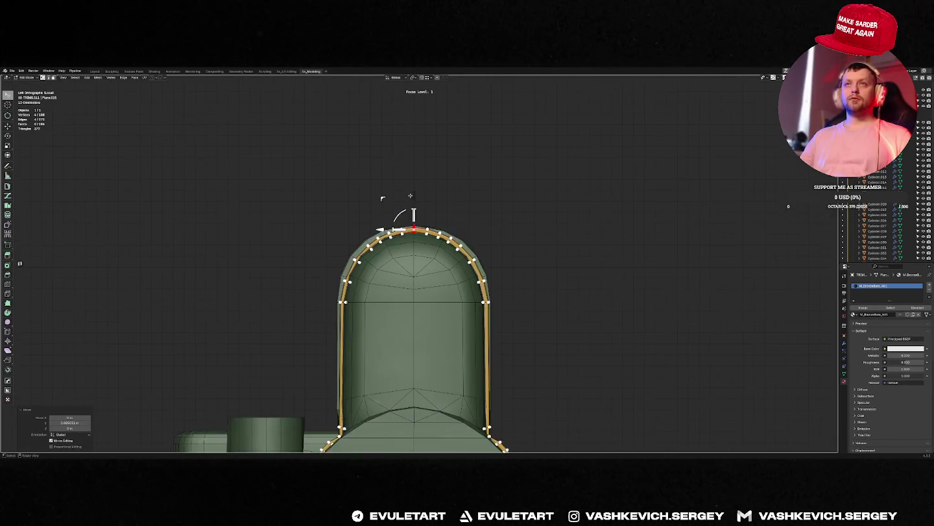
scroll(413, 232, "up", 4)
Snap the 3D cursor to the trim's top vertex.
left_click(408, 189, "shift")
key("shift+s")
left_click(367, 225)
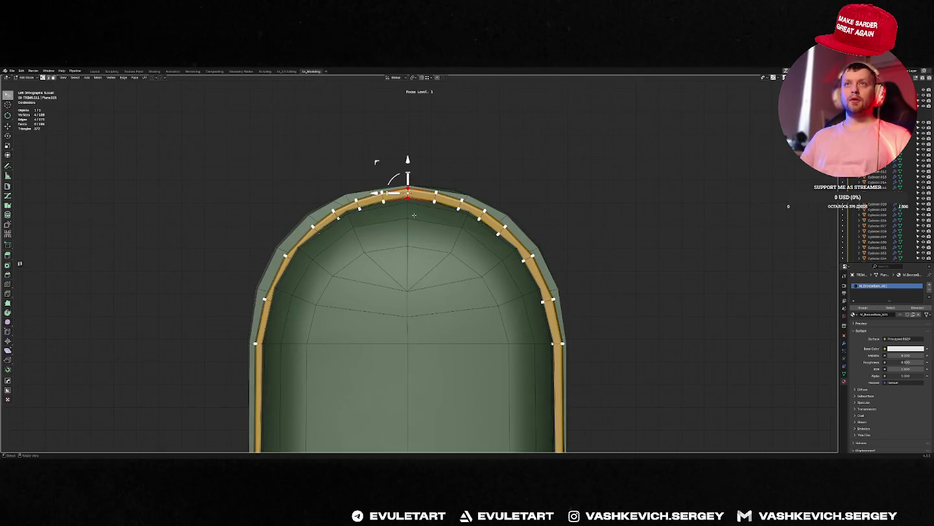
key("shift+s")
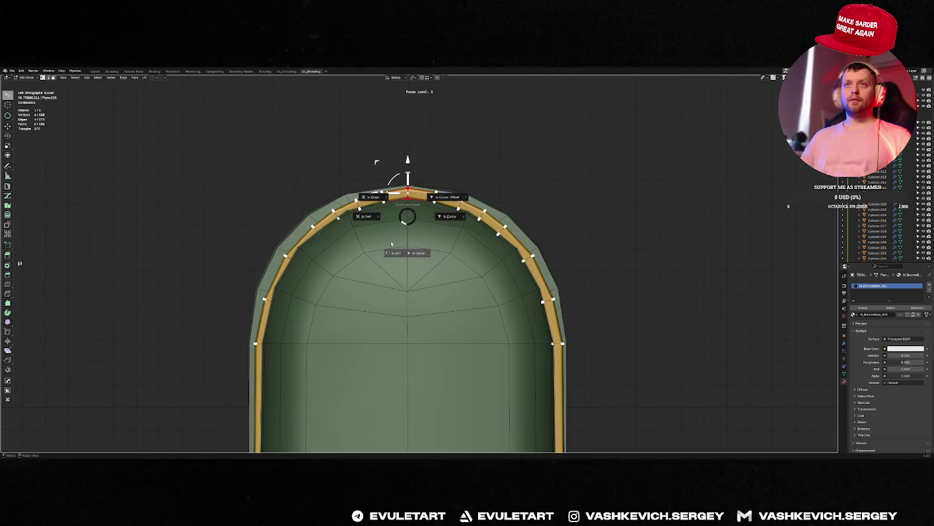
left_click(407, 215)
Reselect the trim piece from the list of overlapping objects.
key("p")
left_click(415, 214)
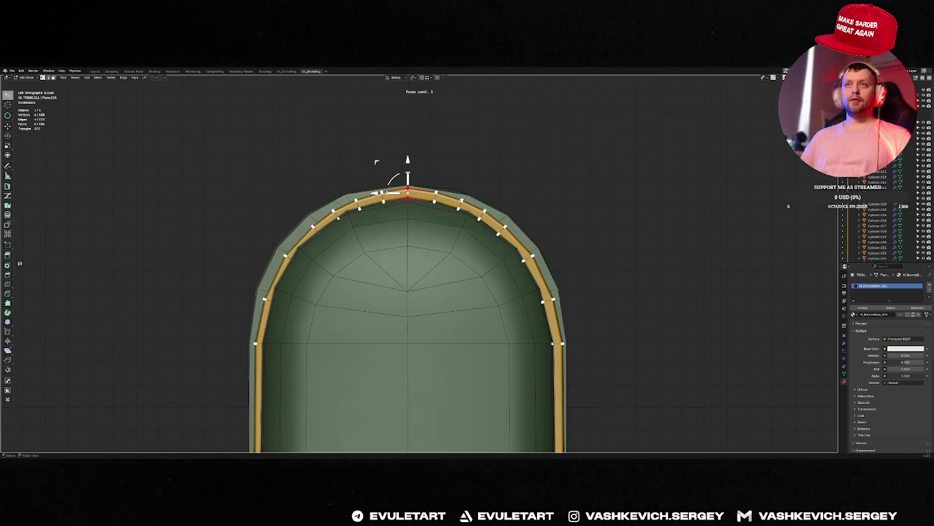
key("Tab")
left_click(421, 214, "alt")
left_click(418, 213)
key("Tab")
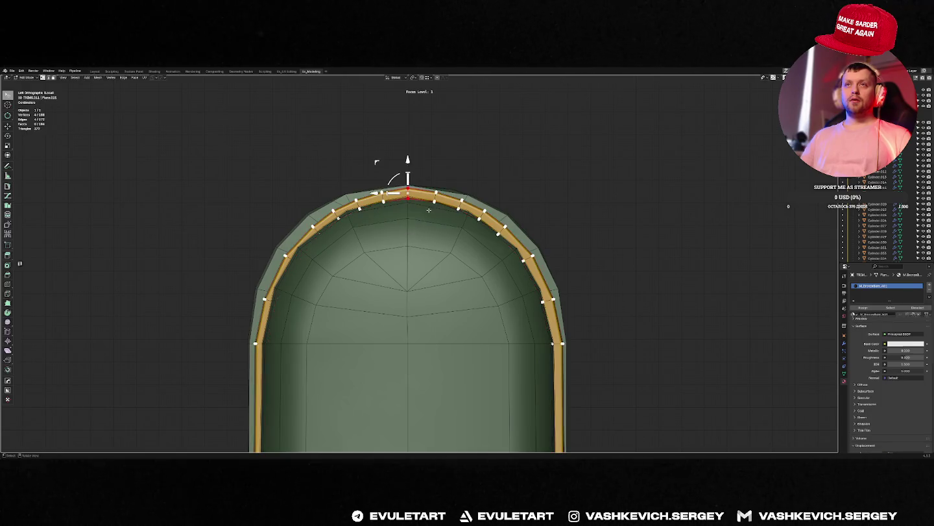
scroll(427, 212, "down", 4)
key("Tab")
Apply the trim's transforms and symmetrize it with MACHIN3 so both sides match.
key("Tab")
key("Tab")
key("ctrl+a")
left_click(381, 248)
key("Tab")
key("alt+x")
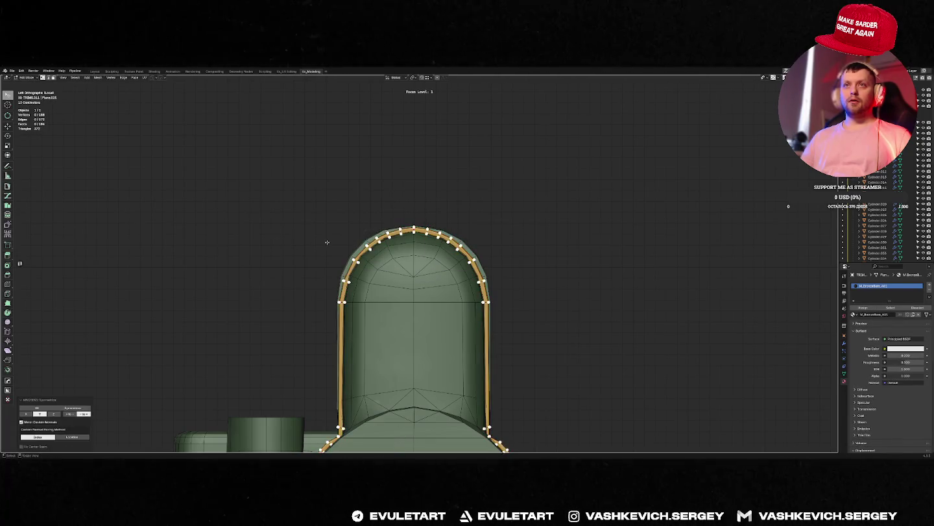
key("Tab")
Inspect the dome shell in perspective with X-ray toggled, then select the trim and hull.
key("alt+z")
key("alt+z")
key("Tab")
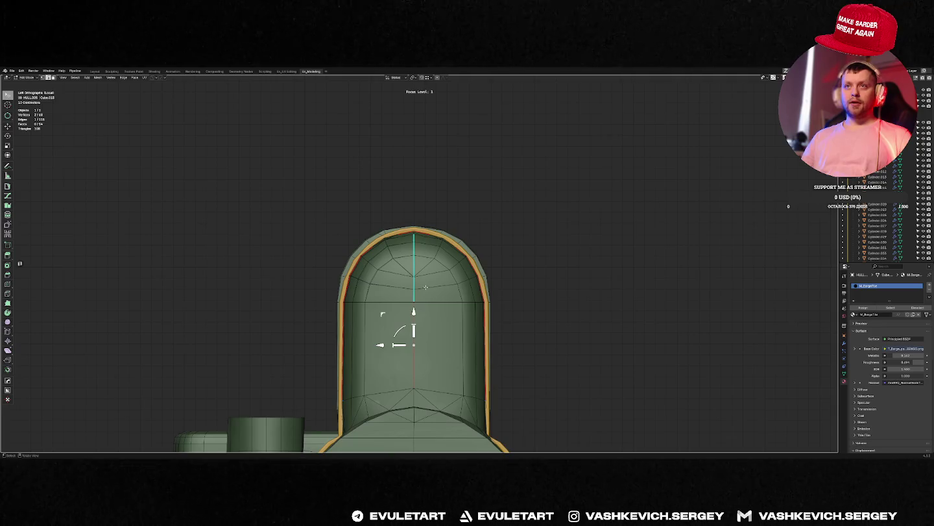
middle_click_drag(426, 287, 456, 283)
key("alt+z")
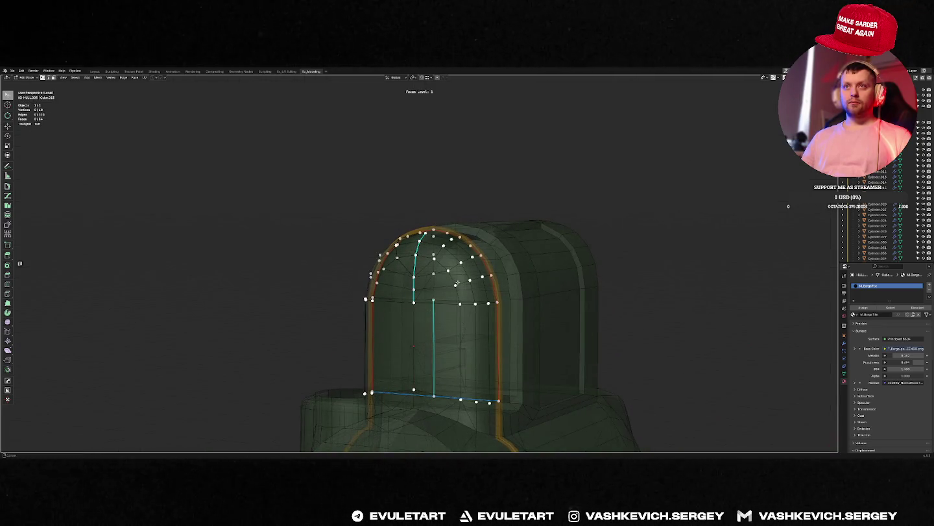
key("Tab")
key("alt+z")
left_click(482, 245)
key("Tab")
key("Tab")
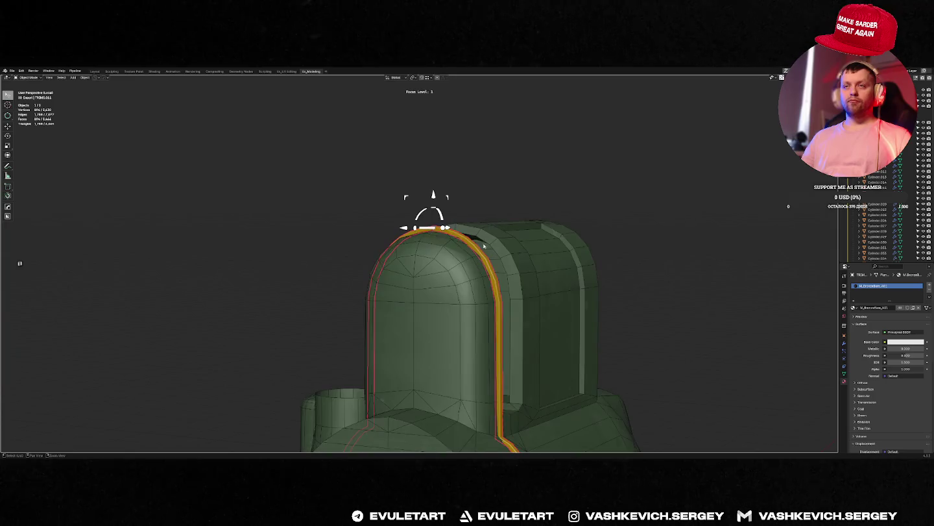
left_click(434, 275)
Isolate the hull dome in left side view and shift the arch's first centre vertices along Y.
key("f")
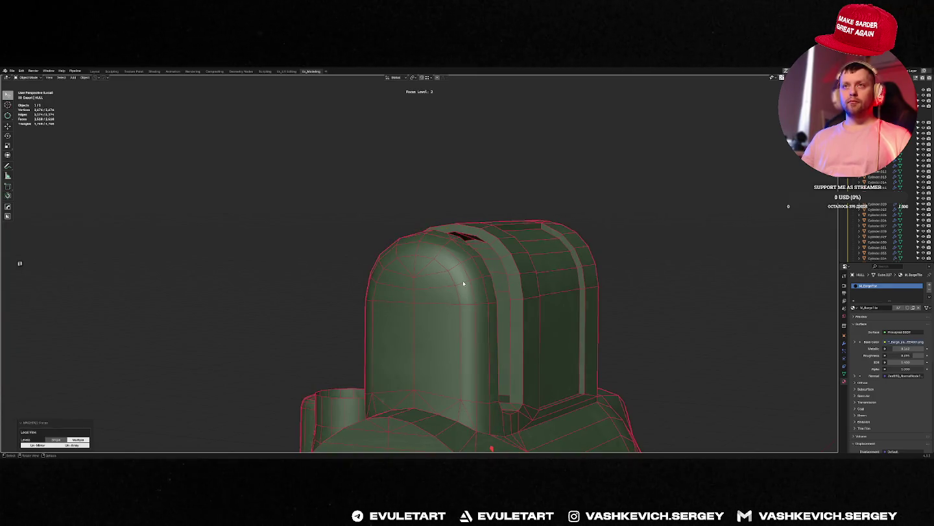
key("ctrl+KP_3")
key("f")
key("Tab")
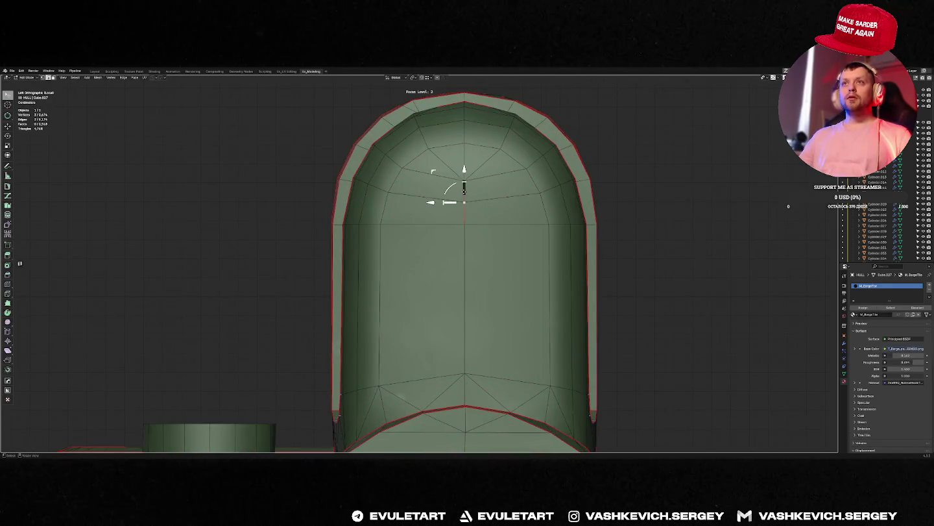
left_click(465, 266, "shift")
key("g")
key("y")
left_click(482, 264)
Move the upper vertices sideways and align them into one vertical column with the Align pie.
key("1")
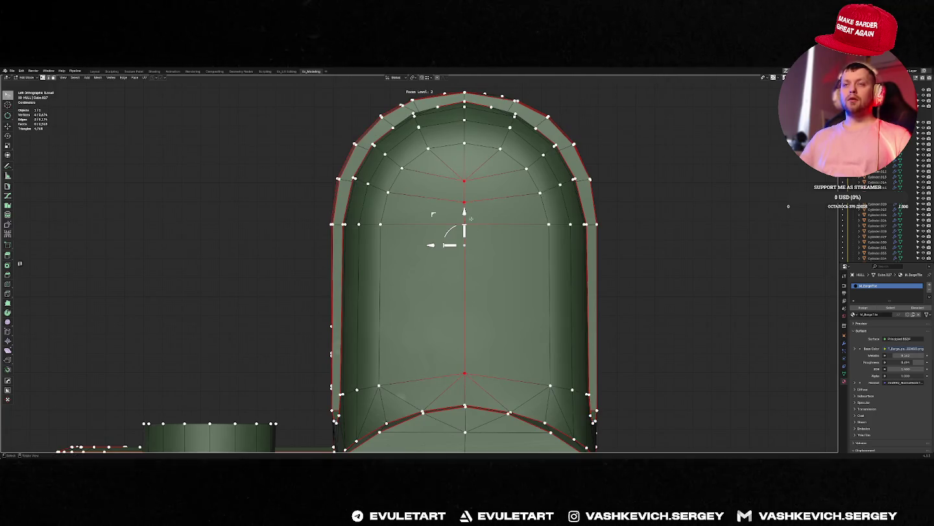
key("g")
key("y")
left_click(465, 373)
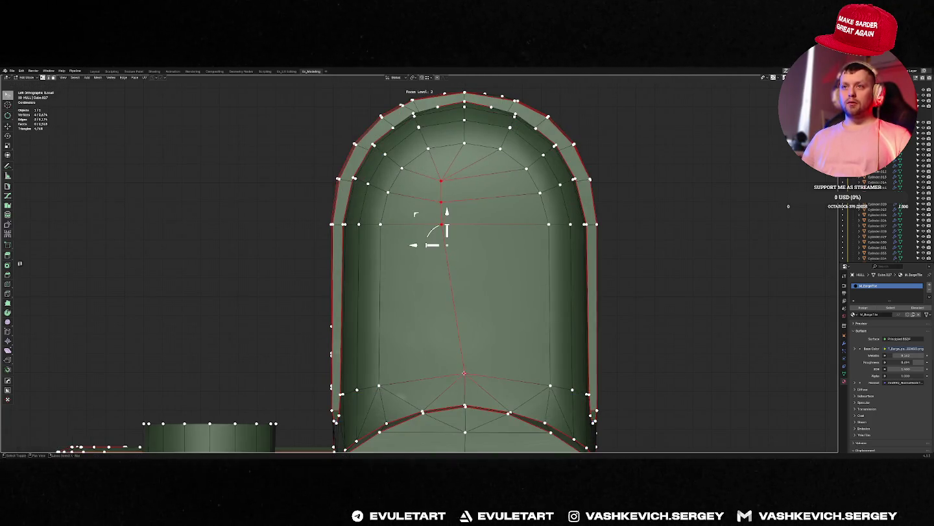
key("alt+a")
left_click(657, 351)
key("2")
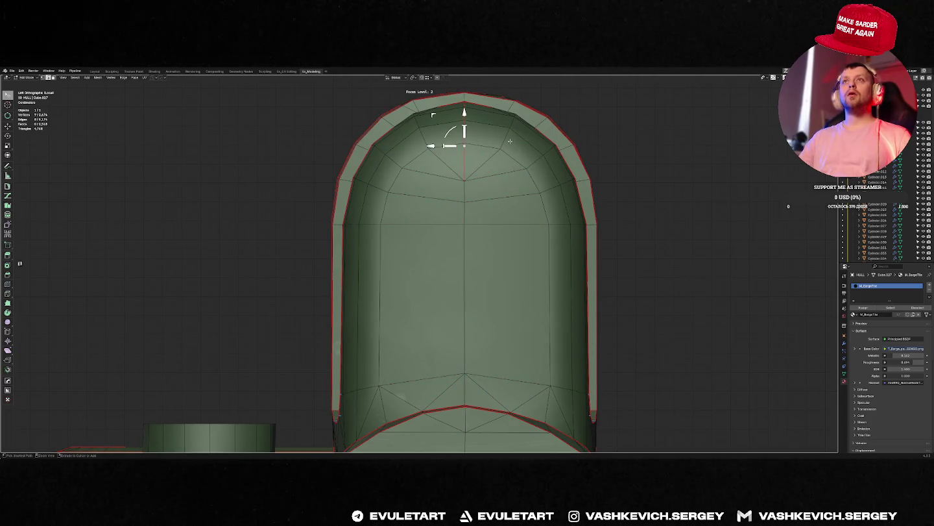
key("alt+a")
left_click(543, 176)
key("alt+a")
left_click(556, 177)
left_click(543, 170)
Nudge the top vertices along Y, snap them onto the centre line, and return to Object Mode.
key("1")
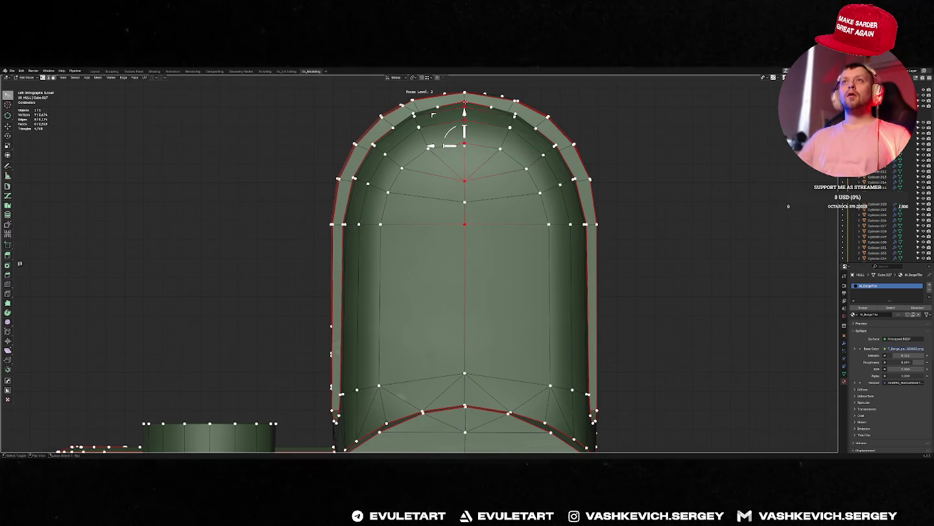
key("g")
key("y")
left_click(504, 170)
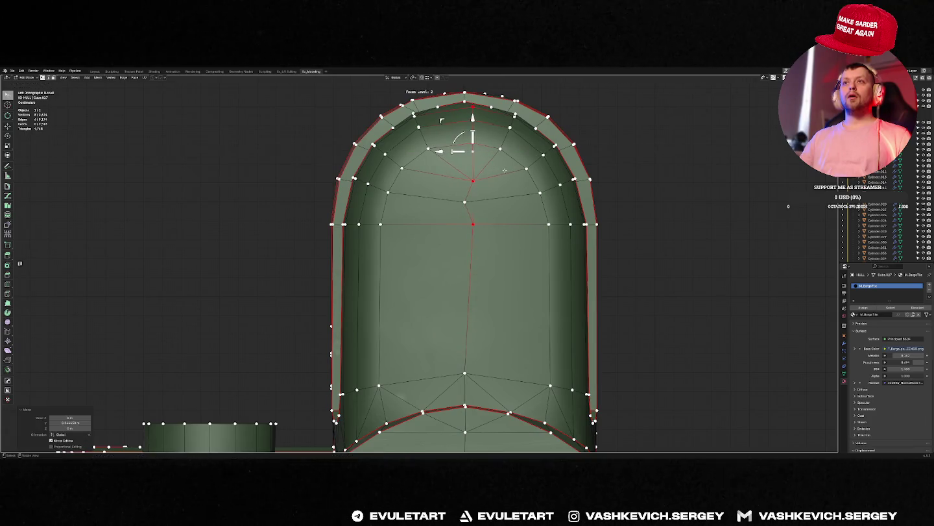
key("g")
key("y")
left_click(493, 205)
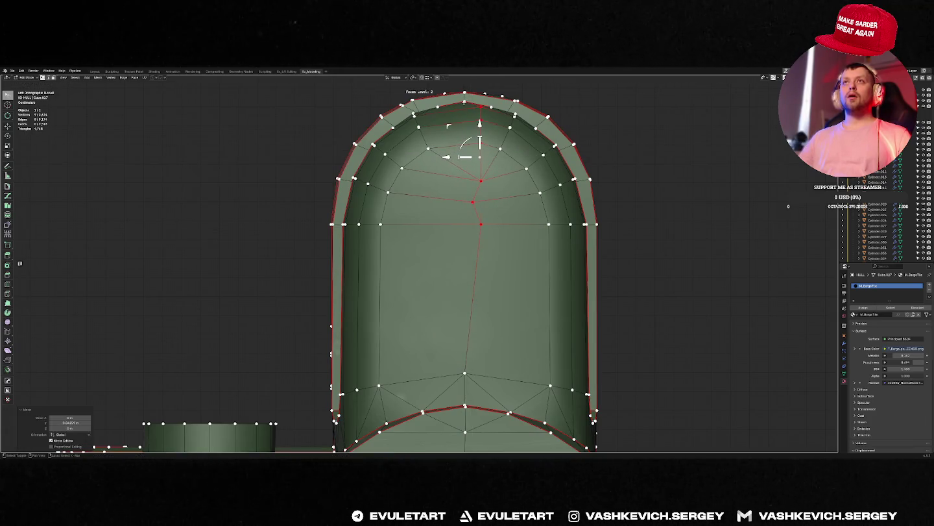
key("alt+a")
scroll(507, 164, "down", 1)
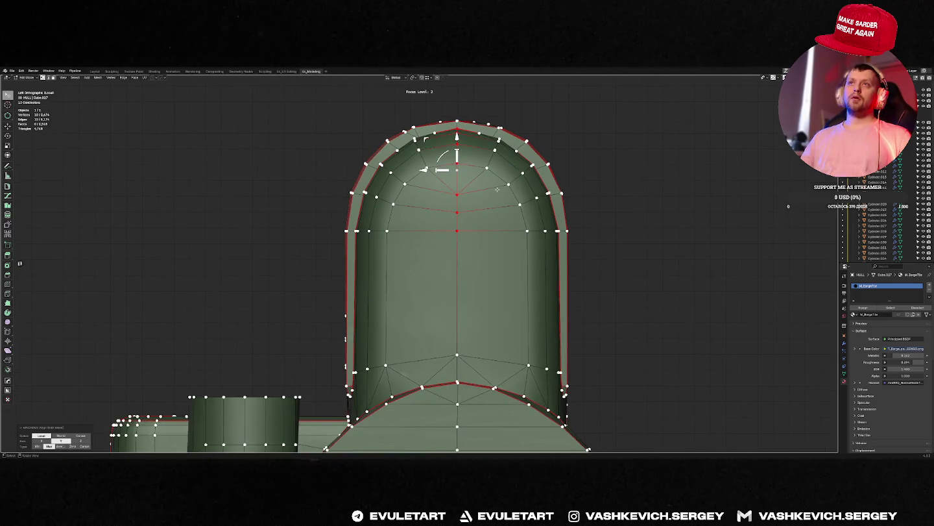
key("Tab")
left_click(639, 196)
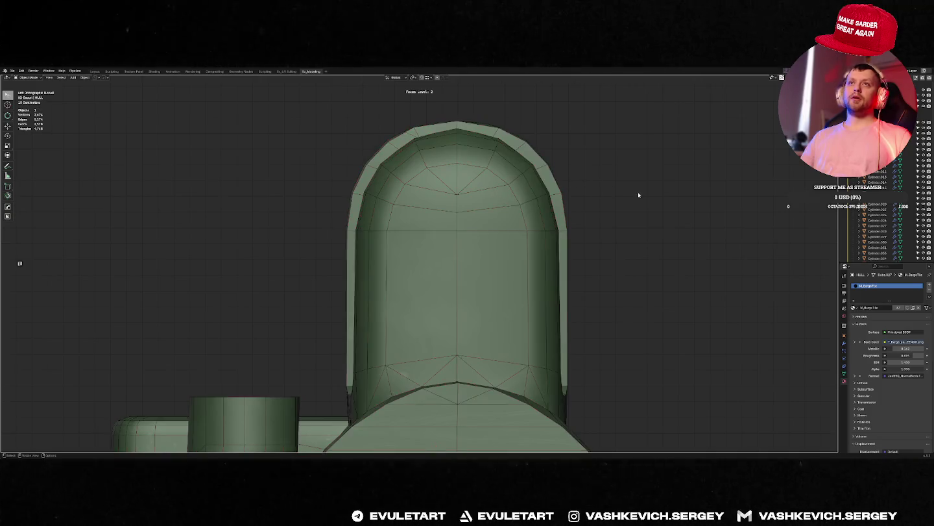
Raise the yellow arch trim along Z so it sits flush on the dome edge.
key("f")
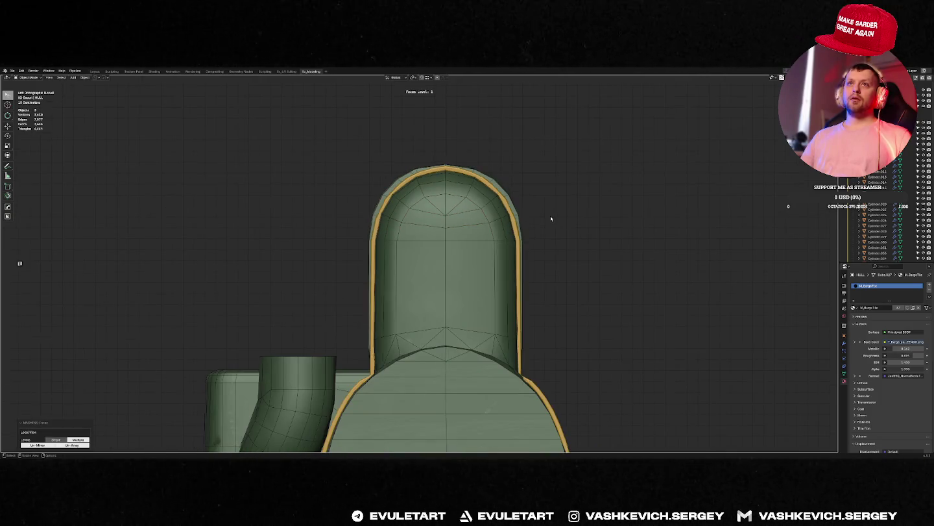
scroll(454, 218, "up", 1)
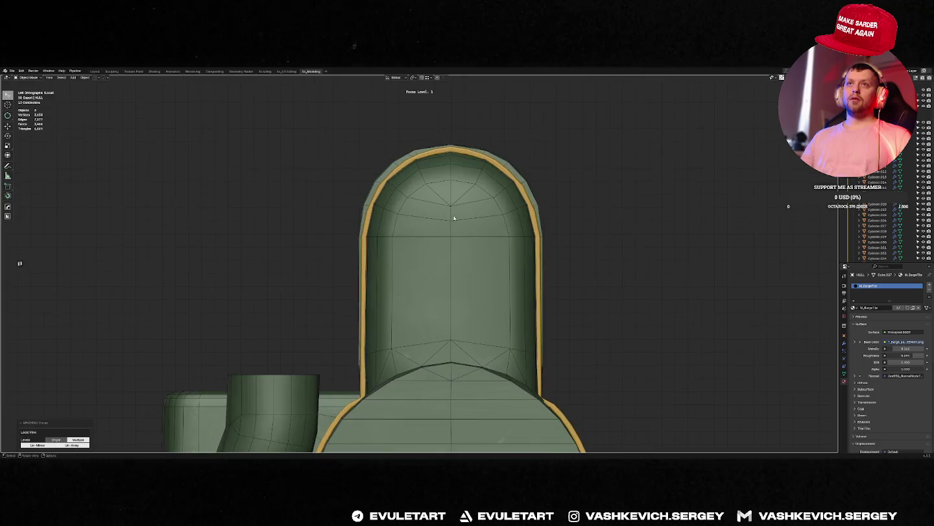
left_click(458, 151)
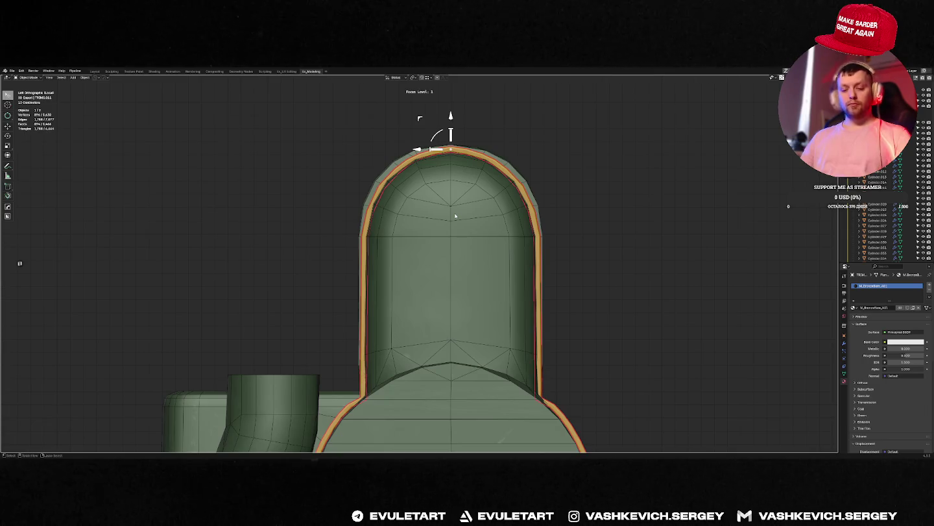
middle_click_drag(455, 216, 454, 228)
key("ctrl+KP_3")
key("g")
key("z")
left_click(459, 231)
Check the trim's fit from an angle and bring the whole ship back into view.
key("Tab")
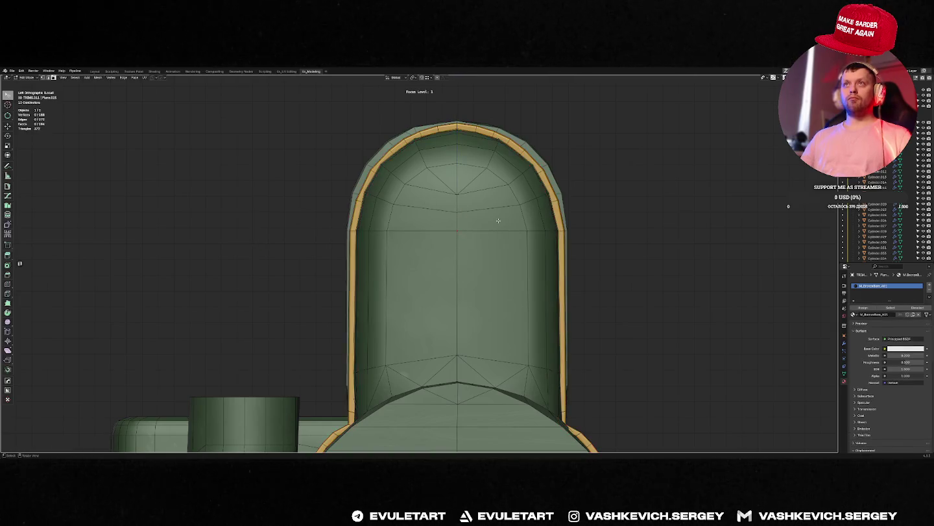
key("Tab")
scroll(394, 218, "down", 3)
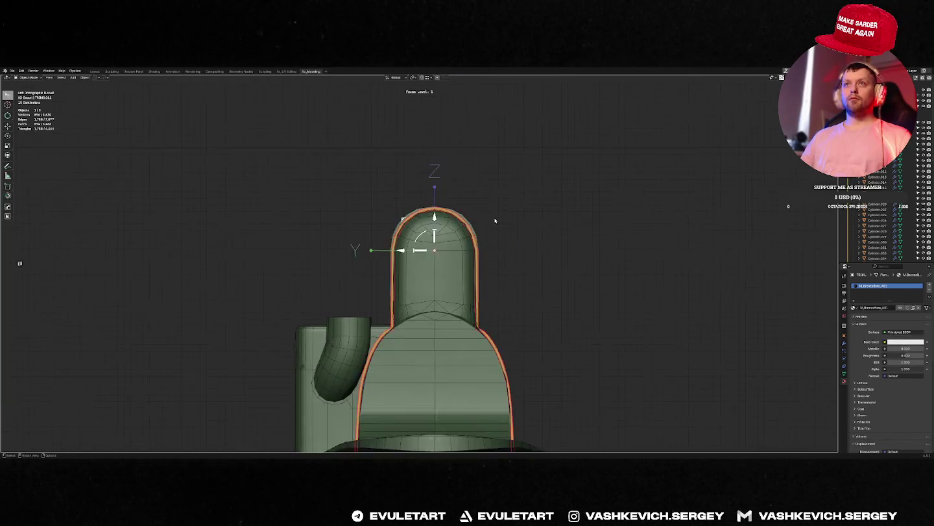
middle_click_drag(395, 220, 467, 225)
left_click(466, 225)
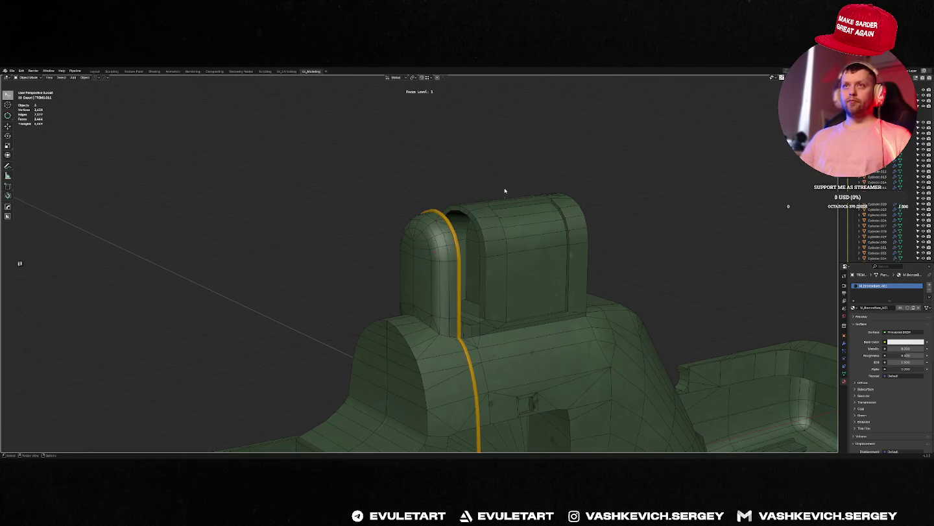
key("KP_Divide")
Orbit the ship and select a trim ring on the cylinder.
left_click(502, 216)
middle_click_drag(502, 216, 646, 217)
scroll(645, 217, "up", 5)
left_click(444, 317)
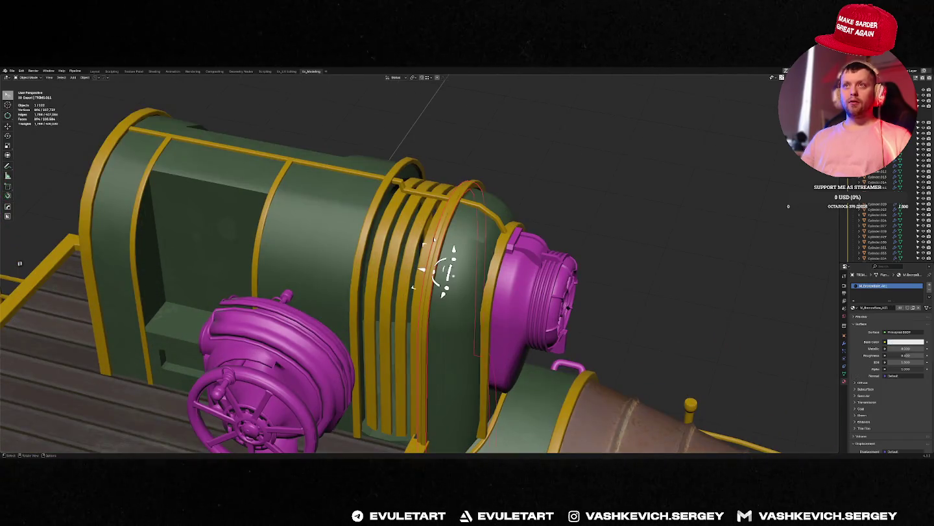
mouse_move(445, 317)
middle_mouse_down()
mouse_move(465, 224)
mouse_move(440, 214)
middle_mouse_up()
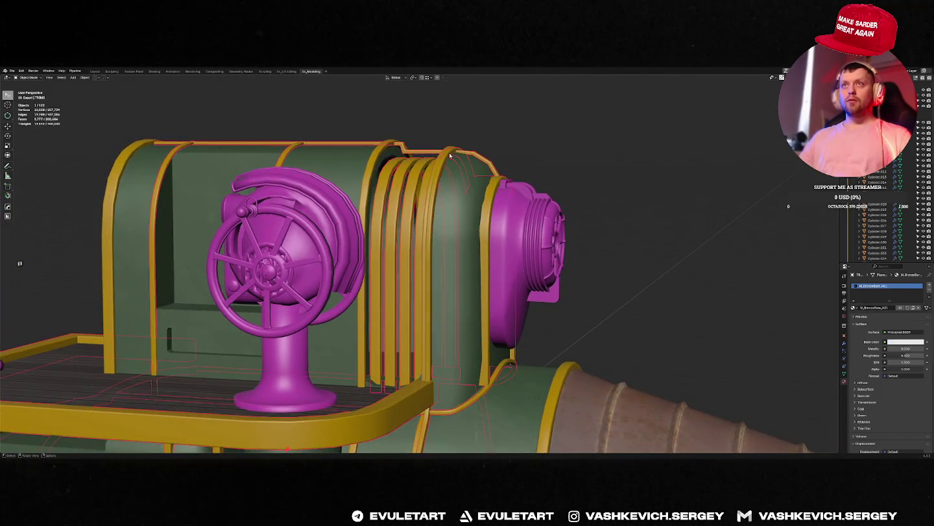
Isolate the gold trim rings, inspect a grown face-loop selection, then exit local view.
key("KP_Divide")
key("Tab")
key("ctrl+KP_Add")
key("ctrl+KP_Add")
key("ctrl+KP_Add")
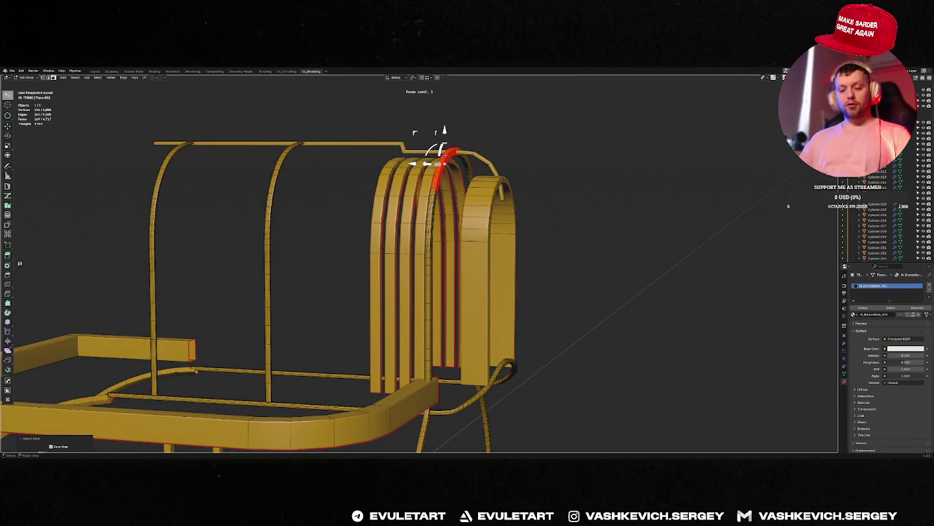
key("ctrl+KP_Add")
key("ctrl+KP_Add")
scroll(484, 198, "down", 3)
scroll(484, 247, "down", 3)
mouse_move(491, 250)
middle_mouse_down()
mouse_move(510, 350)
mouse_move(456, 318)
mouse_move(444, 297)
middle_mouse_up()
key("Tab")
key("KP_Divide")
Apply transforms to the TRIM1 railing.
left_click(457, 319)
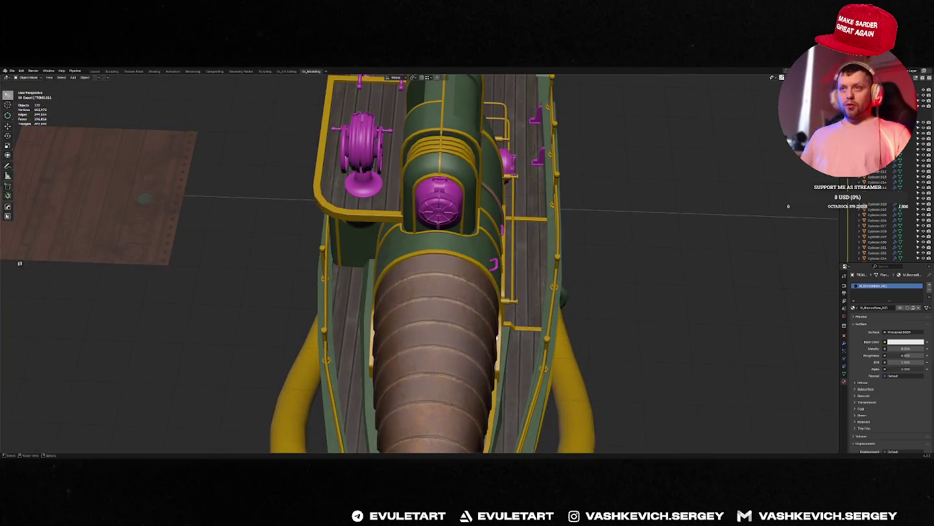
mouse_move(497, 338)
middle_mouse_down()
mouse_move(456, 413)
mouse_move(447, 327)
mouse_move(510, 324)
middle_mouse_up()
left_click(456, 414)
scroll(447, 326, "down", 3)
key("ctrl+a")
left_click(446, 327)
scroll(510, 324, "up", 2)
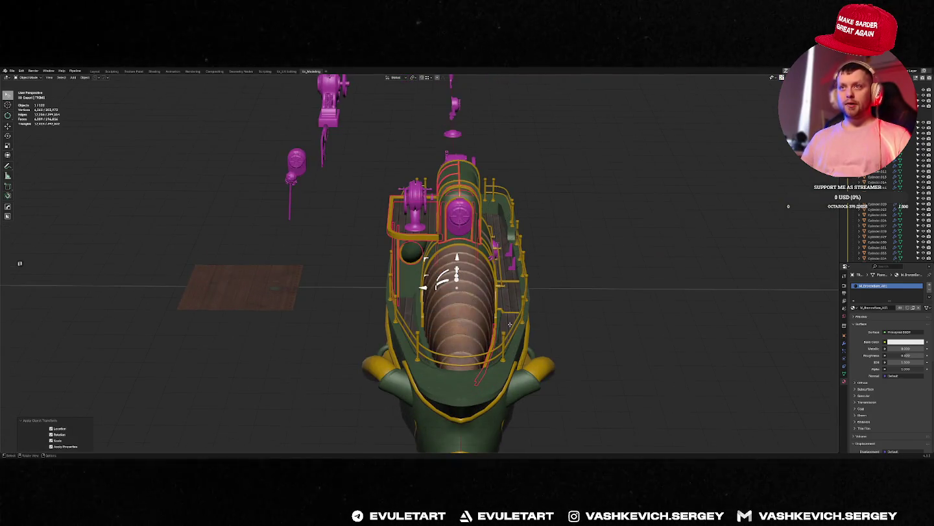
Check the Plane.002 and Plane.003 pieces in Edit Mode, then isolate the selected piece.
left_click(510, 325)
key("Tab")
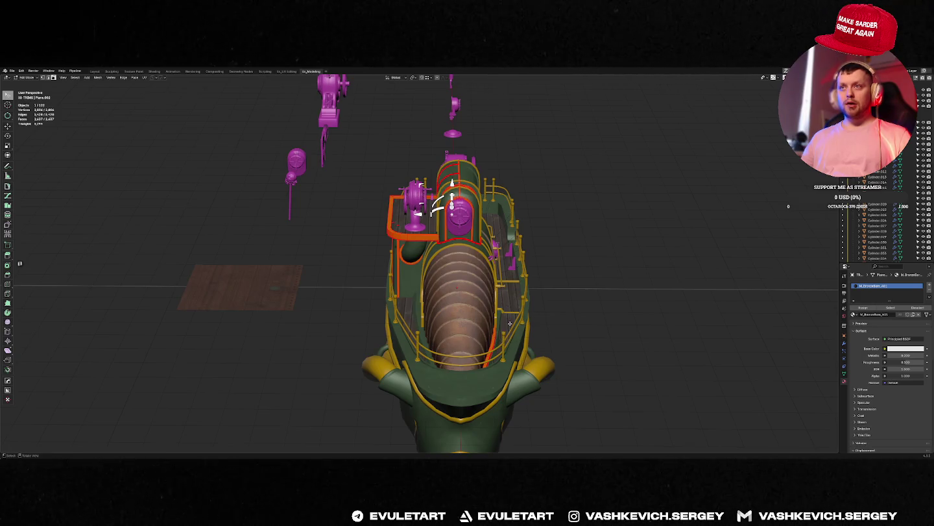
middle_click_drag(510, 323, 430, 347)
key("Tab")
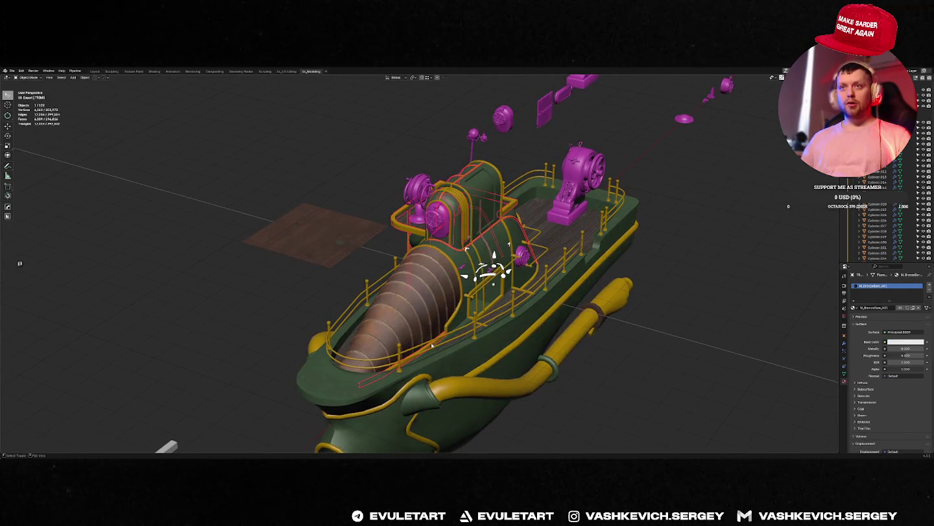
left_click(431, 346)
key("Tab")
left_click(432, 346)
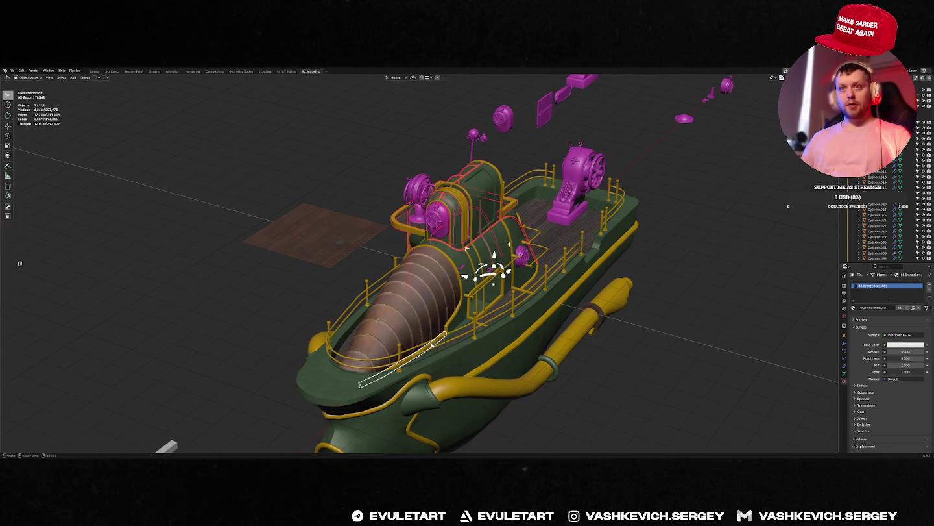
key("Tab")
middle_click_drag(431, 346, 444, 345)
left_click(444, 345)
key("f")
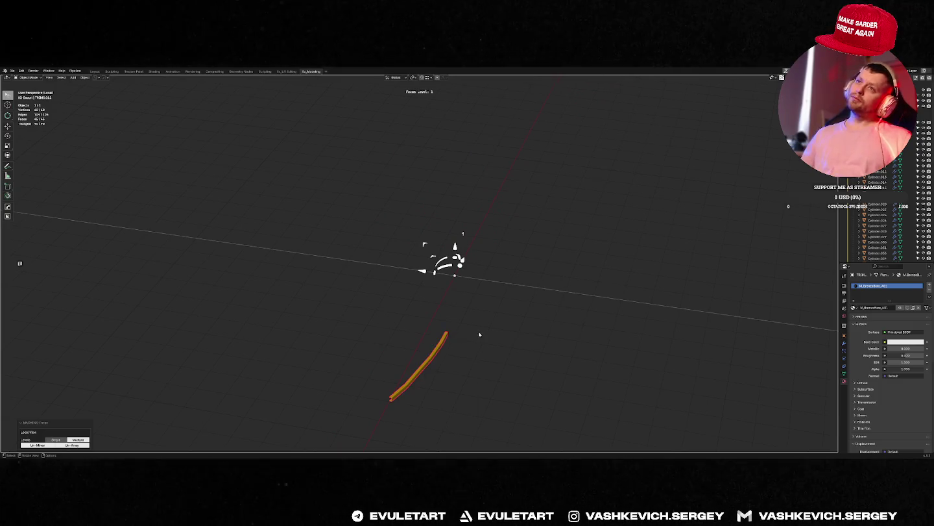
Symmetrize the rope mesh in Edit Mode to create a mirrored second strand.
middle_click_drag(477, 334, 484, 334)
key("Tab")
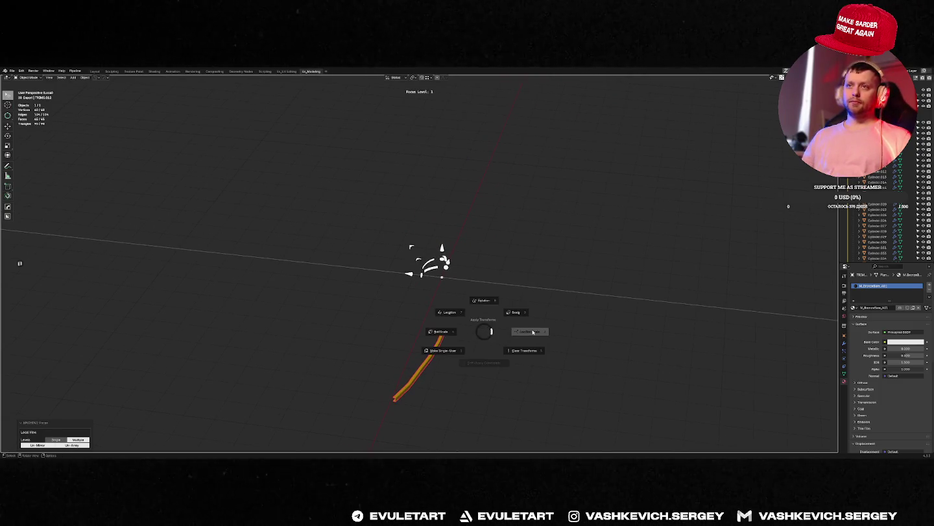
left_click(505, 332)
left_click(454, 329)
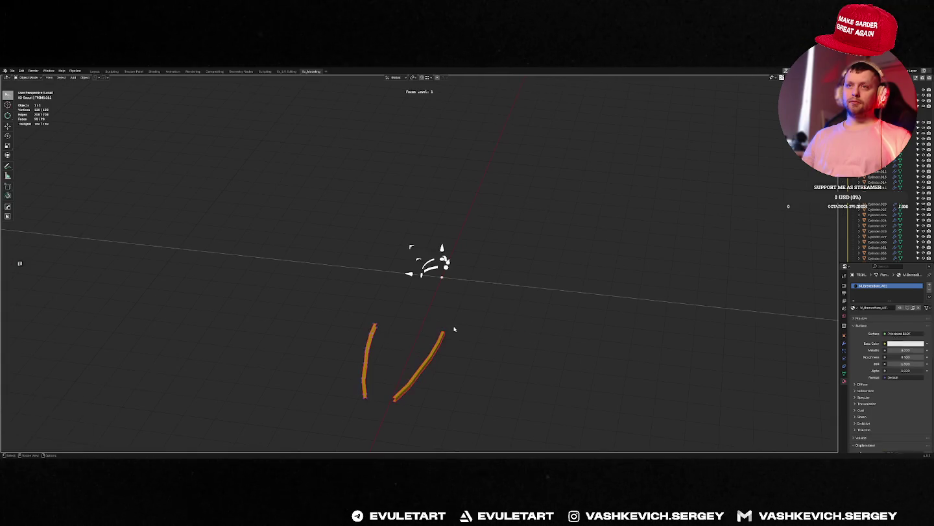
Exit local view and orbit around the full drill boat to inspect it.
key("f")
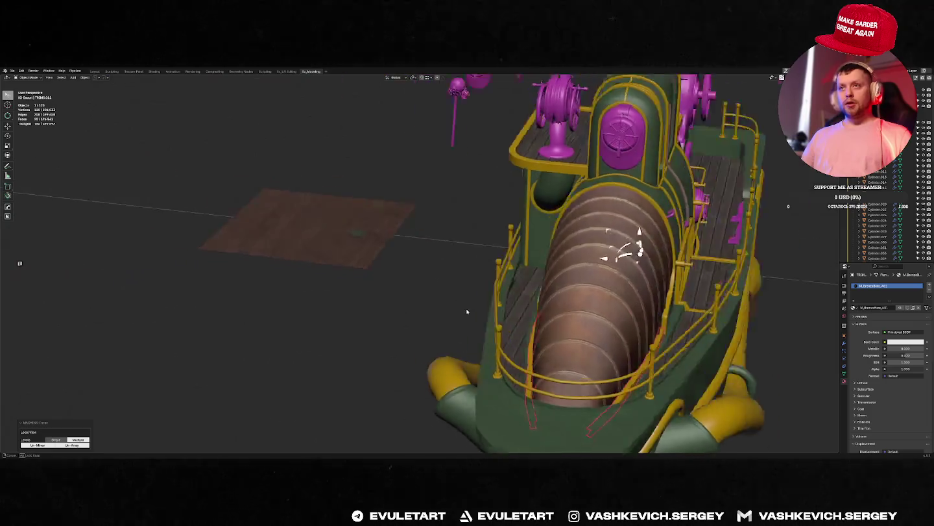
mouse_move(466, 313)
middle_mouse_down()
mouse_move(516, 321)
mouse_move(431, 318)
mouse_move(508, 317)
mouse_move(453, 316)
middle_mouse_up()
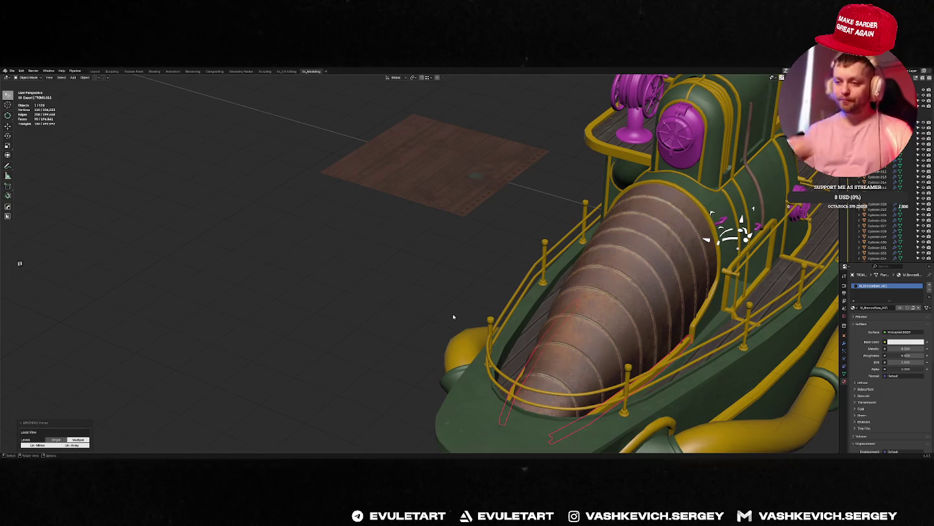
mouse_move(567, 342)
middle_mouse_down()
mouse_move(401, 353)
mouse_move(417, 263)
mouse_move(343, 290)
mouse_move(429, 284)
middle_mouse_up()
scroll(406, 345, "up", 2)
scroll(418, 263, "up", 5)
scroll(419, 303, "down", 5)
scroll(356, 293, "up", 1)
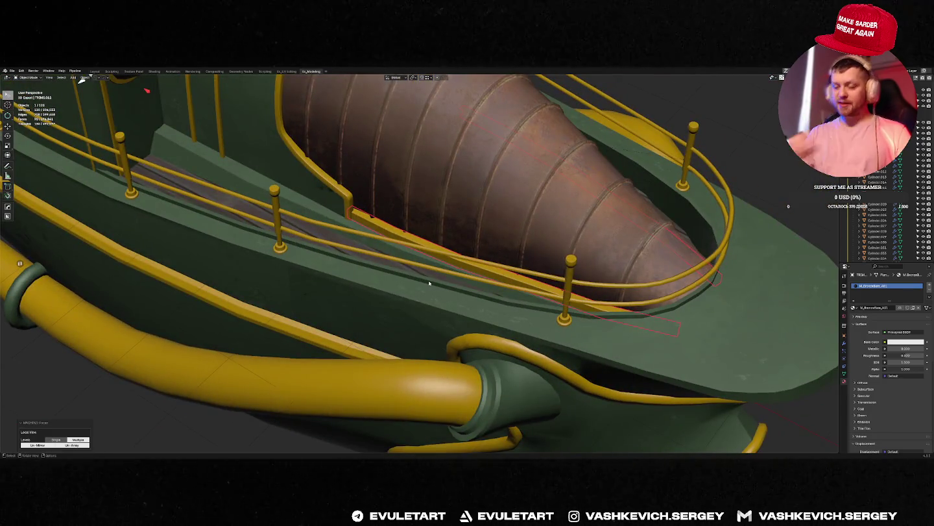
scroll(482, 211, "down", 3)
mouse_move(482, 212)
middle_mouse_down()
mouse_move(390, 242)
mouse_move(337, 225)
mouse_move(464, 294)
mouse_move(433, 283)
mouse_move(439, 296)
middle_mouse_up()
Select the HULL.001 piece, isolate it and enter Edit Mode.
left_click(464, 293)
key("f")
key("f")
key("Tab")
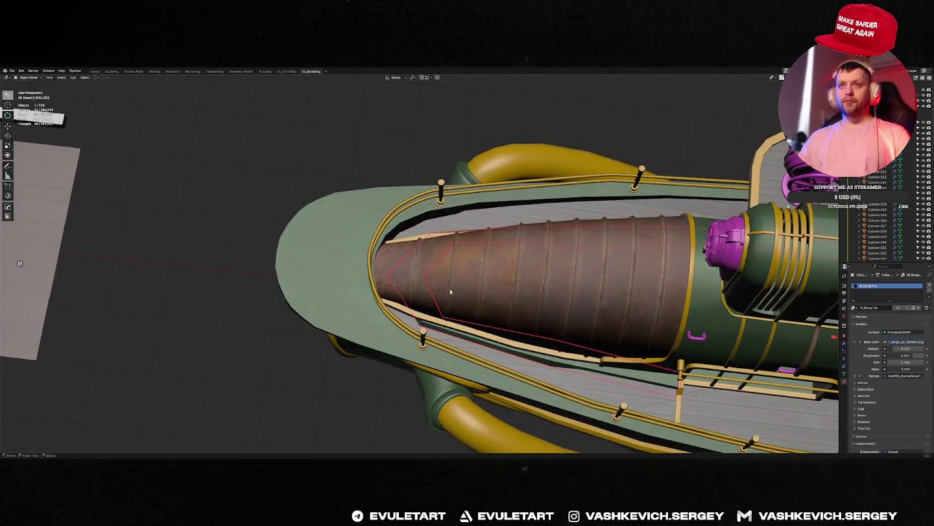
Restore the full model and open the rim piece Cube.009 in see-through Edit Mode.
key("slash")
key("Tab")
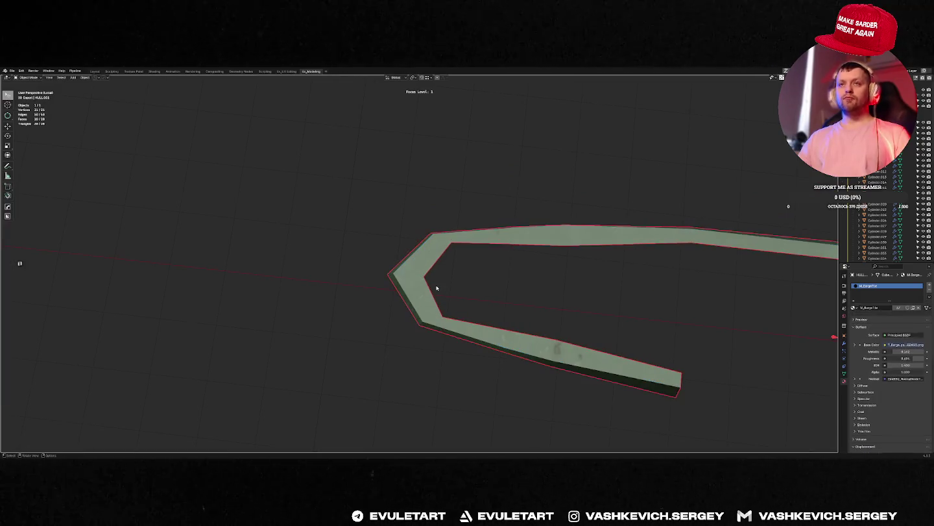
key("f")
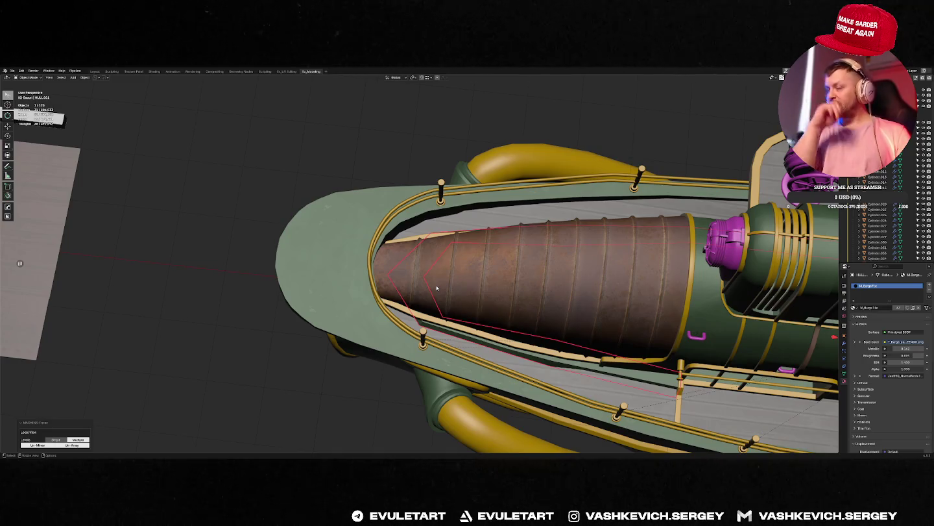
left_click(429, 324)
key("Tab")
key("alt+z")
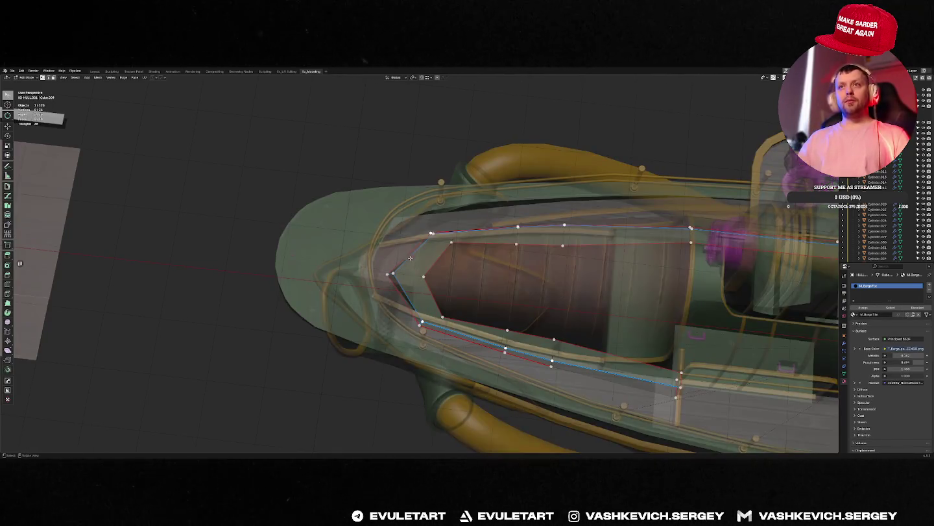
Select the bow's nose vertices and slide them along X in top view.
left_click_drag(468, 225, 395, 324)
key("KP_7")
key("alt+z")
key("g")
key("x")
left_click(456, 275)
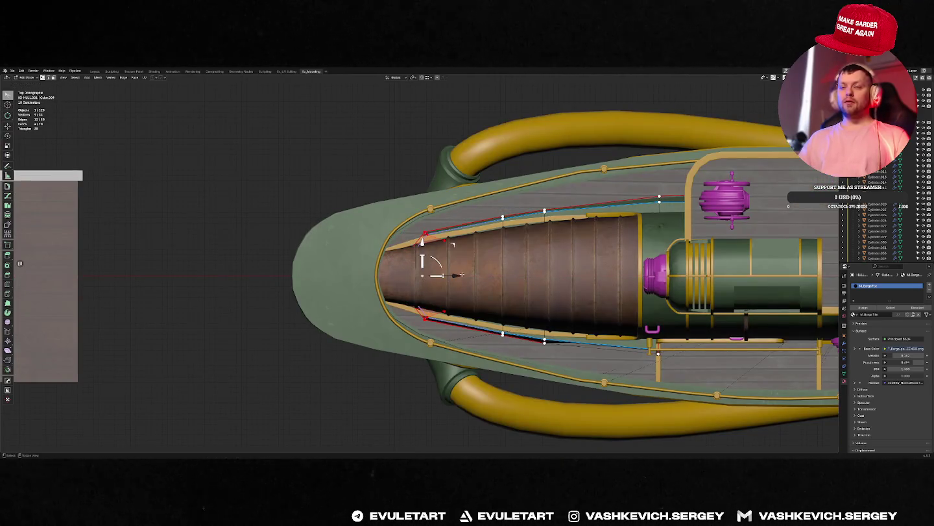
key("g")
key("x")
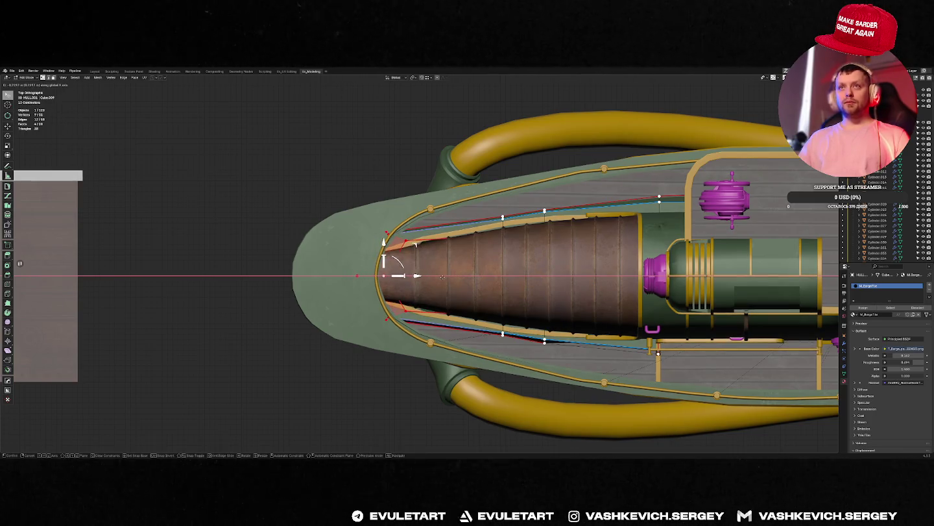
left_click(441, 276)
Inspect the isolated hull from top and angled views, then restore the full scene.
mouse_move(441, 277)
middle_mouse_down()
mouse_move(418, 273)
mouse_move(442, 301)
middle_mouse_up()
key("KP_Divide")
key("KP_7")
middle_click_drag(368, 321, 444, 286)
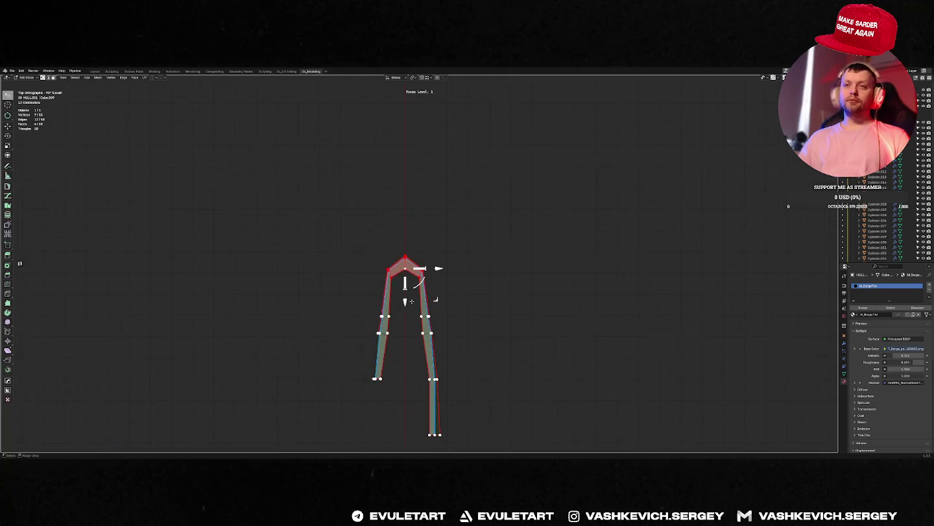
key("KP_7")
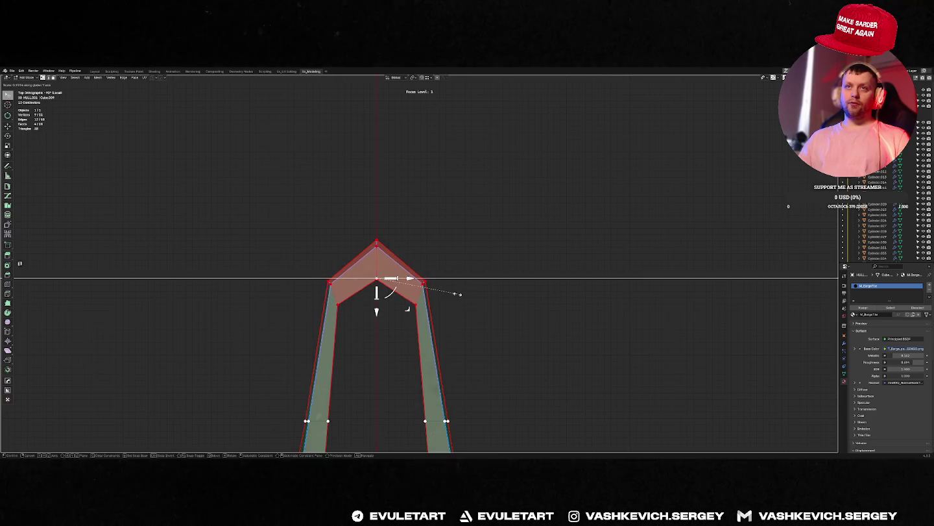
key("Tab")
key("f")
Narrow the bow by scaling the nose vertices to 0.843 along Y, then along X.
key("Tab")
key("s")
key("y")
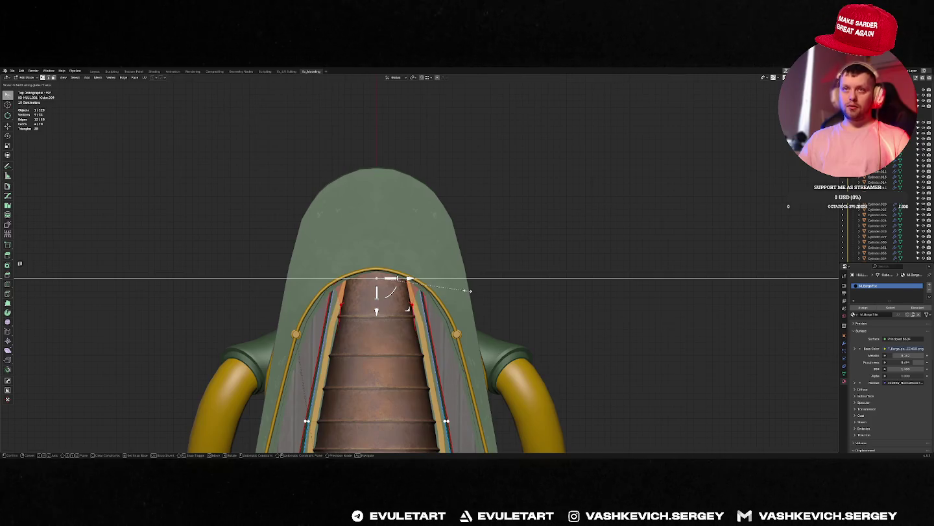
left_click(470, 292)
key("alt+z")
key("alt+z")
key("alt+z")
key("alt+z")
key("s")
key("x")
left_click(388, 319)
key("Tab")
key("alt+z")
key("alt+z")
Flatten the top of Cube.009 by scaling its top vertices to 0.
left_click(410, 307)
key("slash")
key("Tab")
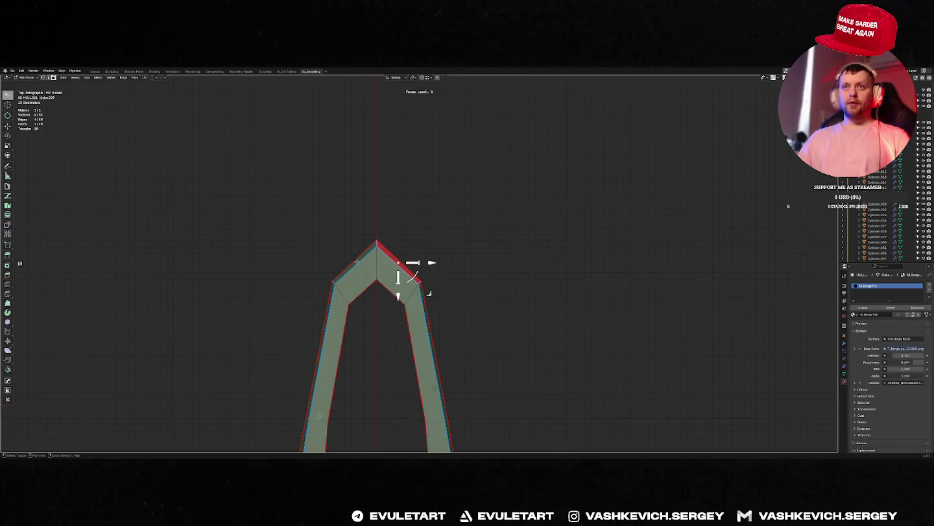
key("s")
key("y")
key("0")
key("Return")
key("Tab")
key("slash")
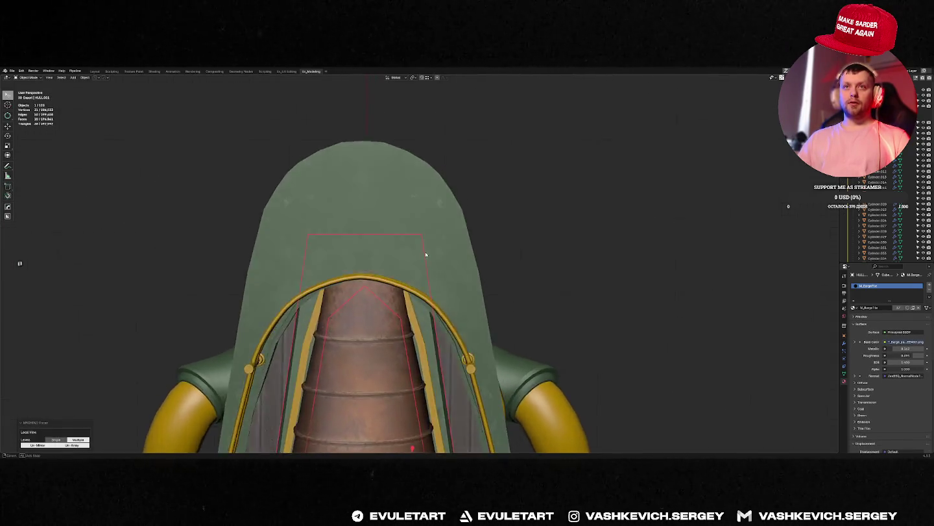
Move Cube.009's vertices along X in top view and check the result in perspective.
key("Tab")
key("KP_7")
key("alt+z")
key("g")
key("x")
left_click(424, 268)
key("alt+z")
mouse_move(424, 268)
middle_mouse_down()
mouse_move(439, 208)
mouse_move(496, 259)
mouse_move(468, 328)
mouse_move(611, 210)
mouse_move(438, 203)
mouse_move(392, 192)
mouse_move(397, 177)
mouse_move(409, 194)
mouse_move(370, 306)
mouse_move(414, 265)
mouse_move(407, 299)
middle_mouse_up()
key("Tab")
key("Tab")
Select the cabin rail and edge-slide its loops into place on the cabin wall.
scroll(408, 195, "up", 3)
scroll(363, 323, "up", 2)
key("Tab")
left_click(355, 296, "shift")
scroll(356, 296, "down", 3)
key("Tab")
key("alt+z")
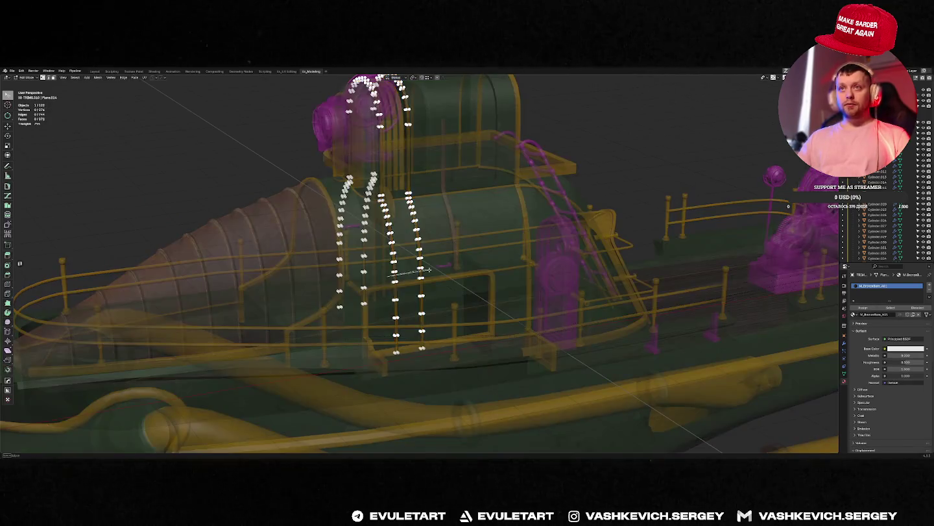
key("alt+z")
scroll(423, 271, "up", 4)
middle_click_drag(380, 270, 353, 291)
key("g")
key("g")
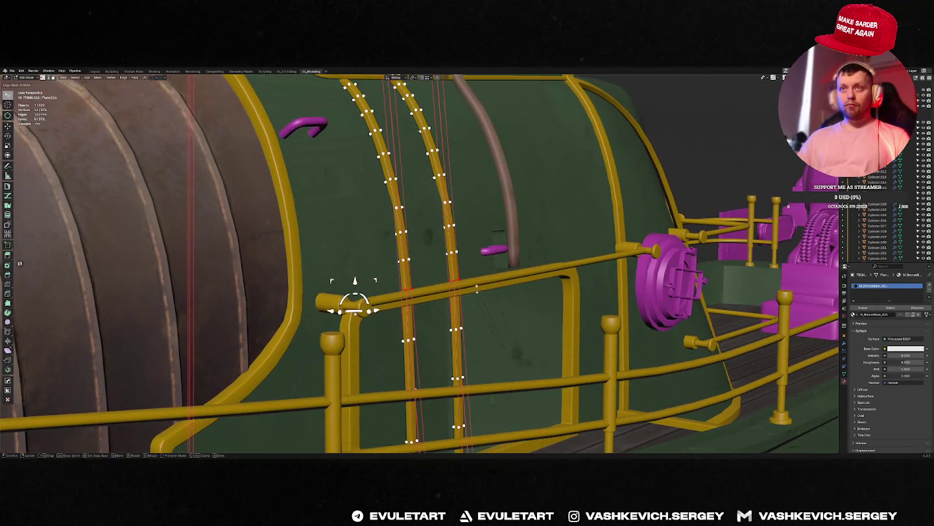
left_click(476, 294)
Slide the rail edges again to a new position on the wall.
mouse_move(476, 293)
middle_mouse_down()
mouse_move(402, 286)
mouse_move(369, 311)
middle_mouse_up()
scroll(401, 285, "up", 3)
scroll(363, 298, "up", 3)
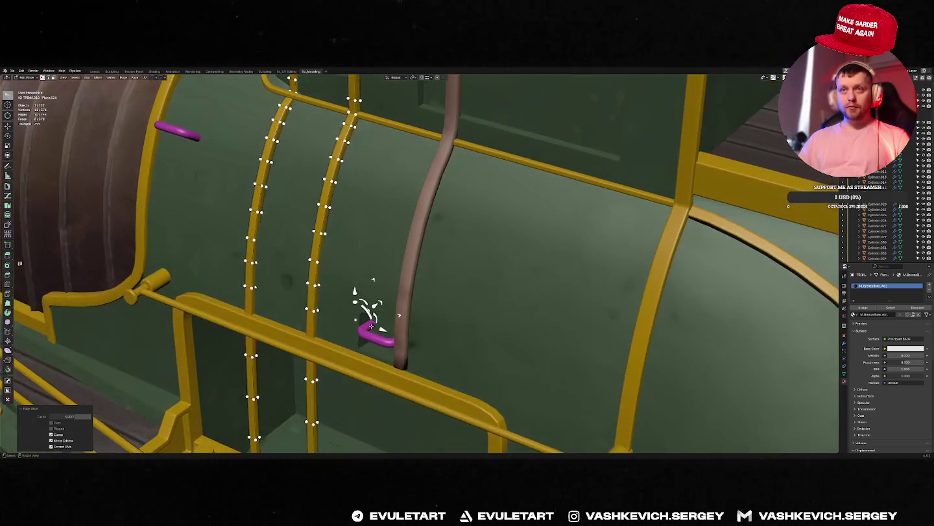
key("g")
key("g")
left_click(371, 330)
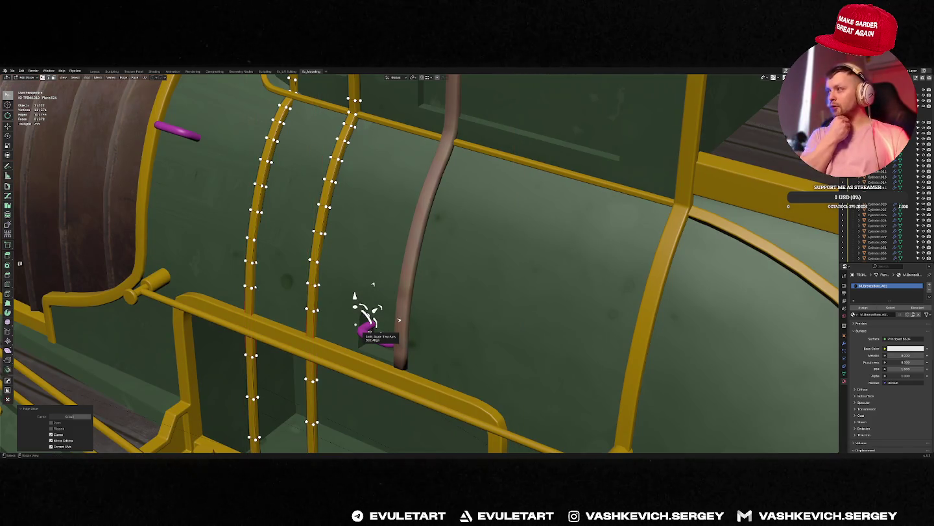
mouse_move(371, 319)
middle_mouse_down()
mouse_move(365, 309)
mouse_move(397, 272)
middle_mouse_up()
Delete the edges of the lower sections of the two rails.
key("alt+z")
scroll(365, 308, "down", 3)
scroll(397, 271, "up", 2)
middle_click_drag(384, 306, 331, 285)
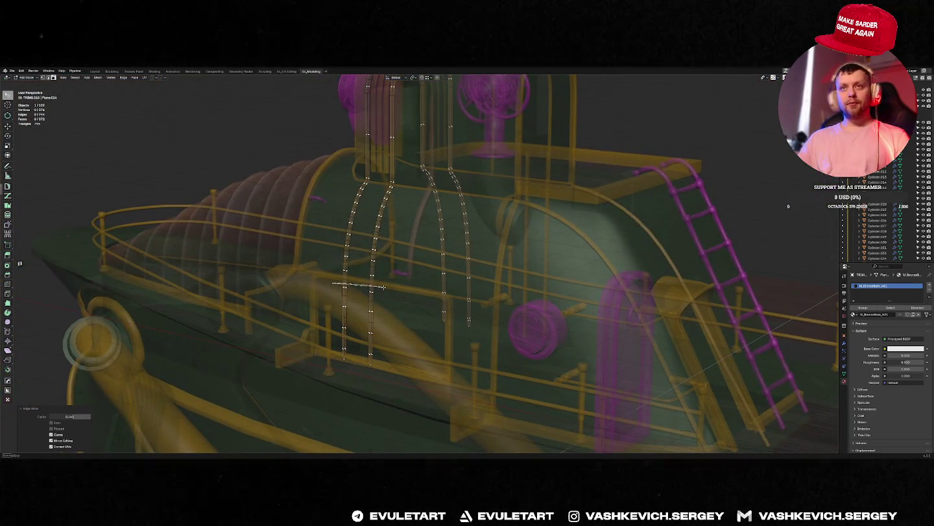
left_click_drag(385, 286, 272, 380)
key("KP_Decimal")
key("x")
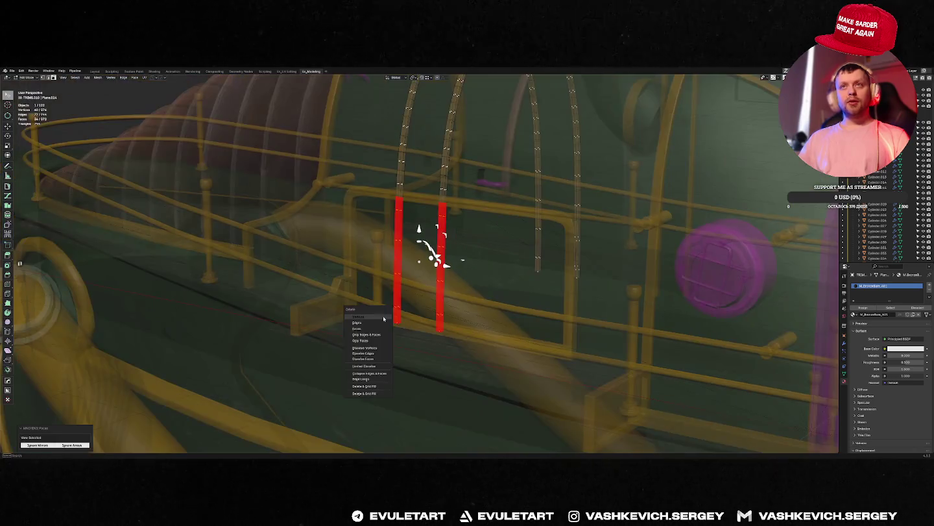
left_click(384, 318)
key("Tab")
key("alt+z")
mouse_move(435, 245)
middle_mouse_down()
mouse_move(423, 265)
mouse_move(453, 285)
mouse_move(429, 266)
middle_mouse_up()
Select a cabin piece and enter its mesh editing.
scroll(454, 286, "down", 5)
scroll(418, 258, "up", 8)
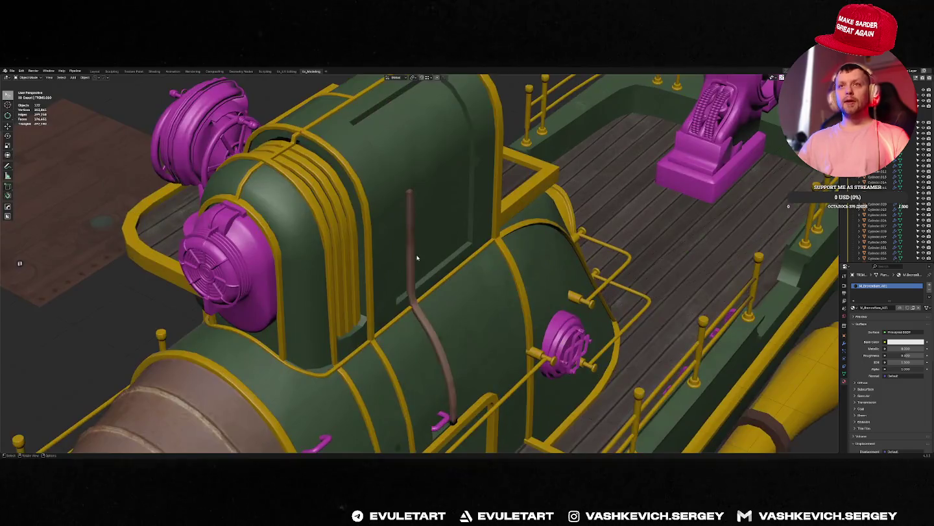
scroll(417, 257, "down", 6)
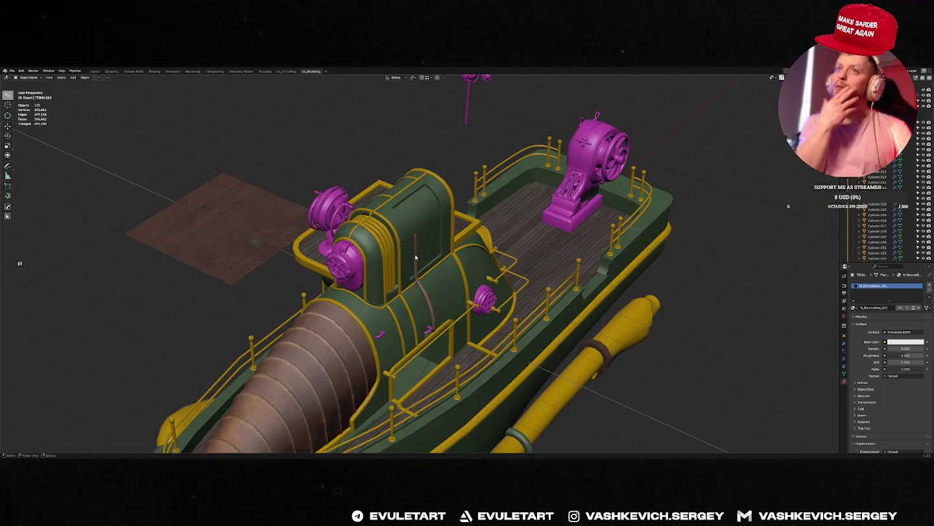
scroll(417, 257, "up", 3)
scroll(377, 260, "up", 2)
scroll(344, 261, "up", 2)
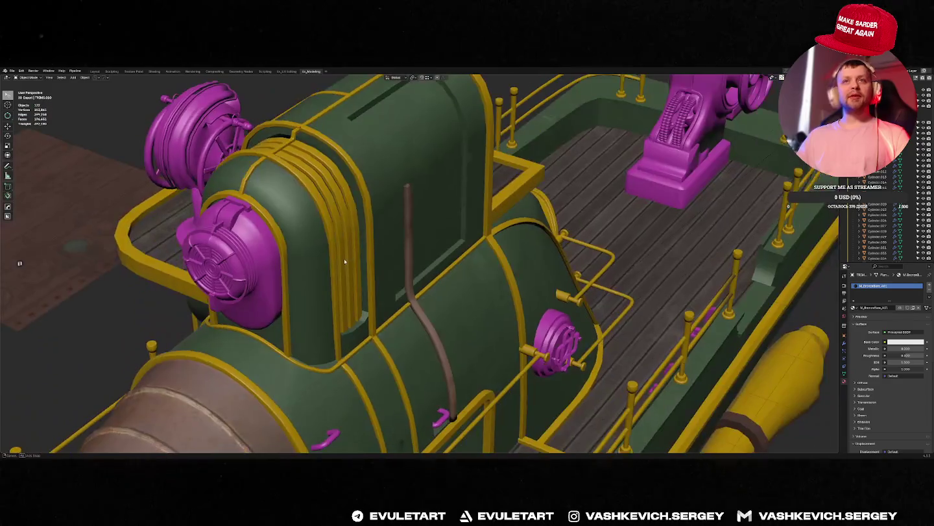
mouse_move(344, 261)
middle_mouse_down()
mouse_move(461, 232)
mouse_move(375, 231)
mouse_move(438, 224)
middle_mouse_up()
left_click(389, 254)
key("Tab")
key("Tab")
scroll(403, 227, "down", 5)
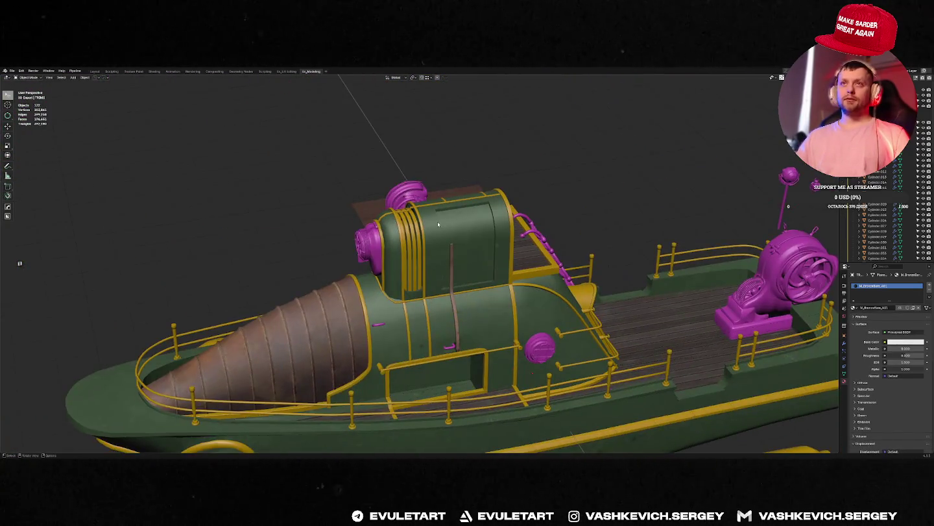
Save the blend file and export the boat model through Quick Favorites.
key("ctrl+s")
key("q")
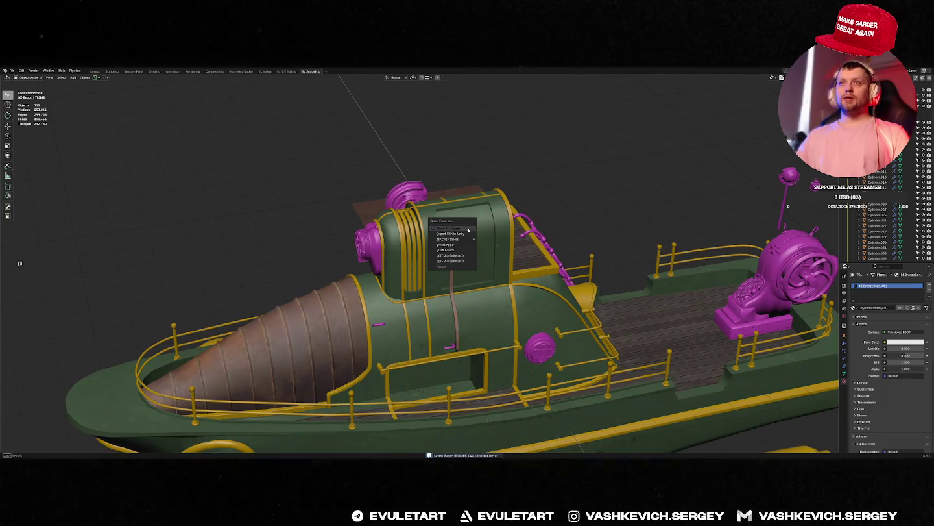
left_click(447, 254)
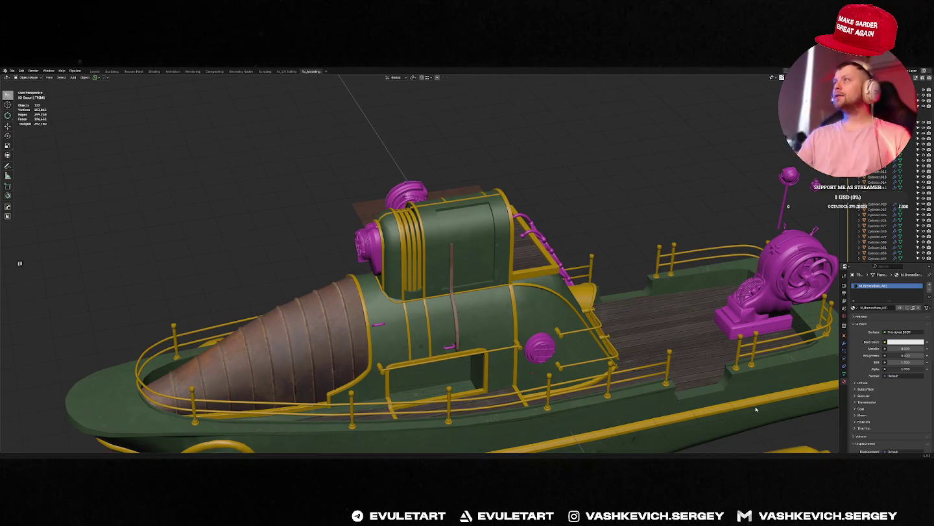
scroll(388, 213, "up", 5)
middle_click_drag(388, 212, 462, 191)
scroll(397, 205, "down", 4)
scroll(462, 191, "up", 5)
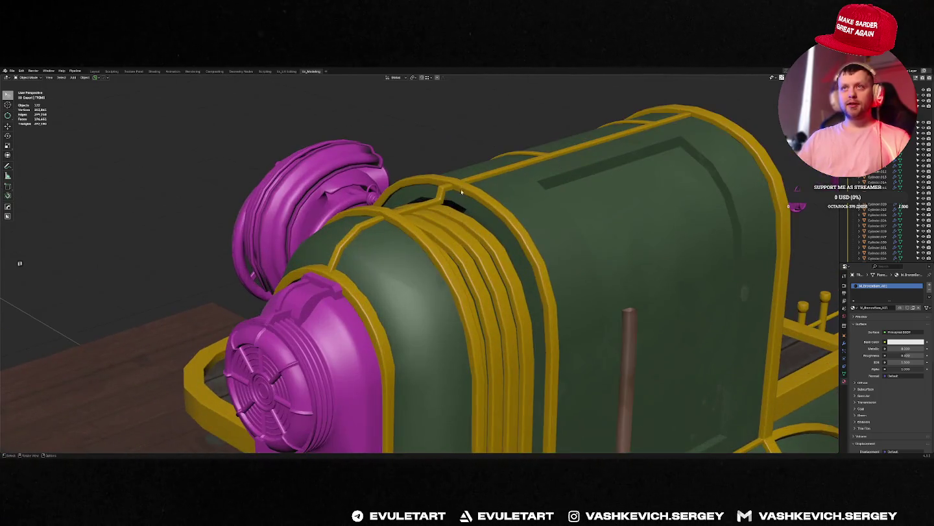
key("KP_Divide")
Link-select both yellow arch rails, check them against the full boat, then re-isolate them.
key("Tab")
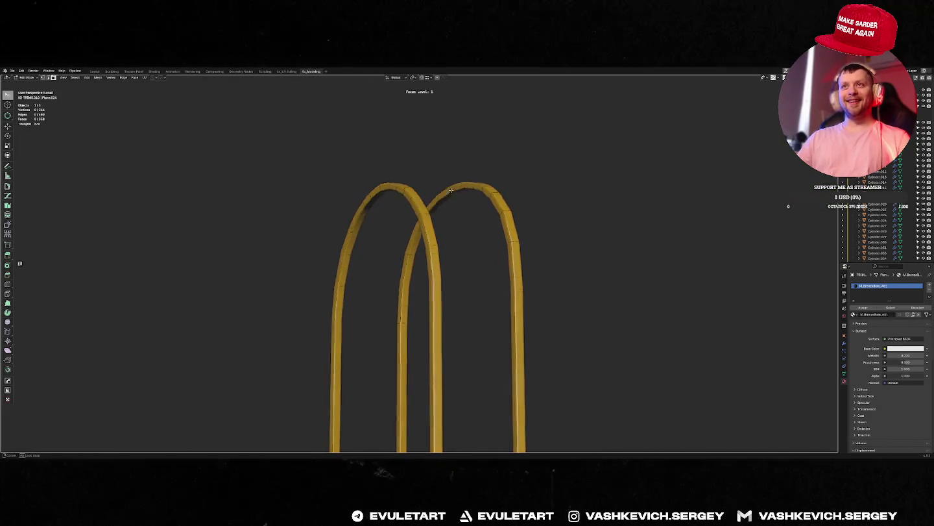
key("l")
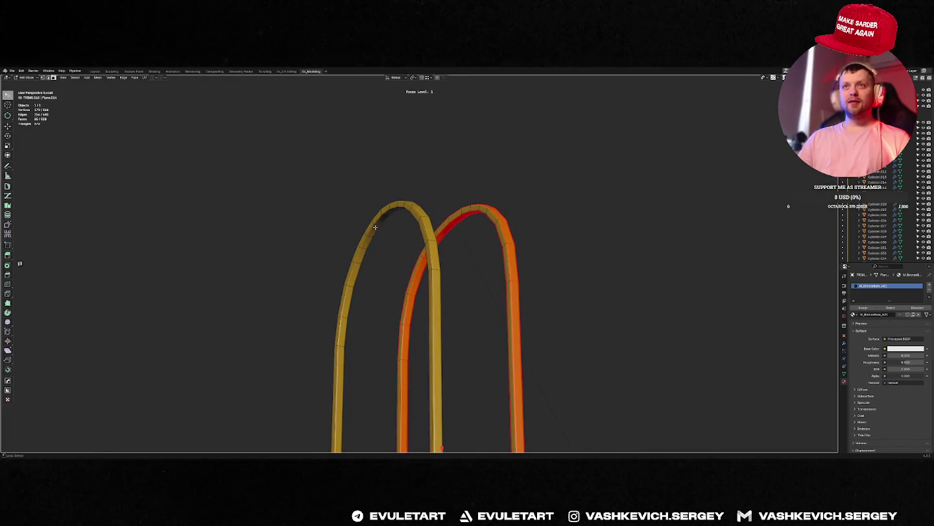
key("l")
mouse_move(411, 250)
middle_mouse_down()
mouse_move(392, 285)
mouse_move(430, 320)
mouse_move(467, 240)
middle_mouse_up()
scroll(480, 227, "up", 2)
scroll(494, 216, "up", 2)
key("Tab")
key("f")
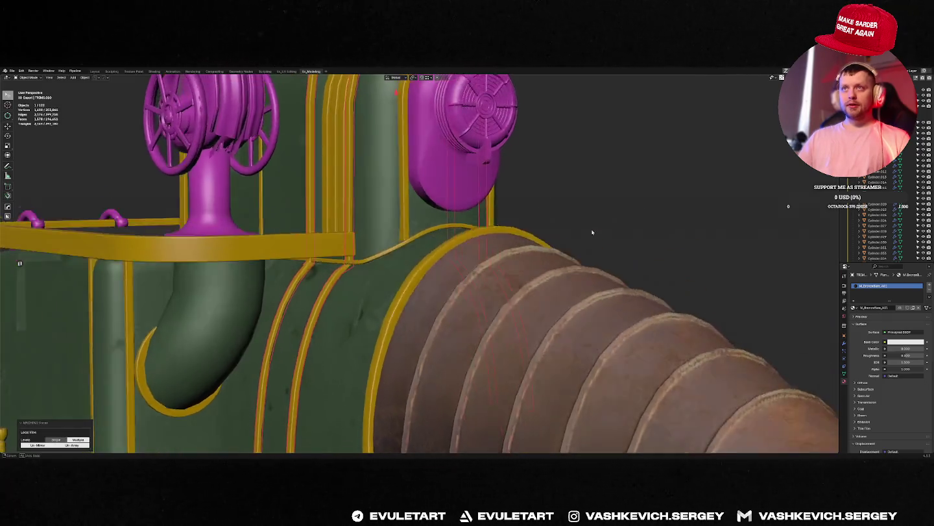
mouse_move(592, 232)
middle_mouse_down()
mouse_move(522, 271)
mouse_move(528, 247)
mouse_move(489, 261)
mouse_move(345, 265)
middle_mouse_up()
key("f")
Select the path up the right rail from its lower end and bring up its options.
key("Tab")
key("alt+a")
mouse_move(312, 321)
middle_mouse_down()
mouse_move(324, 332)
mouse_move(317, 303)
middle_mouse_up()
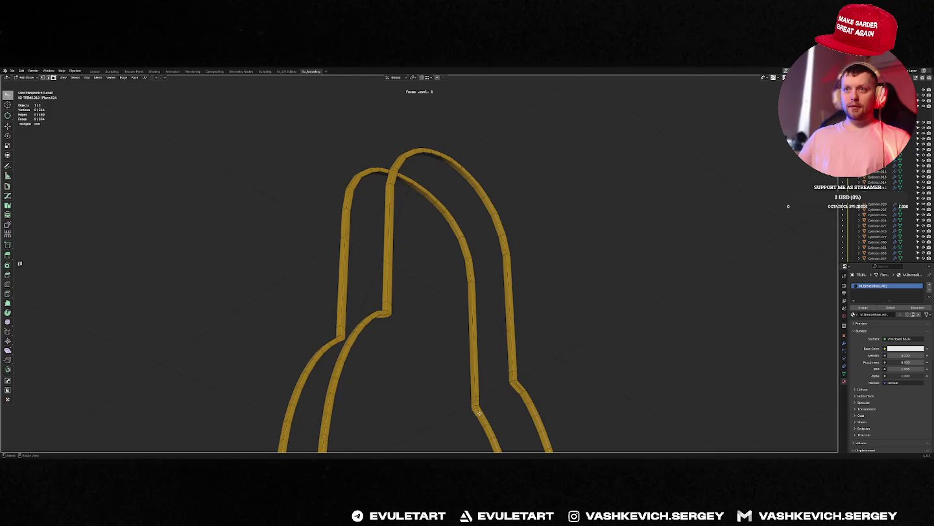
scroll(483, 418, "down", 4)
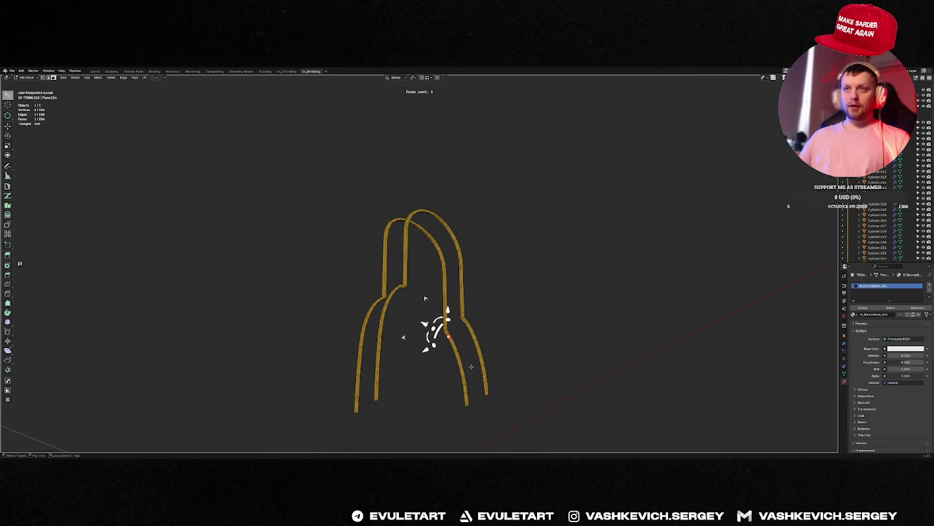
left_click(469, 408)
key("alt+a")
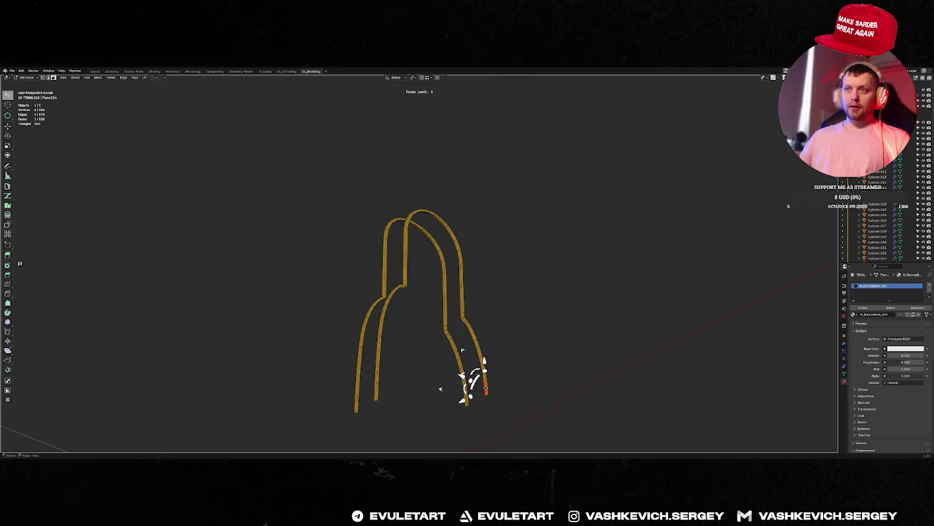
left_click(453, 316, "ctrl")
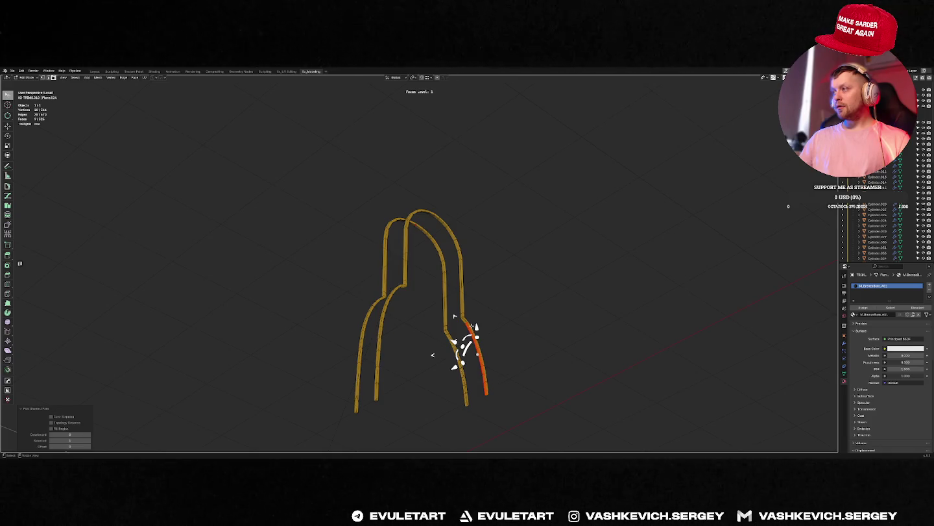
right_click(455, 316)
Select a rail vertex and the left leg loop, opening edit options for each.
middle_click_drag(446, 330, 389, 273)
left_click(367, 252)
scroll(374, 405, "down", 2)
scroll(366, 439, "down", 3)
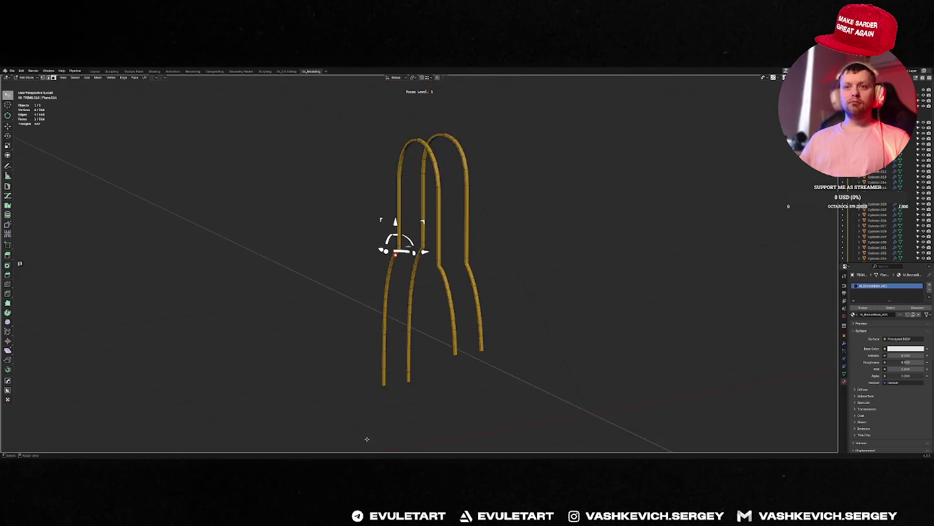
left_click(385, 376, "alt")
right_click(385, 376)
key("alt+a")
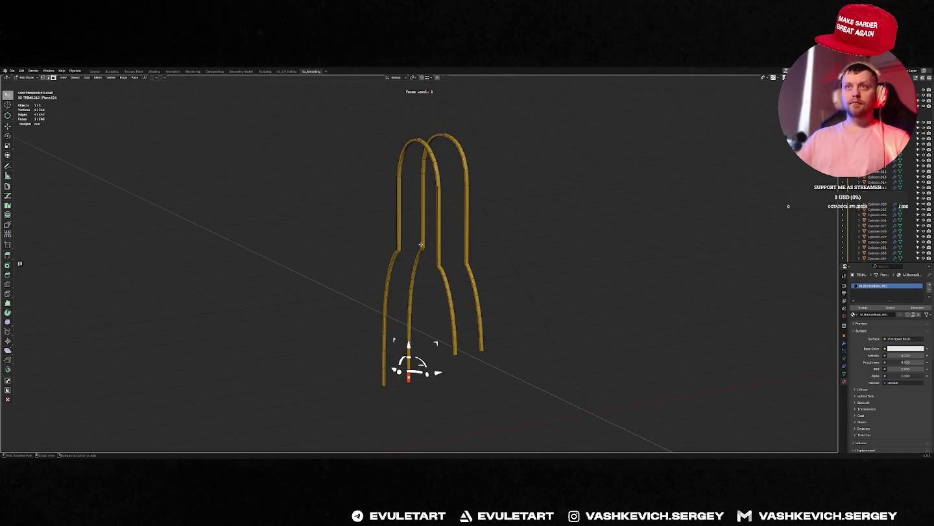
middle_click_drag(421, 244, 422, 225)
right_click(421, 250)
Select the whole arch, leave Edit Mode and re-isolate the arch rails.
mouse_move(437, 305)
middle_mouse_down()
mouse_move(475, 273)
mouse_move(480, 284)
mouse_move(449, 284)
mouse_move(459, 286)
middle_mouse_up()
key("a")
key("Tab")
key("f")
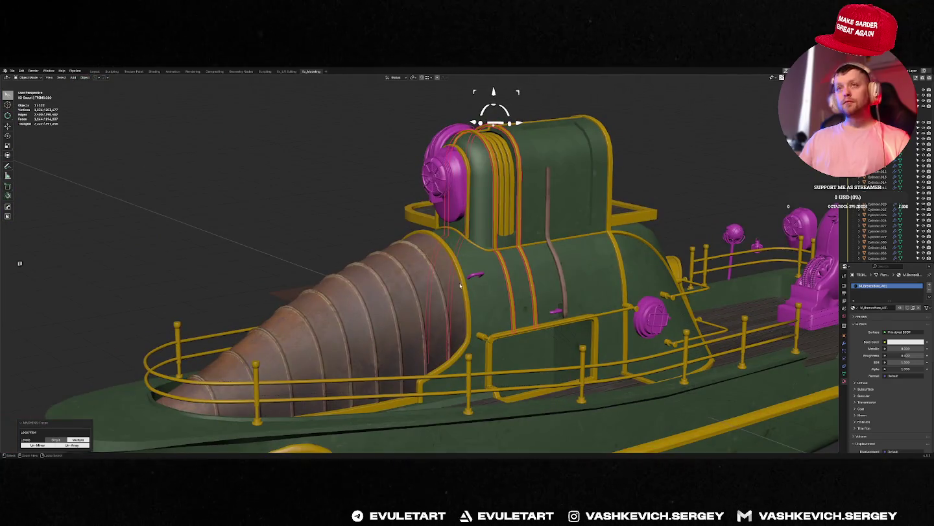
key("f")
scroll(494, 306, "up", 3)
scroll(485, 289, "up", 2)
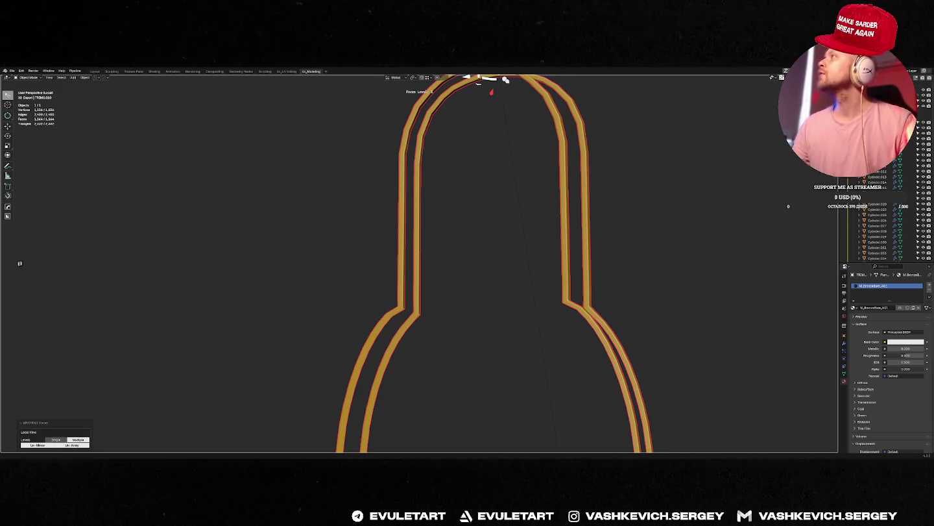
key("alt+Tab")
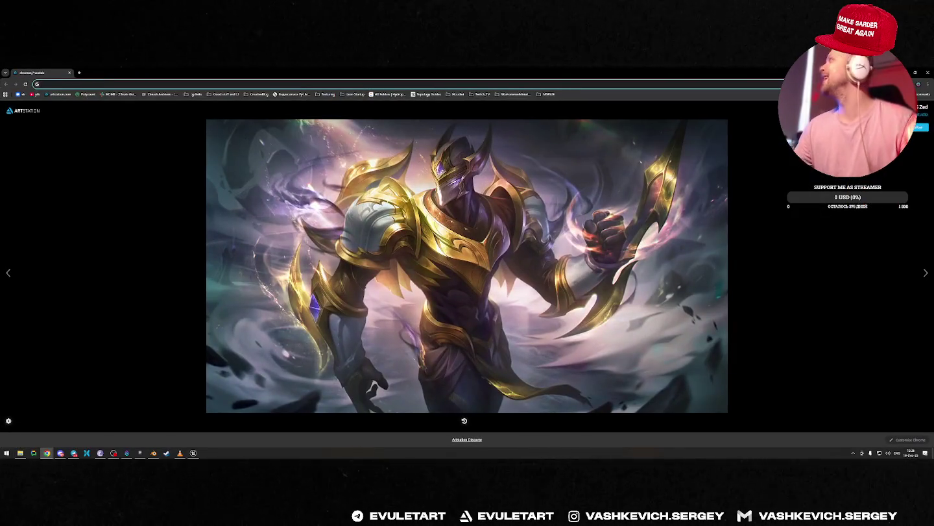
Search Google for 'килиманджаро' and open the Shadows of Africa result.
left_click(511, 84)
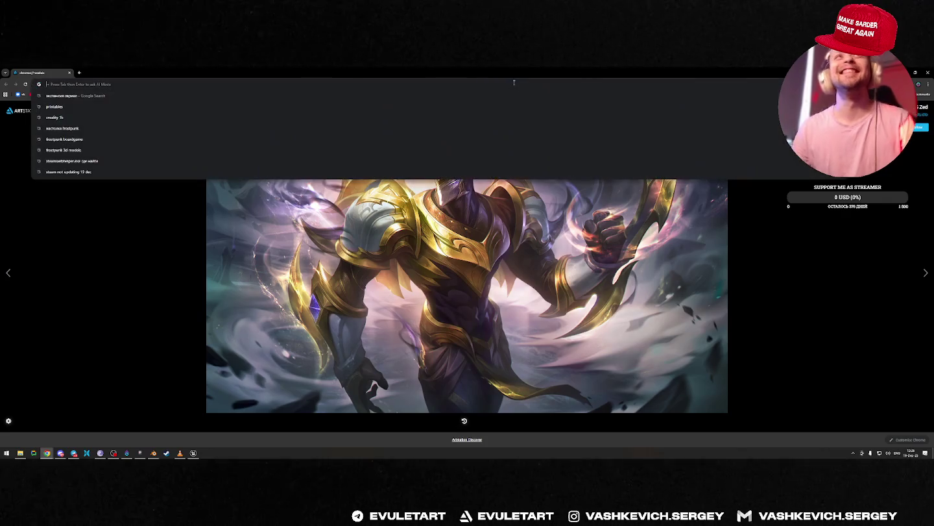
type("килиманджаро")
key("Return")
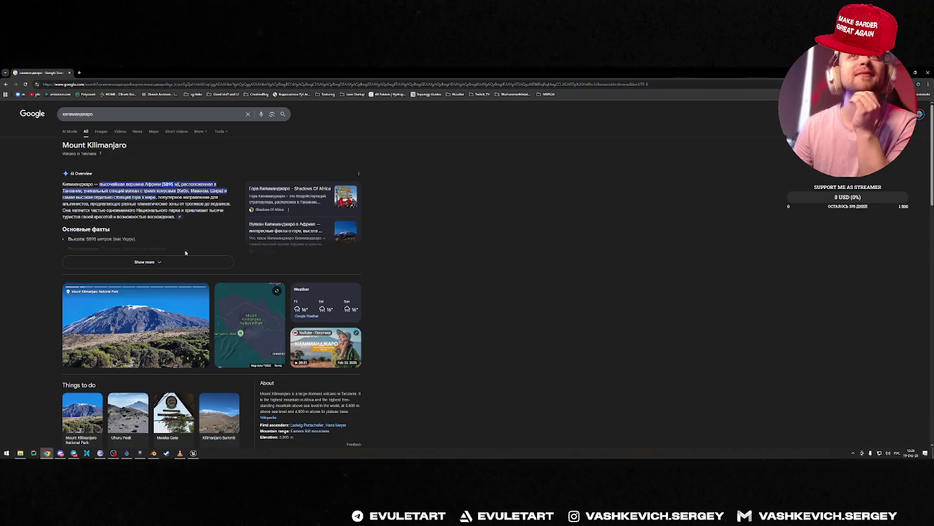
left_click(353, 196)
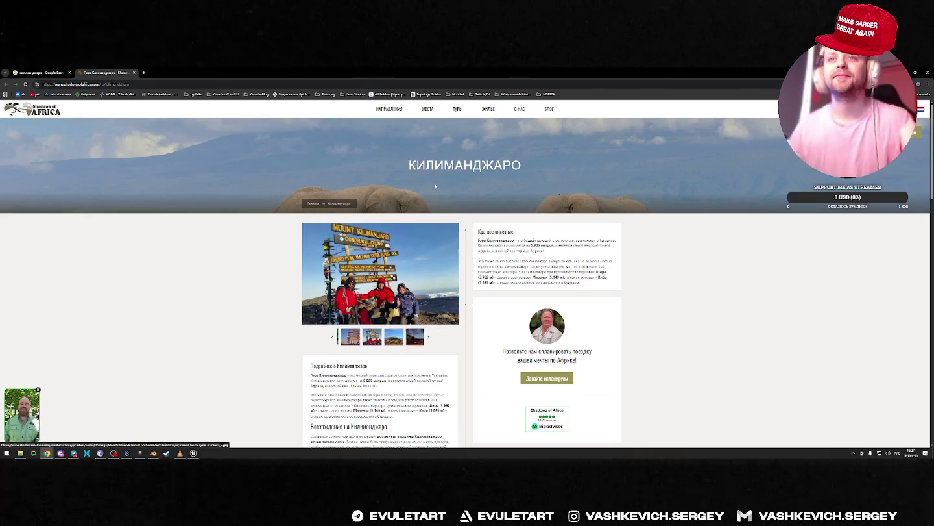
Read through the Shadows of Africa Kilimanjaro article, then close its tab.
scroll(389, 278, "down", 1)
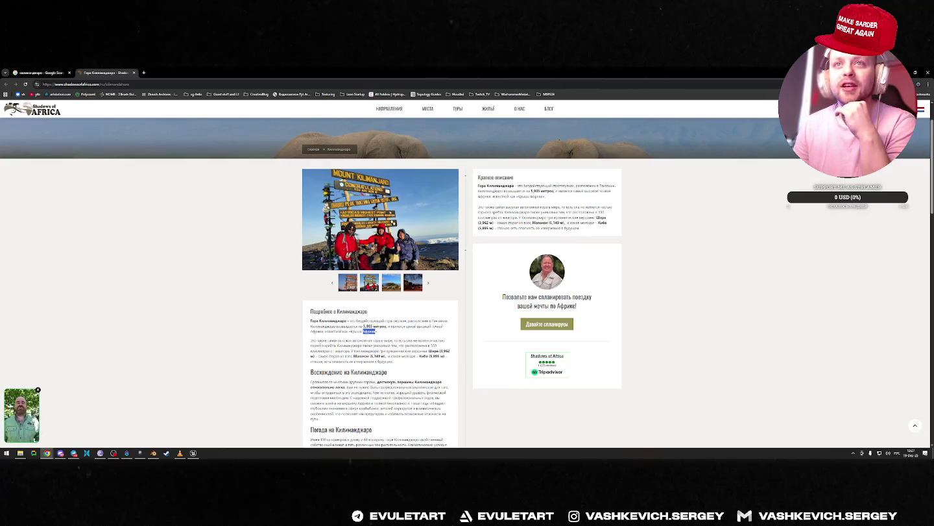
left_click(383, 340)
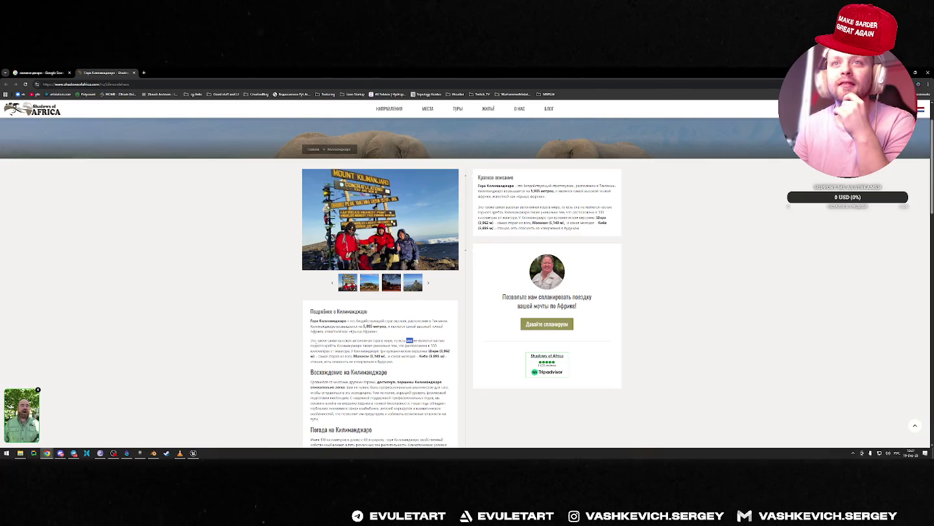
double_click(350, 346)
double_click(382, 345)
double_click(416, 345)
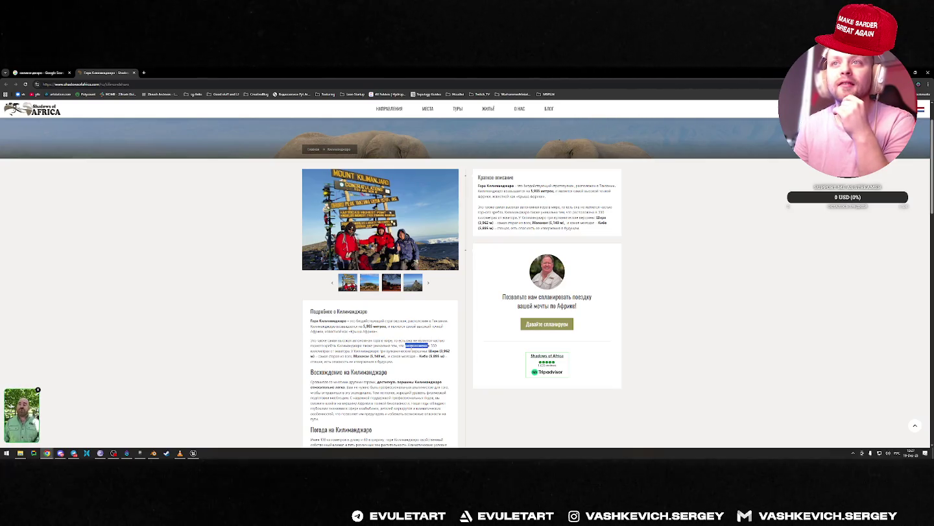
double_click(321, 351)
double_click(367, 351)
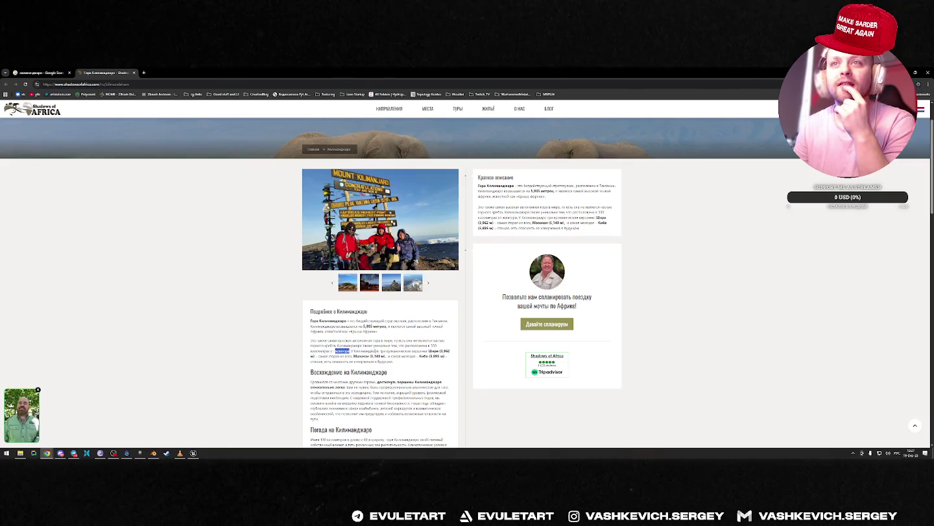
double_click(399, 351)
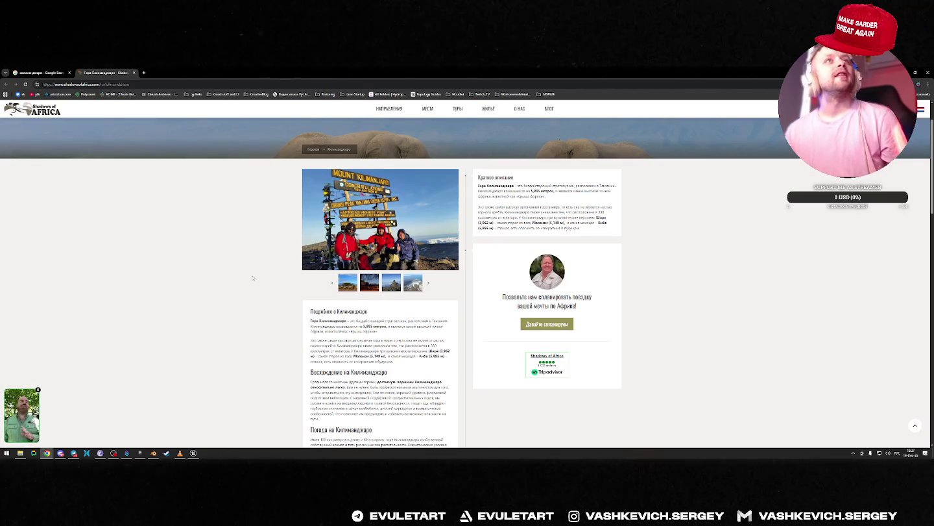
key("ctrl+w")
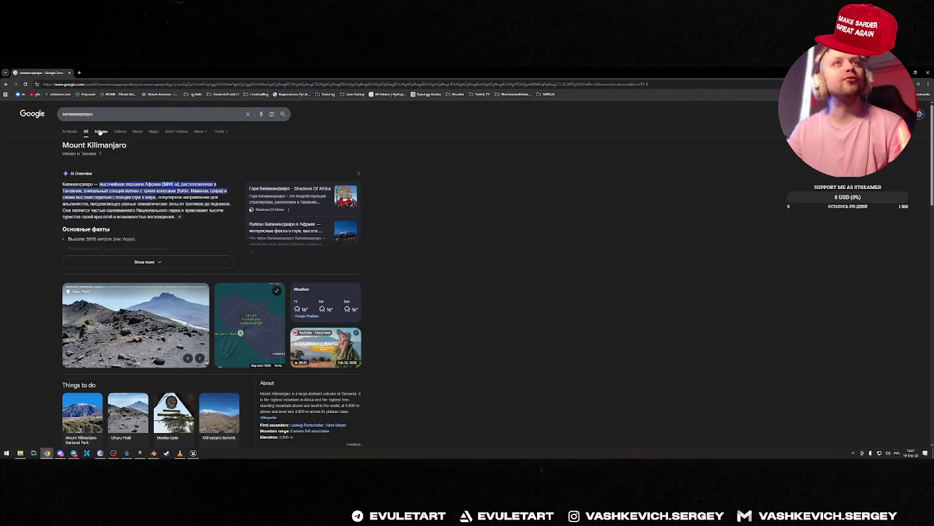
Browse Kilimanjaro image results, previewing the route map and summit-sign photo, then return to Blender.
left_click(101, 131)
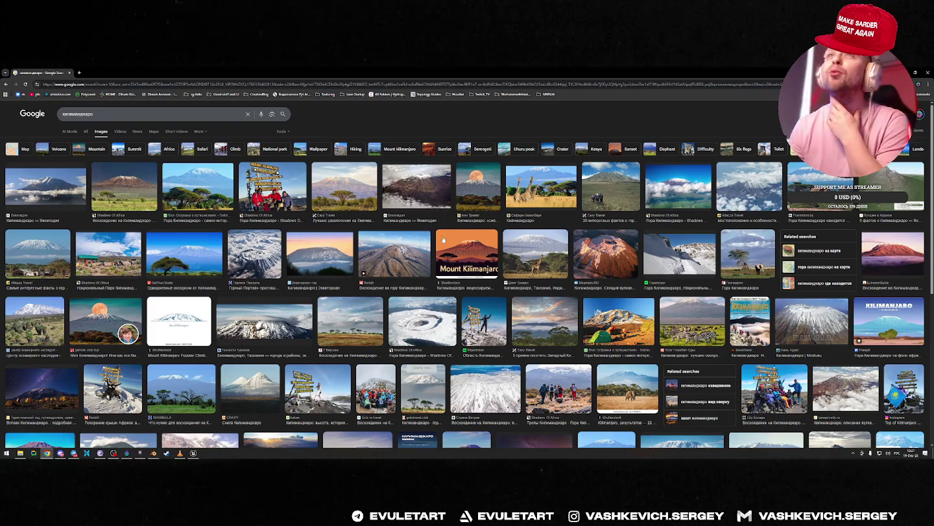
left_click(343, 188)
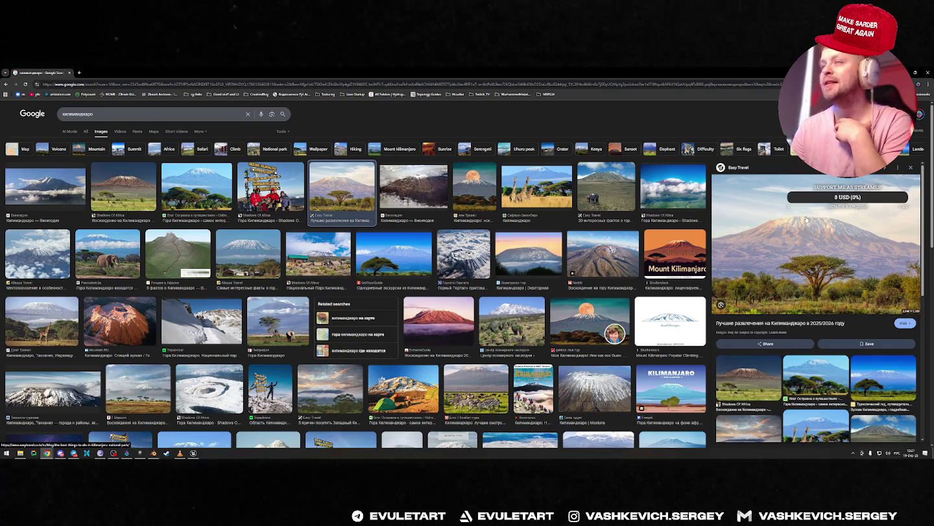
key("Right")
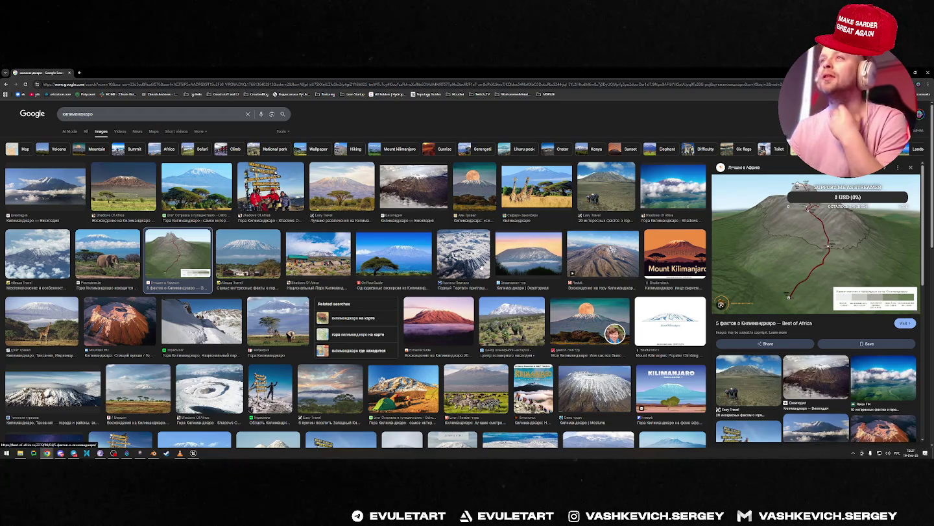
scroll(312, 269, "down", 2)
left_click(126, 325)
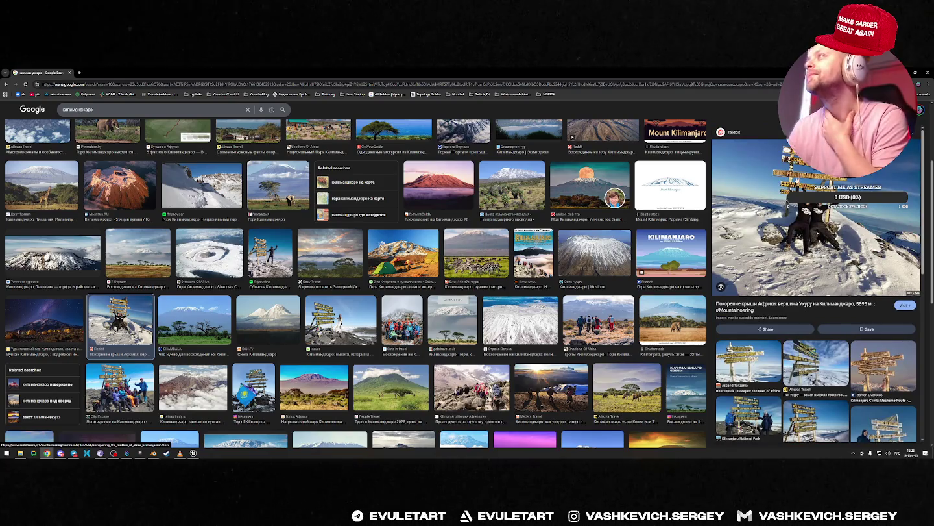
scroll(500, 251, "down", 3)
scroll(501, 252, "down", 2)
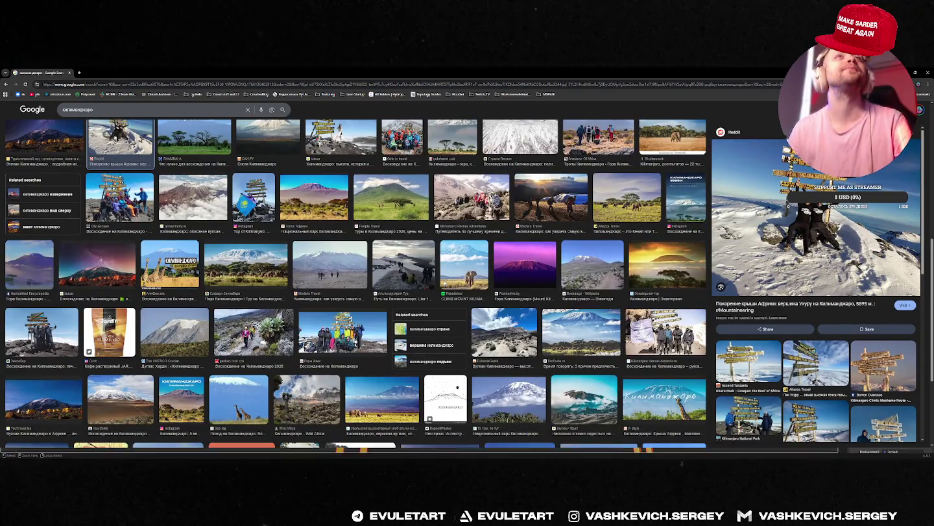
key("alt+Tab")
Select the cabin trim and pick the face loop along its arc in face mode.
key("f")
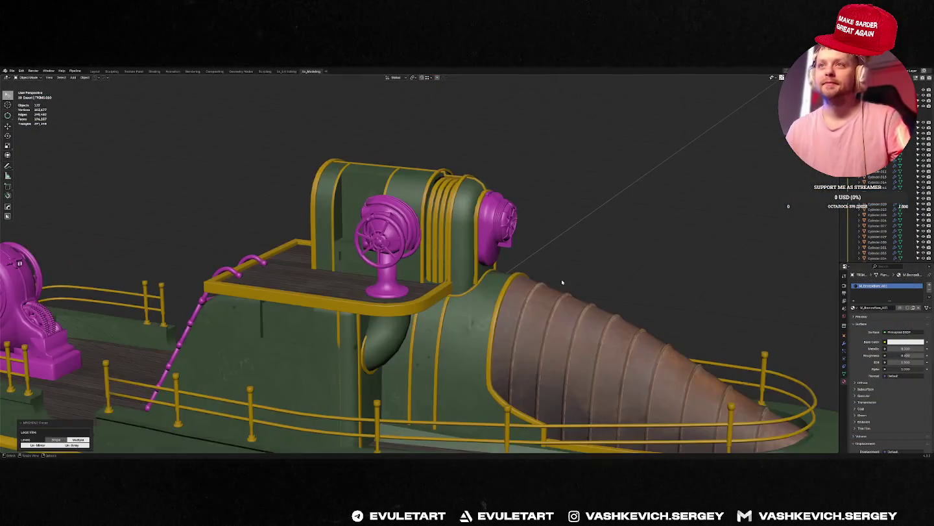
middle_click_drag(488, 278, 538, 275)
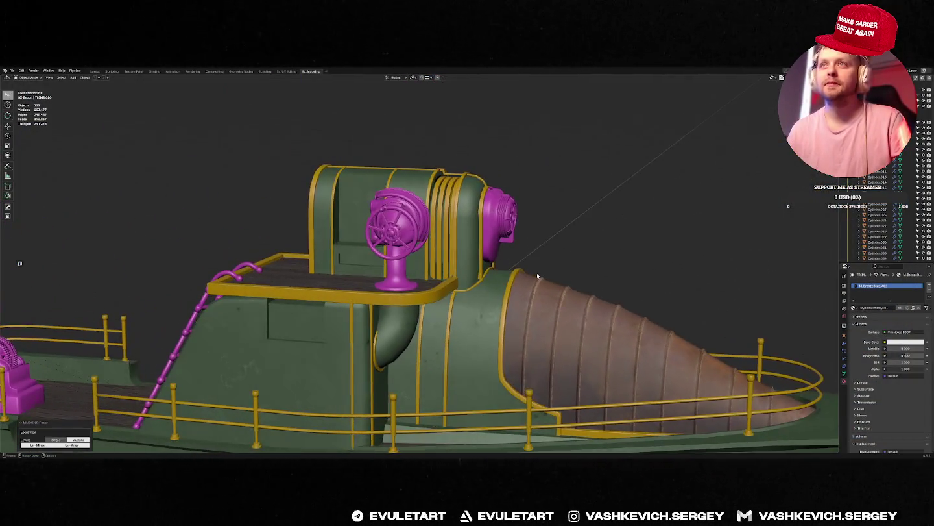
left_click(483, 271)
key("Tab")
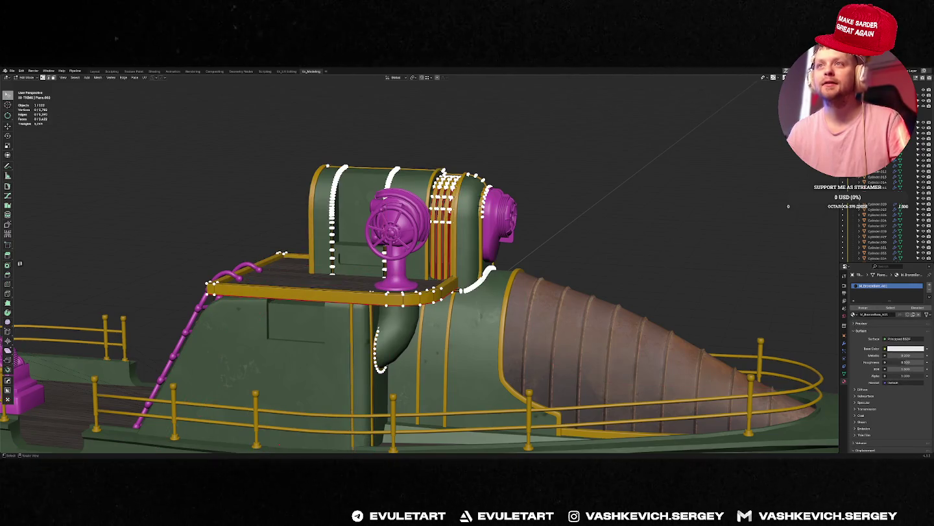
middle_click_drag(482, 272, 458, 254)
key("3")
left_click(462, 198, "alt")
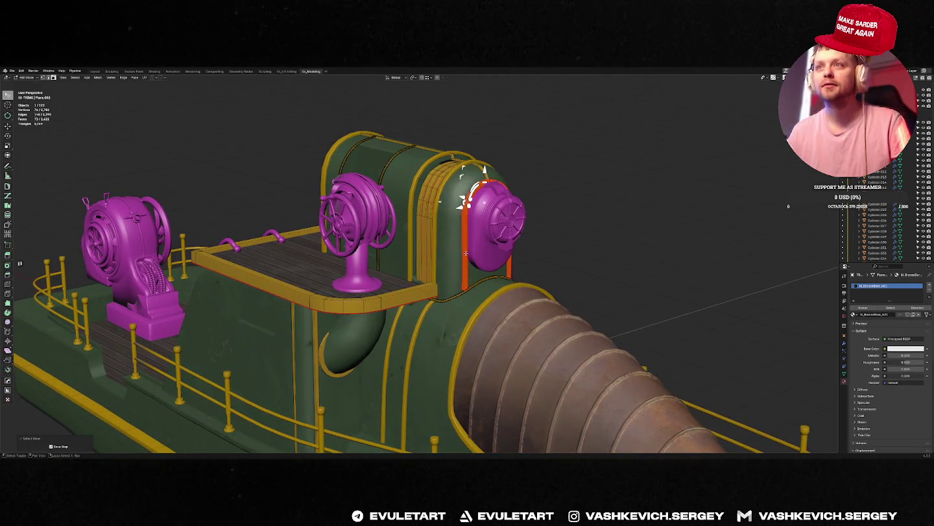
Raise the cabin face loop 0.0155 m along Z and leave Edit Mode.
key("ctrl+KP_3")
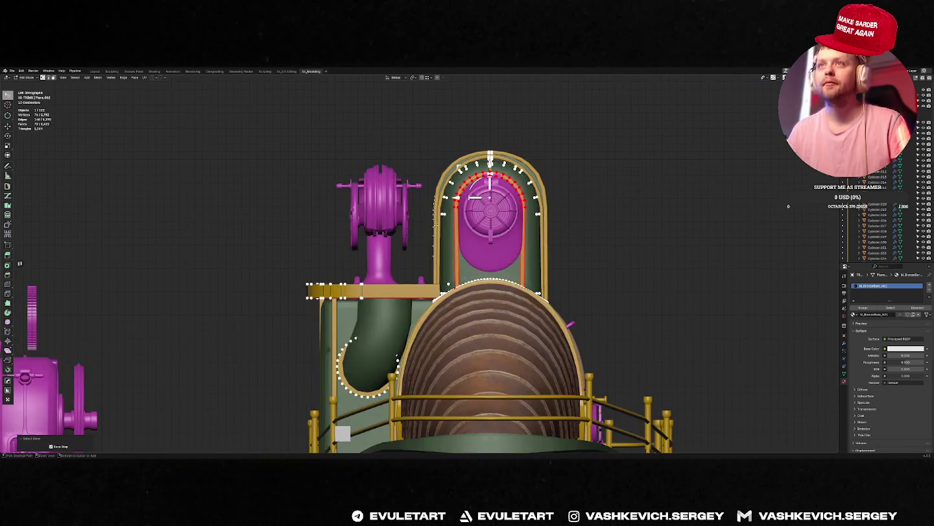
mouse_move(431, 230)
middle_mouse_down()
mouse_move(545, 248)
mouse_move(523, 255)
mouse_move(549, 279)
mouse_move(610, 247)
mouse_move(564, 250)
middle_mouse_up()
key("g")
key("Escape")
scroll(542, 241, "up", 4)
key("g")
key("z")
left_click(545, 250)
scroll(545, 255, "down", 3)
key("Tab")
Isolate the yellow arched trim and select both arch strands in Edit Mode.
key("f")
scroll(532, 260, "down", 5)
key("f")
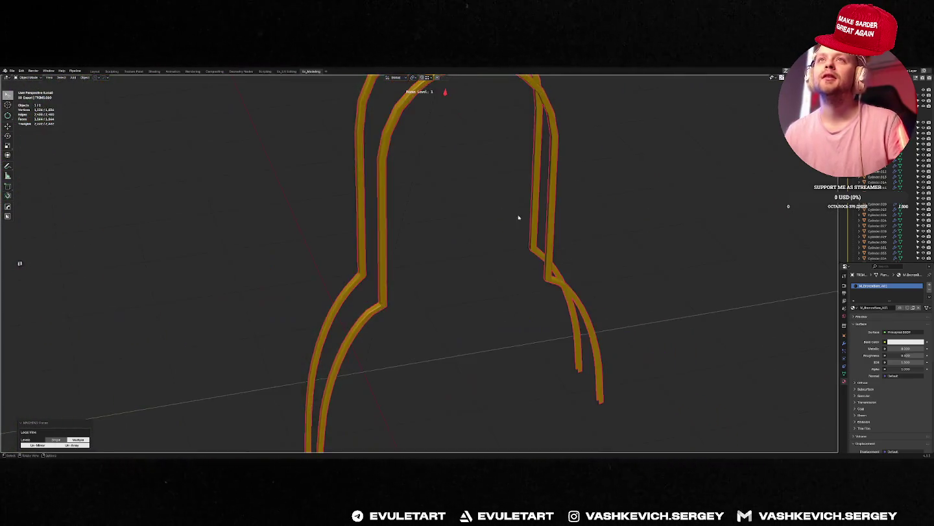
key("Tab")
middle_click_drag(419, 225, 455, 240)
scroll(454, 241, "down", 3)
left_click(467, 267, "ctrl")
mouse_move(467, 267)
middle_mouse_down()
mouse_move(387, 256)
mouse_move(546, 242)
middle_mouse_up()
left_click(391, 262, "ctrl")
scroll(604, 195, "up", 3)
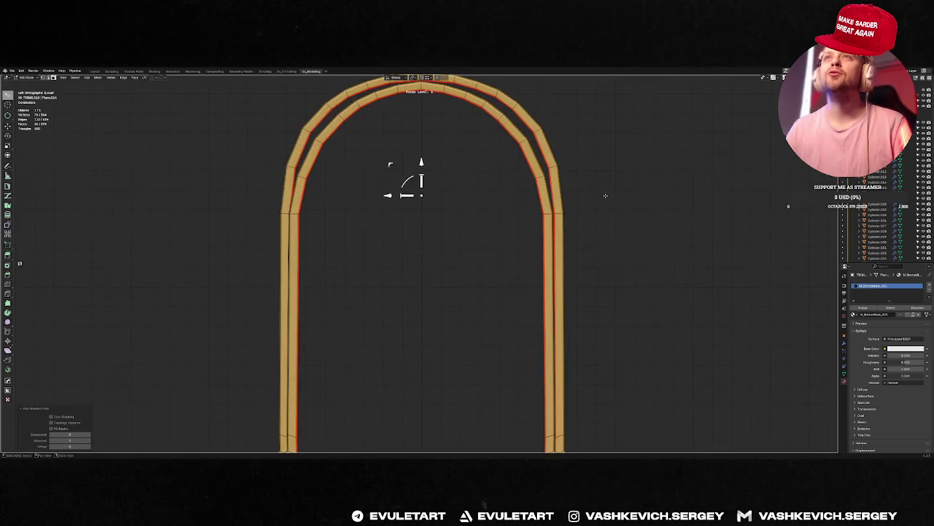
scroll(606, 197, "up", 1)
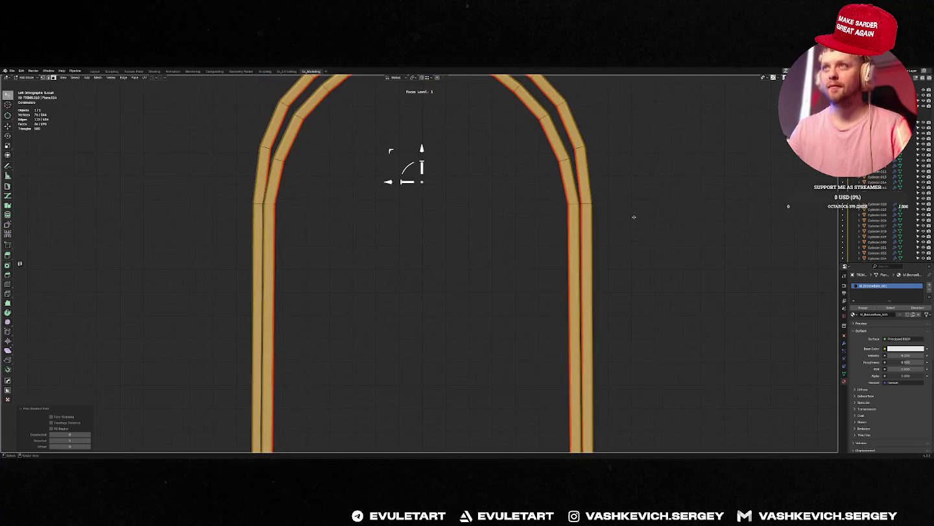
scroll(634, 216, "down", 2)
Set transforms to individual face normals and thin the arch faces with Shrink/Fatten.
key("alt+s")
left_click(623, 211)
mouse_move(622, 211)
middle_mouse_down()
mouse_move(671, 232)
mouse_move(576, 231)
mouse_move(575, 223)
mouse_move(539, 239)
middle_mouse_up()
key("period")
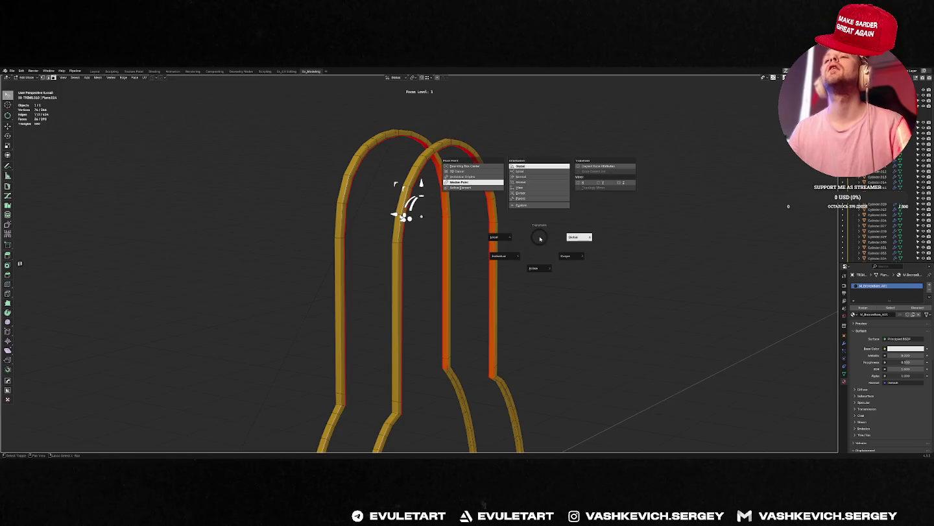
left_click(505, 256)
key("alt+s")
left_click(594, 218)
mouse_move(594, 217)
middle_mouse_down("alt")
mouse_move(620, 215)
mouse_move(602, 219)
middle_mouse_up("alt")
key("alt+s")
left_click(607, 215)
Move the arch faces along their normal axis and exit Edit Mode.
key("g")
key("y")
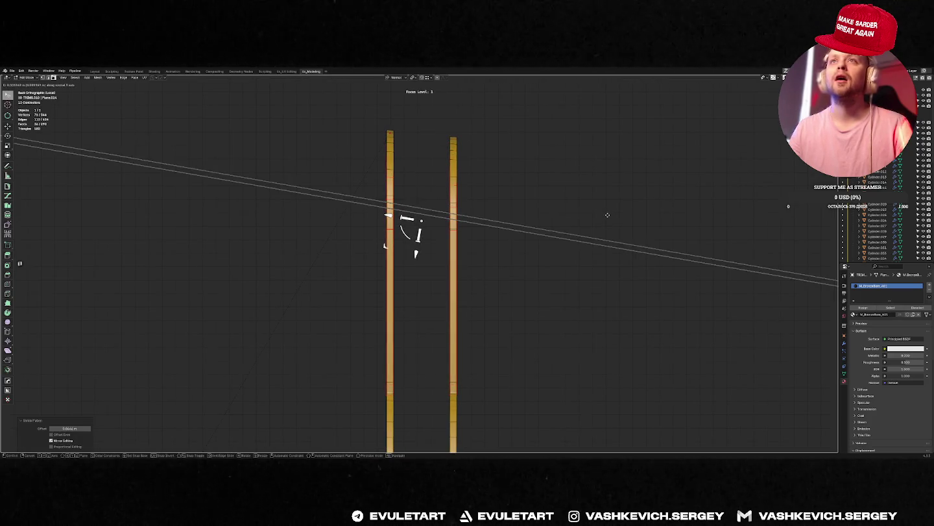
left_click(608, 215)
key("Tab")
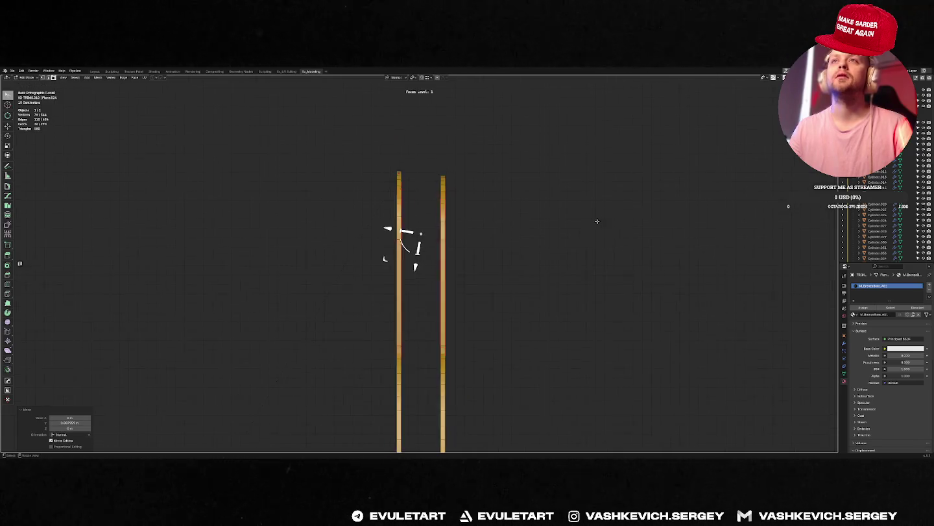
middle_click_drag(604, 211, 583, 234)
middle_click_drag(598, 241, 458, 240)
scroll(458, 240, "down", 5)
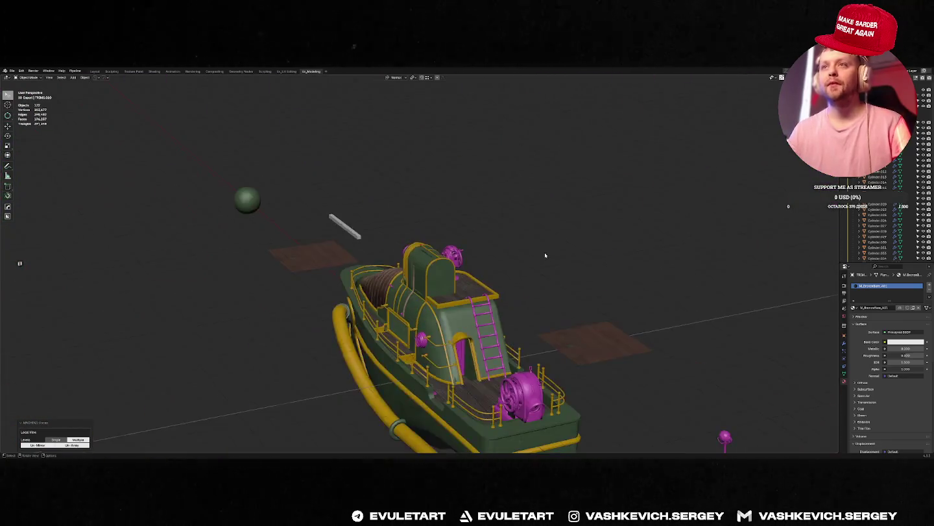
Save the file, export the barge to Unreal Engine, and inspect its hull there.
middle_click_drag(546, 254, 564, 260)
key("ctrl+s")
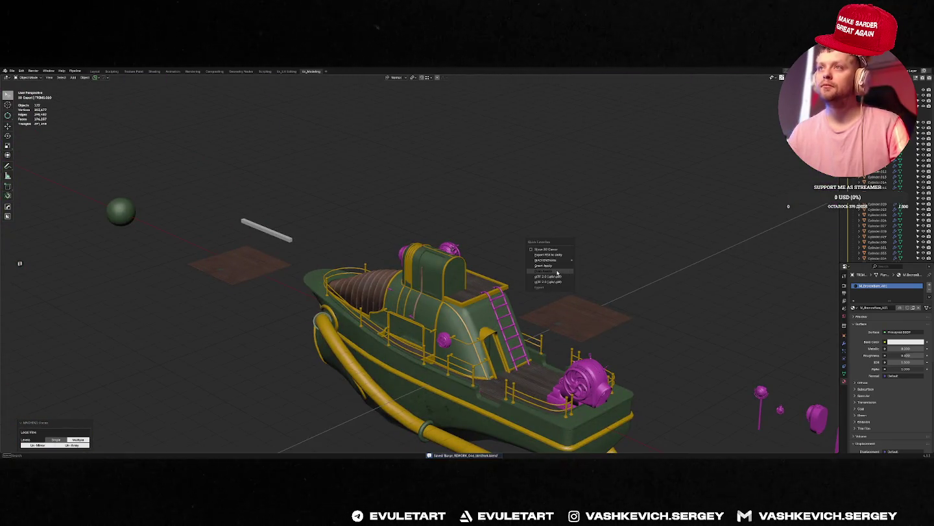
left_click(558, 272)
key("alt+Tab")
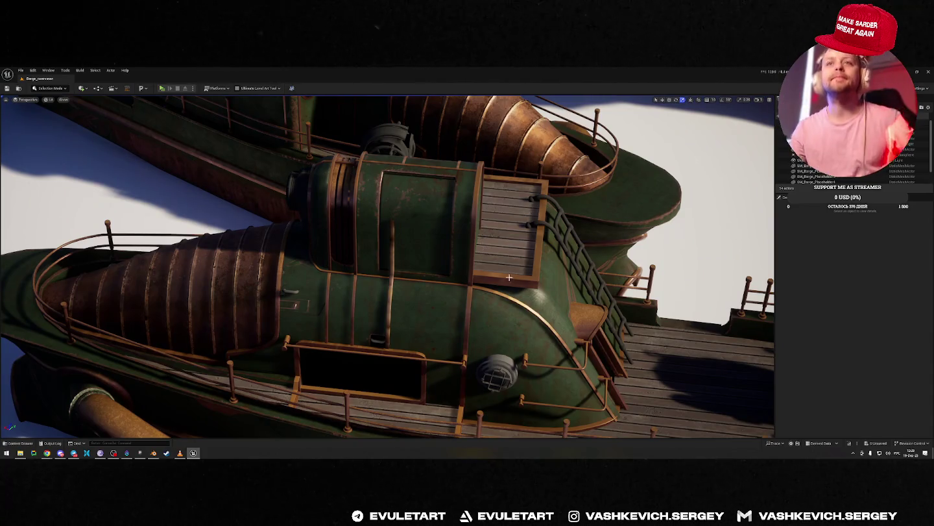
right_click_drag(433, 290, 434, 290)
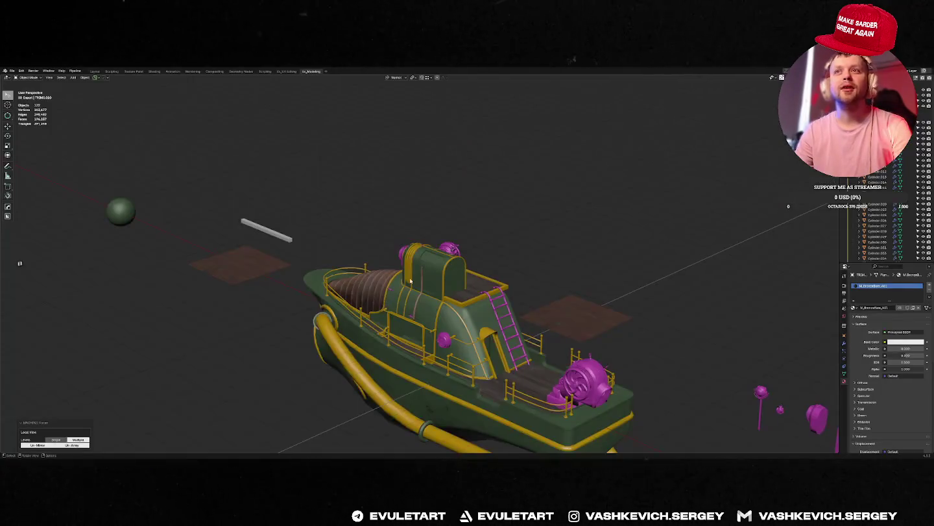
Select the gold arched pipes, isolate them, and enter Edit Mode.
left_click(446, 171)
key("KP_Divide")
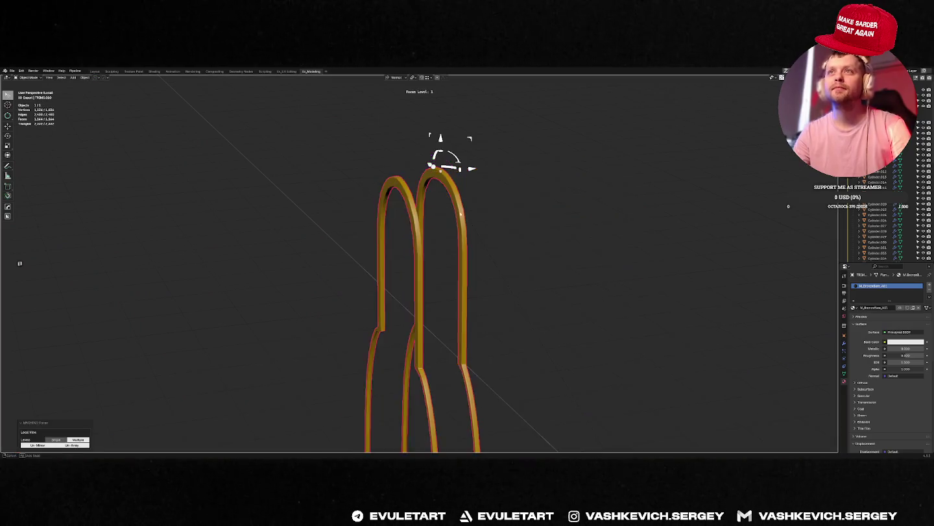
key("Tab")
scroll(483, 201, "up", 2)
middle_click_drag(482, 195, 530, 205)
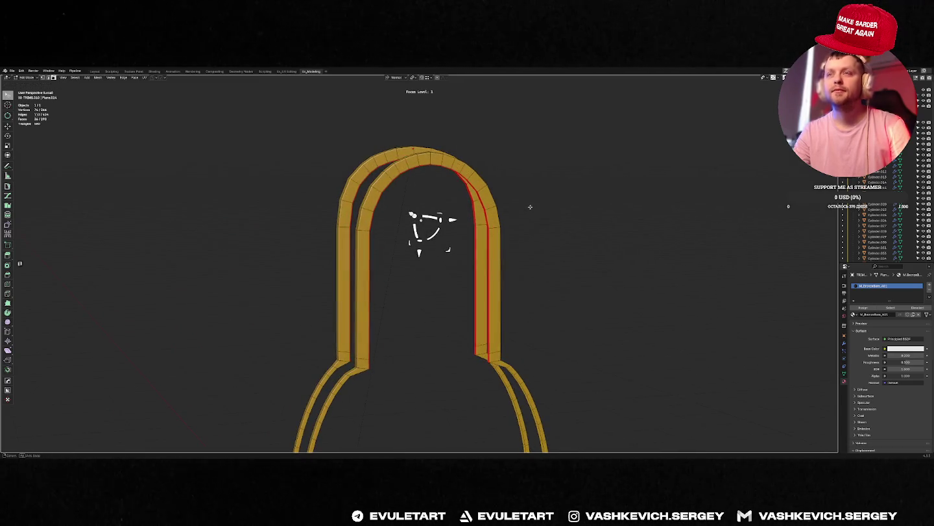
Try a HardOps Panel Face cut on the arch faces, then cancel it.
key("q")
key("shift+q")
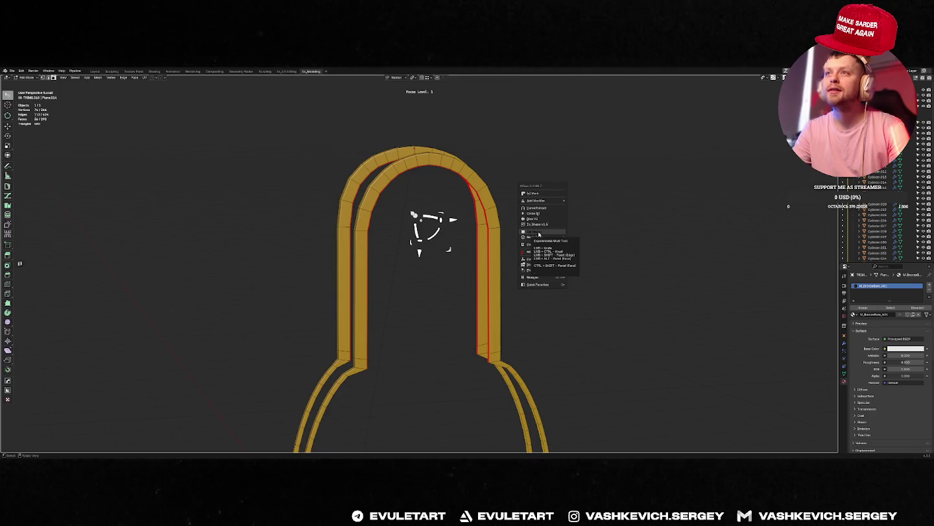
left_click(539, 232, "ctrl+shift")
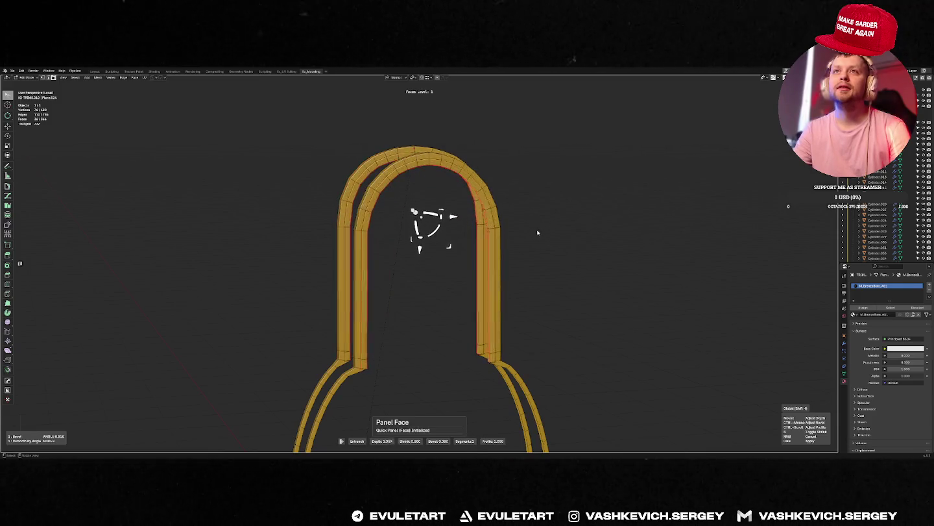
key("Escape")
mouse_move(534, 225)
middle_mouse_down()
mouse_move(537, 239)
mouse_move(500, 239)
mouse_move(534, 241)
middle_mouse_up()
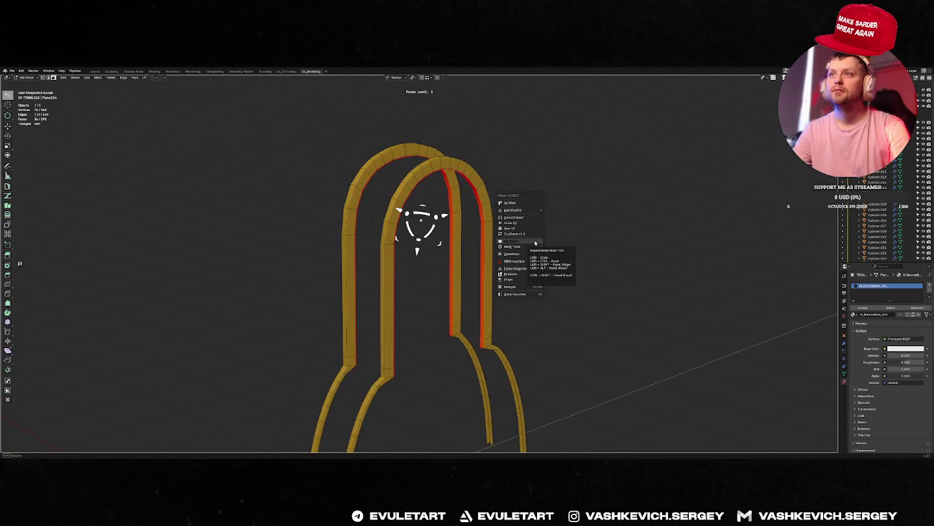
Try HardOps panel, Face Grate and Face Knurl on the arch, cancelling each.
left_click(535, 243, "alt")
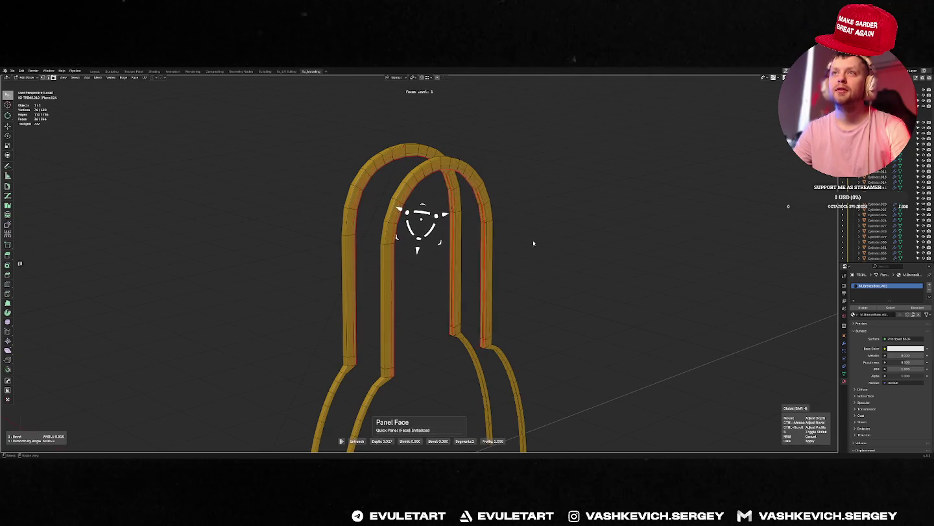
right_click(534, 243)
mouse_move(534, 242)
middle_mouse_down()
mouse_move(543, 235)
mouse_move(552, 244)
middle_mouse_up()
scroll(544, 236, "up", 3)
key("q")
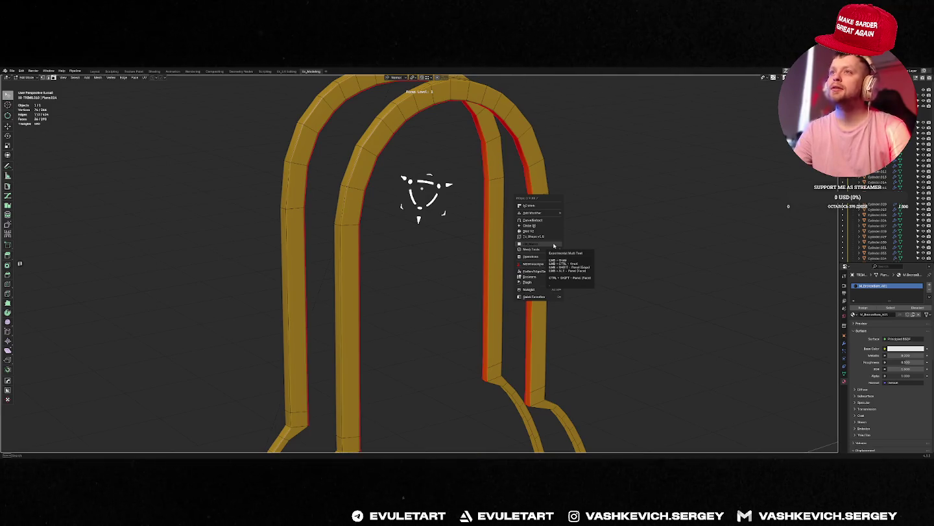
left_click(554, 244)
right_click(554, 244)
key("q")
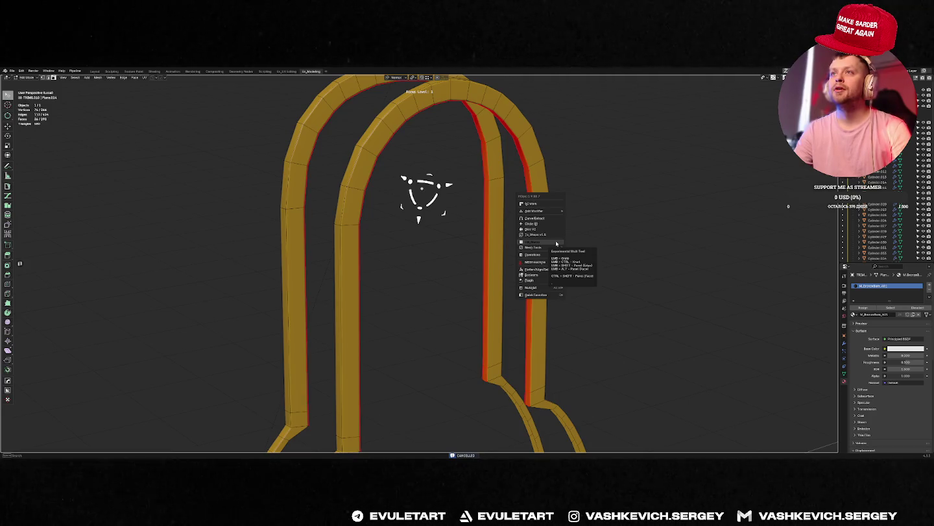
left_click(556, 242)
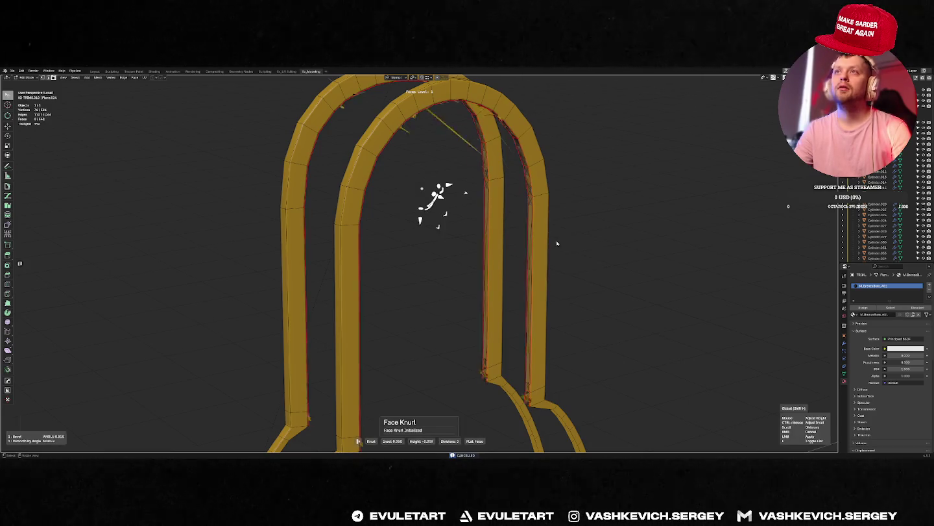
right_click(557, 242)
Cancel another hard-surface preview and thicken the arch trim strips with Shrink/Fatten.
key("d")
key("Escape")
key("q")
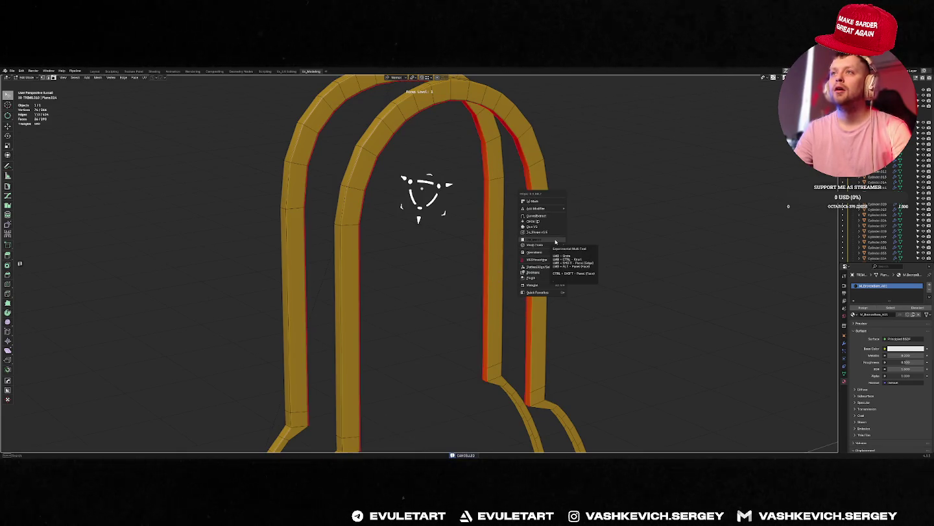
left_click(556, 242)
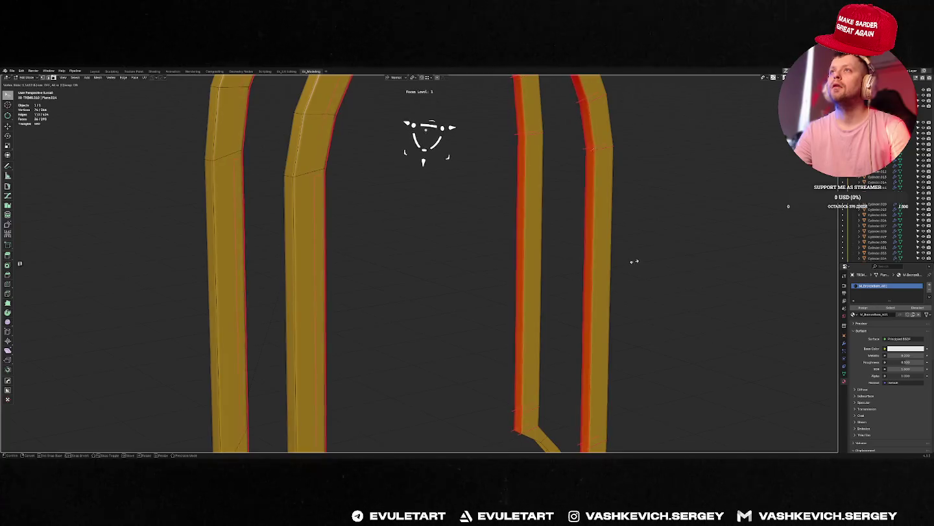
key("Escape")
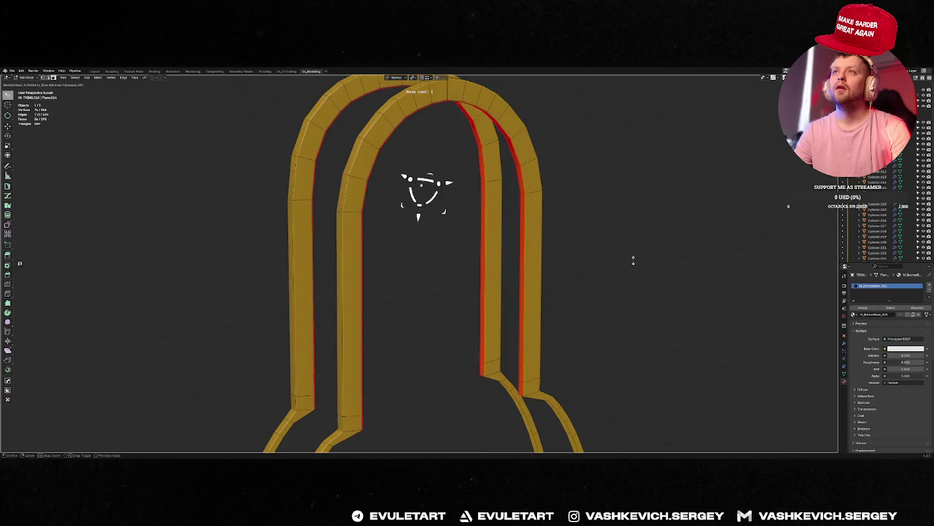
left_click(626, 266)
mouse_move(625, 267)
middle_mouse_down()
mouse_move(582, 256)
mouse_move(597, 263)
mouse_move(571, 283)
mouse_move(584, 226)
mouse_move(552, 265)
mouse_move(557, 250)
mouse_move(504, 287)
middle_mouse_up()
Exit Edit Mode and local view, then select the yellow arch trim on the boiler.
key("Tab")
key("f")
left_click(584, 227)
left_click(447, 260)
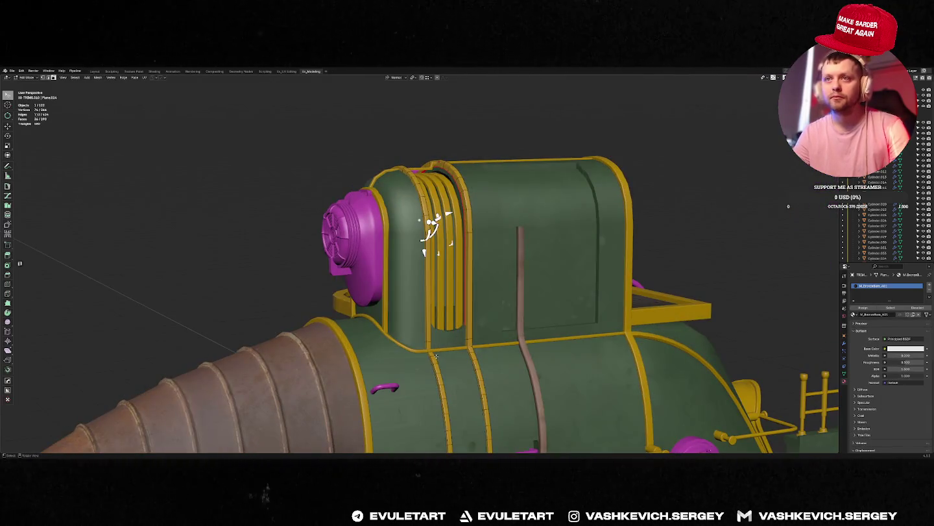
middle_click_drag(447, 259, 460, 361)
key("ctrl+KP_3")
key("f")
scroll(480, 357, "up", 1)
scroll(447, 331, "up", 3)
scroll(402, 337, "up", 2)
key("Tab")
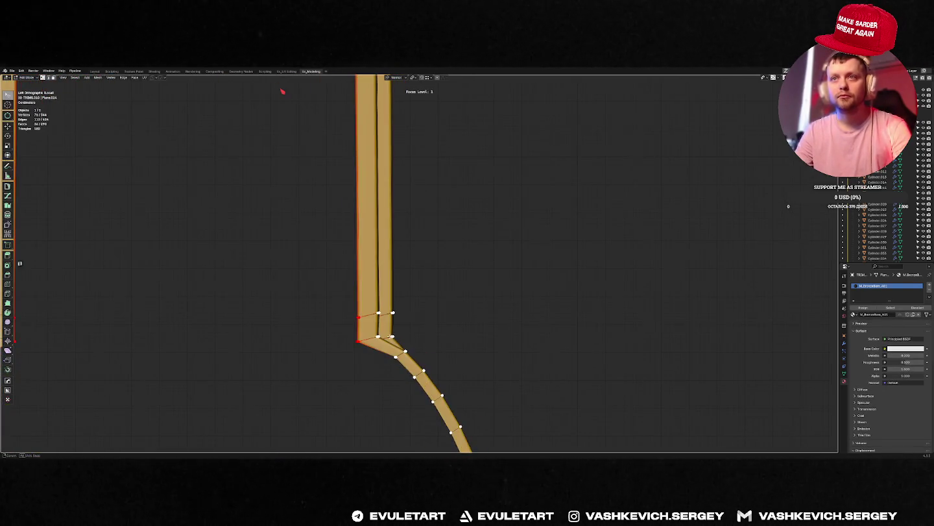
scroll(405, 325, "down", 4)
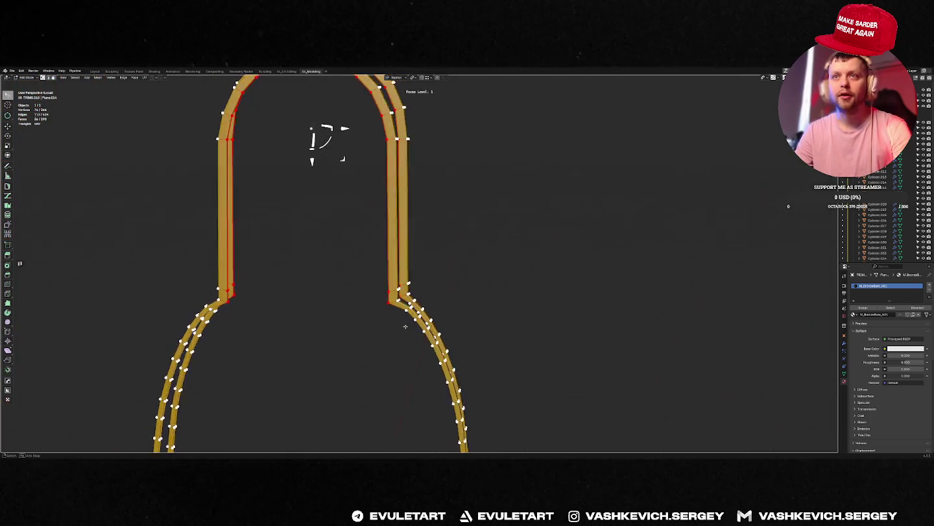
scroll(406, 327, "up", 3)
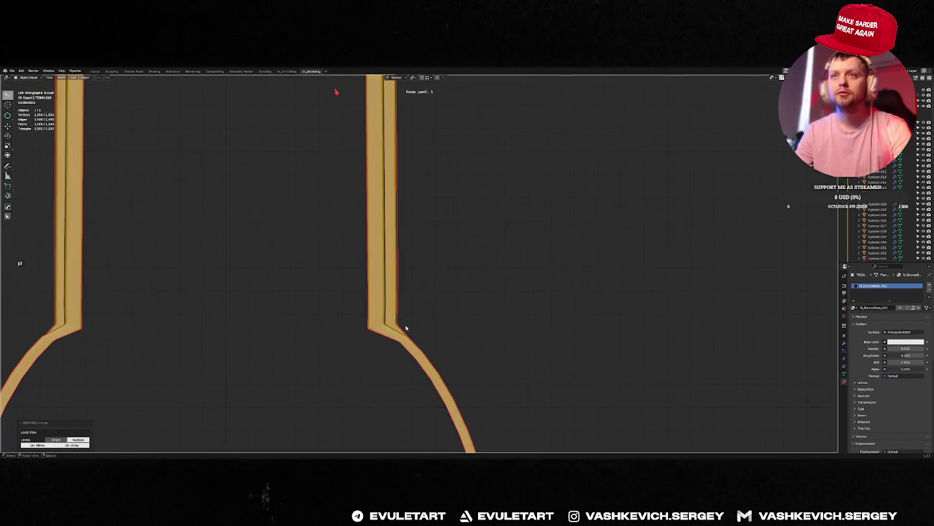
key("Tab")
key("f")
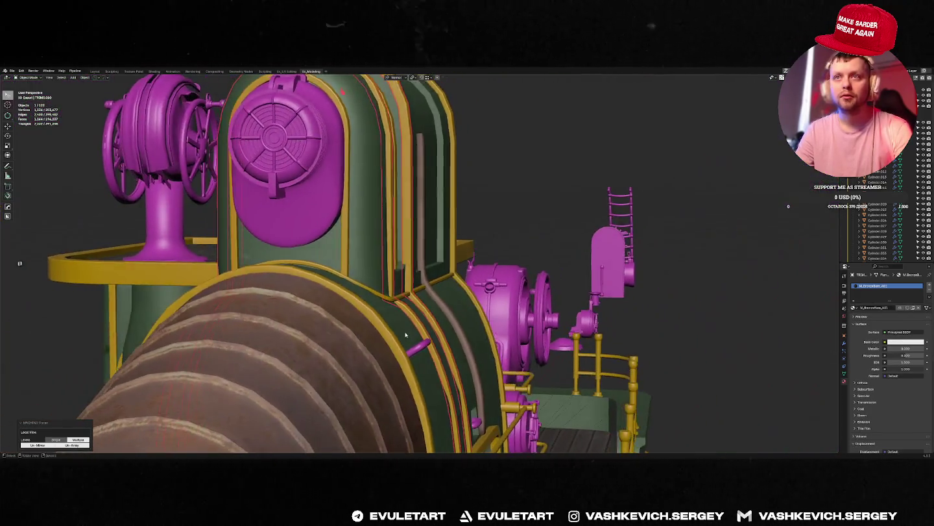
mouse_move(394, 338)
middle_mouse_down()
mouse_move(354, 335)
mouse_move(420, 336)
mouse_move(406, 337)
middle_mouse_up()
key("Tab")
Select an edge at the trim's foot and move it along global Y.
key("alt+z")
left_click(351, 334)
key("alt+z")
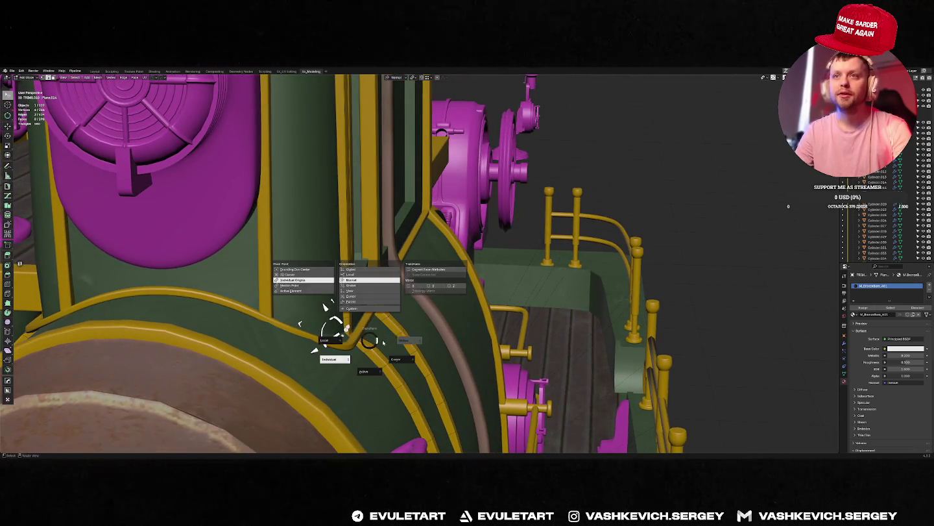
key("g")
key("y")
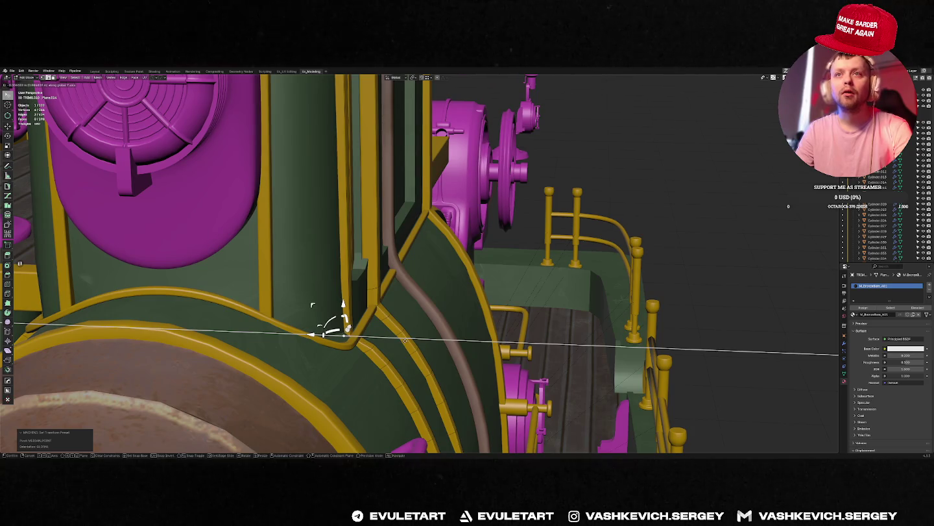
left_click(405, 338)
mouse_move(405, 339)
middle_mouse_down()
mouse_move(375, 337)
mouse_move(404, 328)
mouse_move(396, 327)
mouse_move(403, 328)
mouse_move(359, 341)
middle_mouse_up()
key("Tab")
key("Tab")
Nudge the trim-foot vertices along Y twice to meet the boiler trim.
key("alt+z")
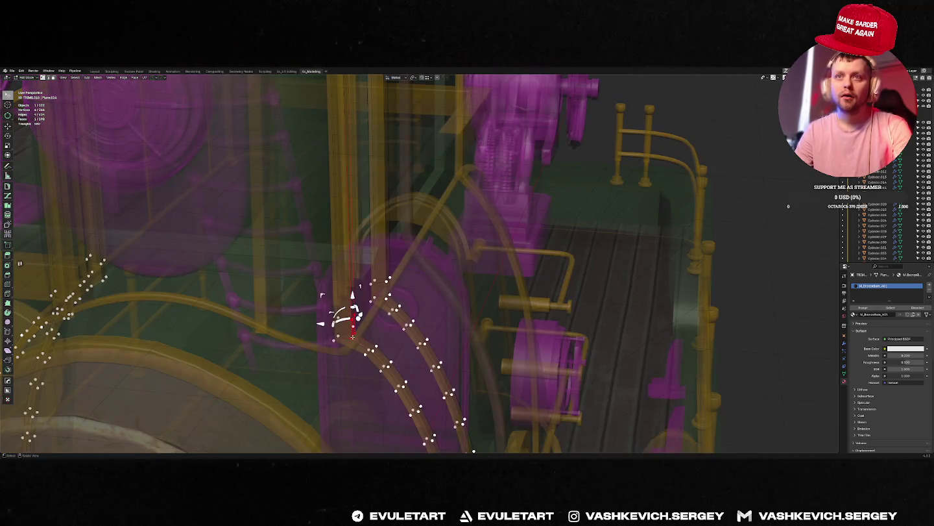
key("alt+z")
key("g")
key("y")
left_click(407, 337)
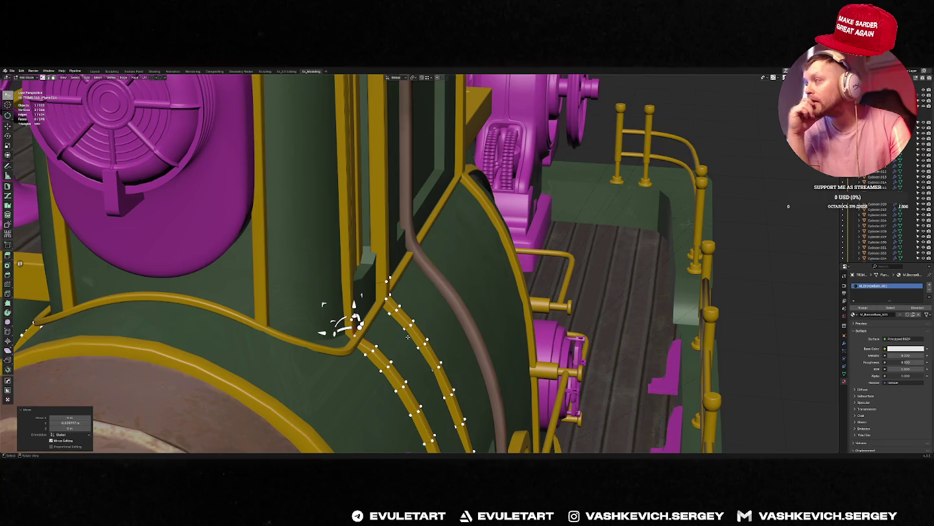
middle_click_drag(408, 336, 456, 308)
key("g")
key("y")
left_click(454, 310)
Edge-slide the loop along the trim, then select the green hull in Edit Mode.
mouse_move(454, 310)
middle_mouse_down()
mouse_move(426, 307)
mouse_move(441, 314)
middle_mouse_up()
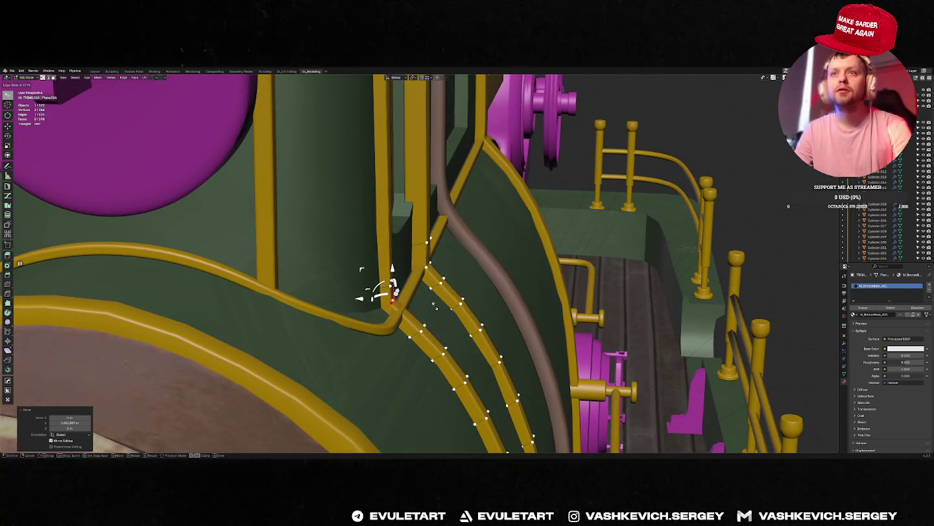
mouse_move(434, 306)
middle_mouse_down()
mouse_move(389, 319)
mouse_move(441, 313)
mouse_move(429, 318)
middle_mouse_up()
key("g")
key("g")
left_click(428, 306)
scroll(426, 307, "down", 5)
scroll(388, 319, "up", 3)
key("Tab")
left_click(439, 240)
key("Tab")
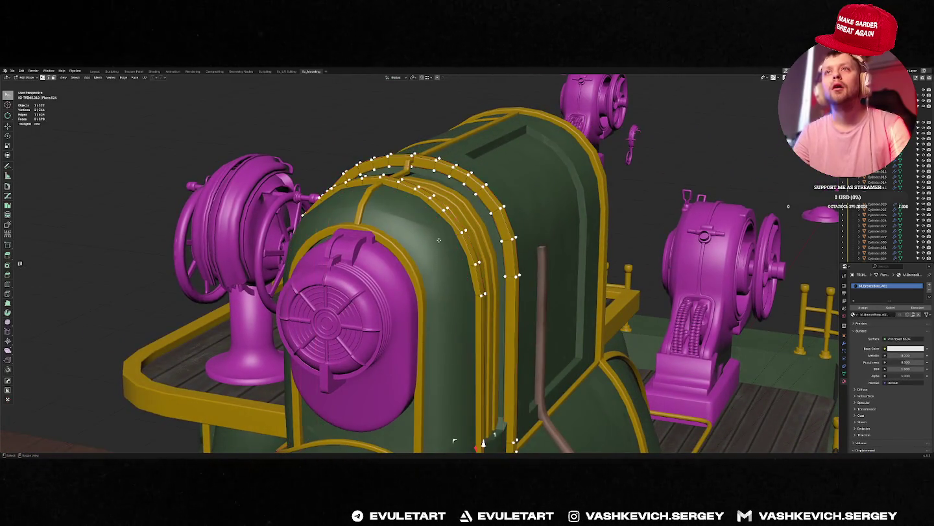
Isolate the hull in local view and inspect the boiler dome from a side orthographic view.
middle_click_drag(439, 239, 447, 242)
key("Tab")
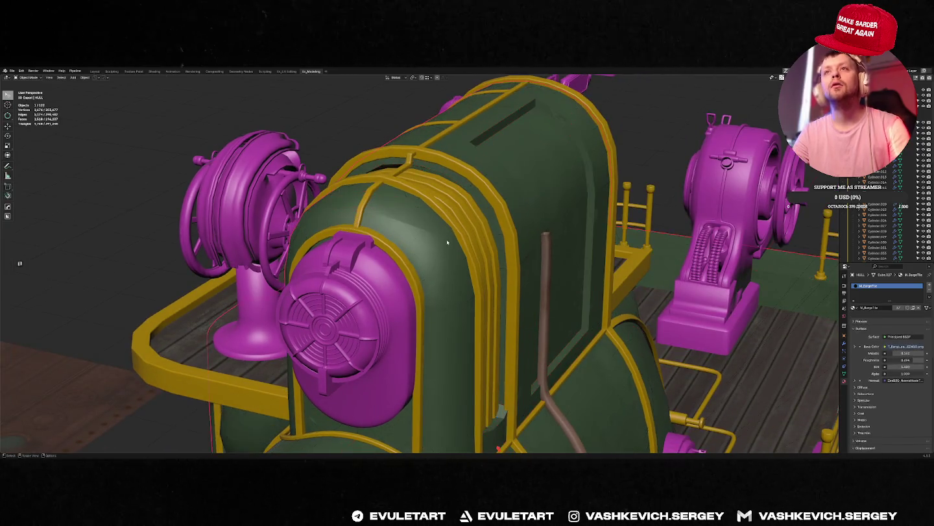
key("KP_Divide")
key("Tab")
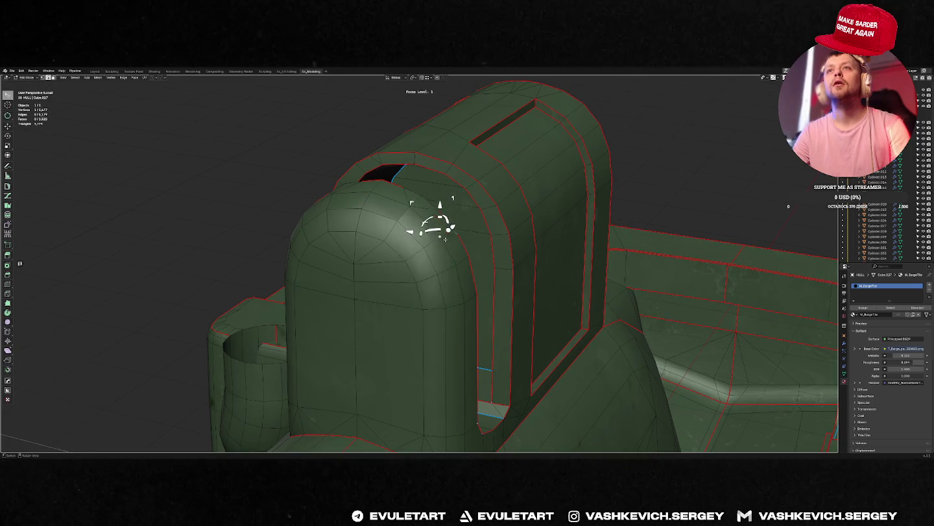
key("shift+h")
middle_click_drag(474, 234, 458, 226)
key("ctrl+KP_3")
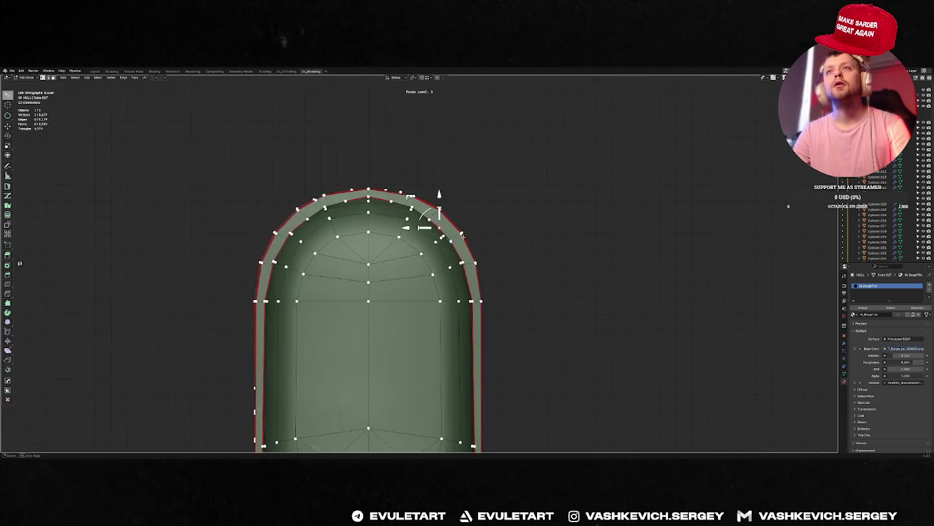
key("Tab")
key("KP_Divide")
key("Tab")
scroll(431, 272, "up", 4)
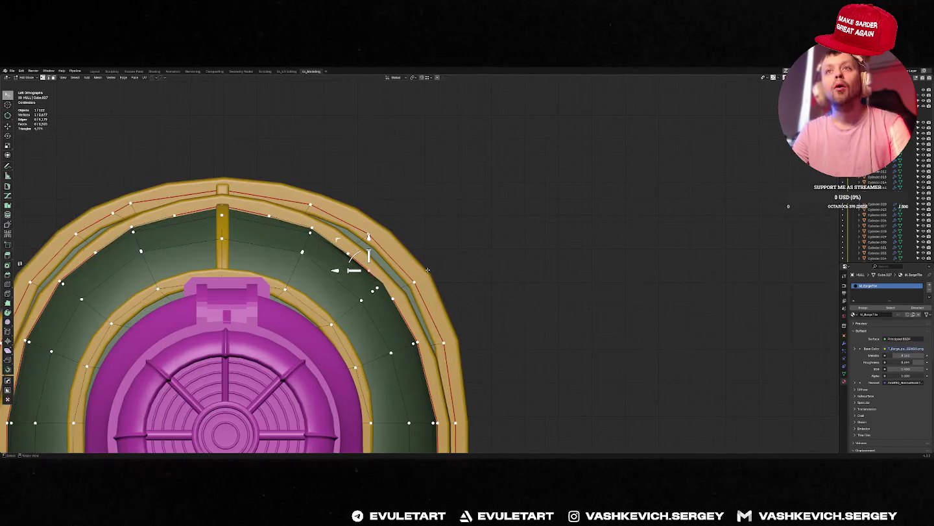
Orbit around the hull dome, toggling local view to check its shading.
middle_click_drag(425, 265, 389, 279)
key("Tab")
key("KP_Divide")
key("Tab")
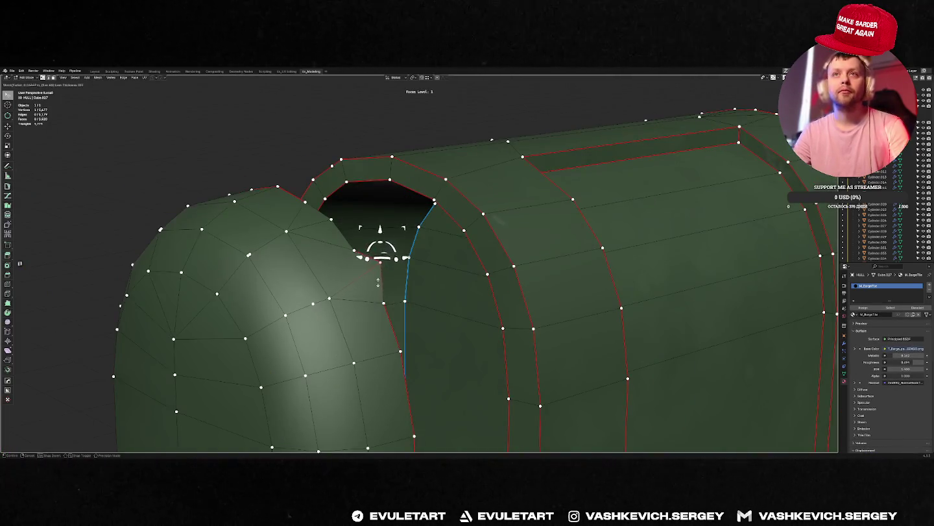
mouse_move(366, 287)
middle_mouse_down()
mouse_move(358, 258)
mouse_move(402, 285)
middle_mouse_up()
key("Tab")
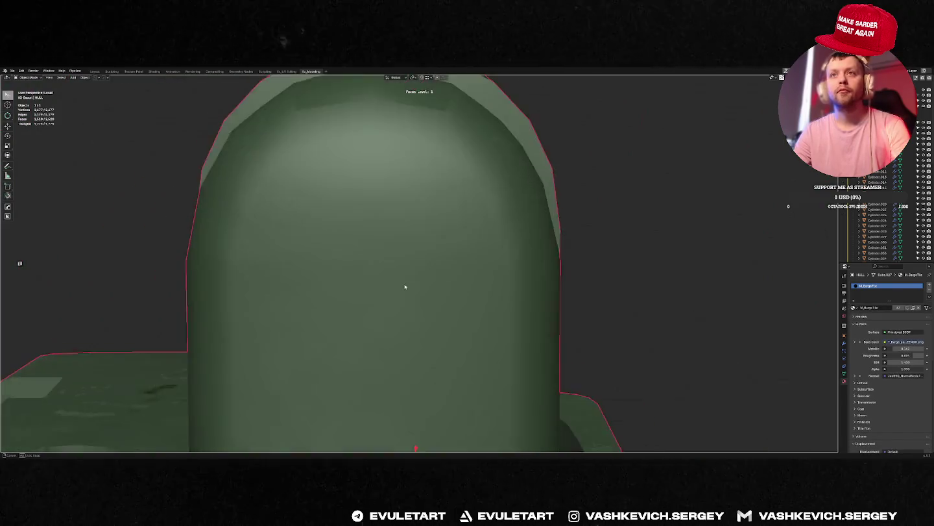
key("KP_Divide")
key("Tab")
middle_click_drag(423, 276, 356, 359)
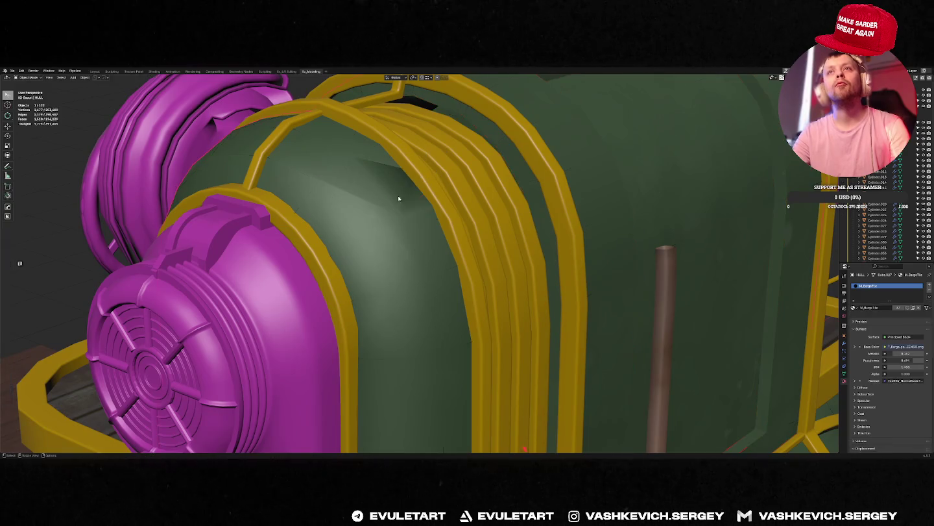
Bevel the dome edge loop beneath the yellow trim on the green hull.
key("KP_Divide")
key("1")
mouse_move(436, 202)
middle_mouse_down()
mouse_move(429, 194)
mouse_move(263, 237)
mouse_move(283, 230)
middle_mouse_up()
key("KP_Divide")
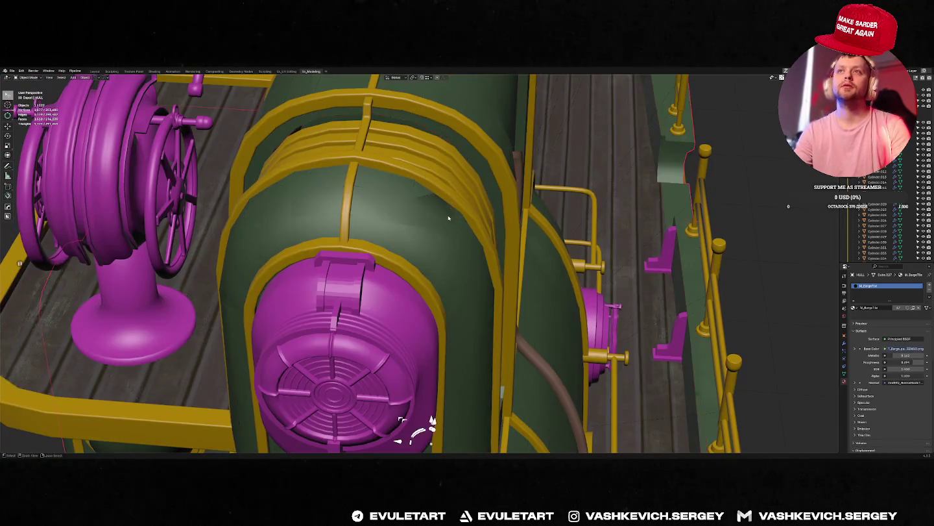
key("alt+a")
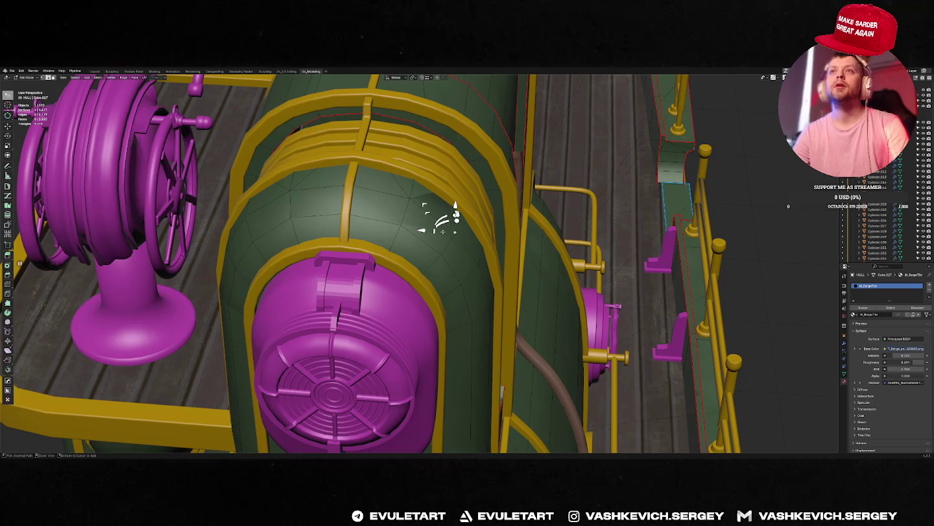
middle_click_drag(316, 216, 296, 203)
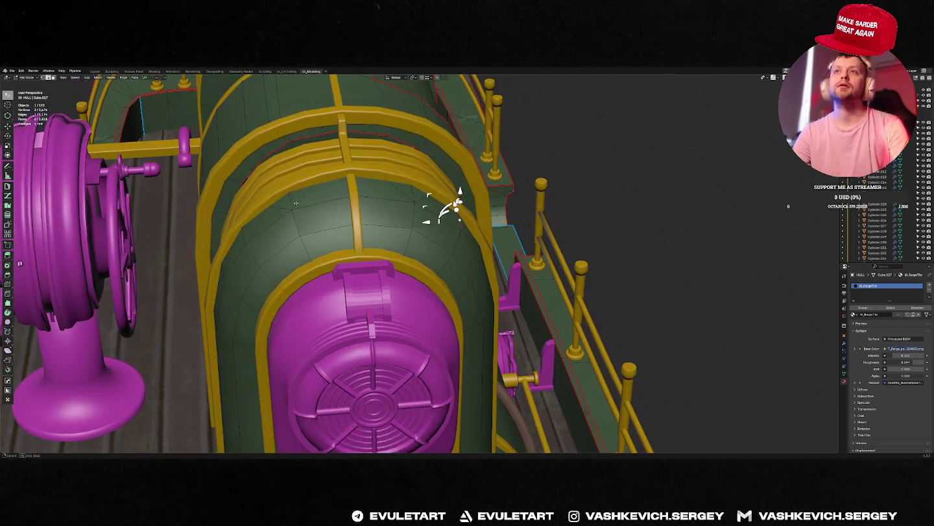
key("ctrl+b")
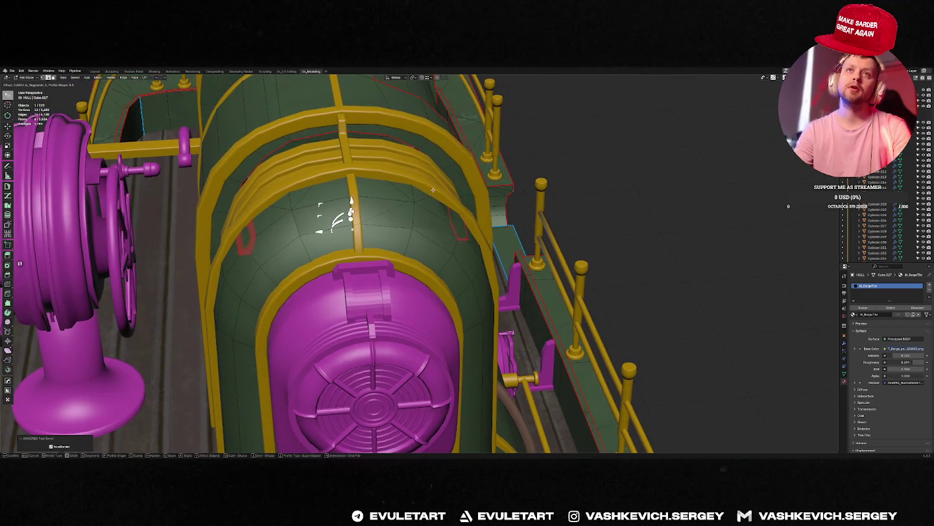
left_click(437, 202)
left_click(458, 225)
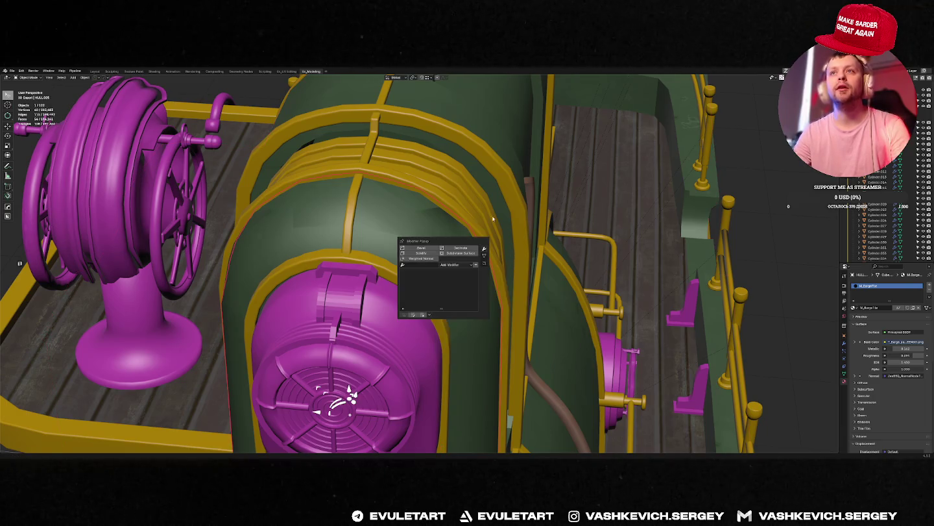
Isolate the dome piece, change its shading and try merging its vertices (undone).
key("f")
middle_click_drag(375, 236, 435, 256)
right_click(436, 256)
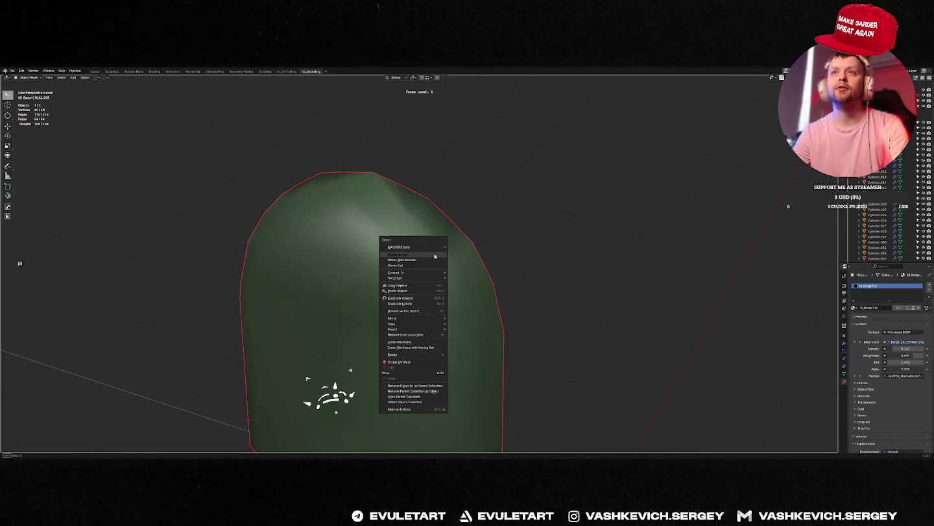
left_click(399, 260)
key("Tab")
key("Tab")
key("Tab")
key("a")
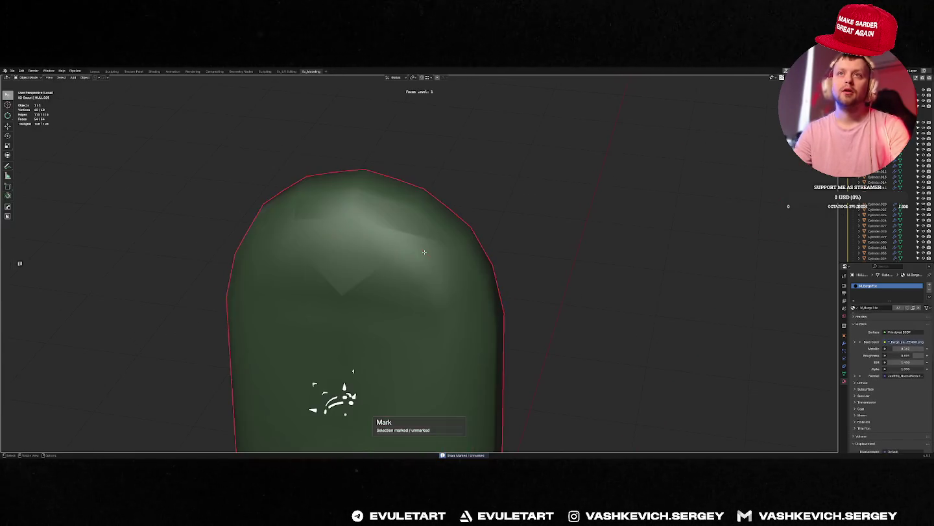
key("1")
key("ctrl+z")
key("alt+a")
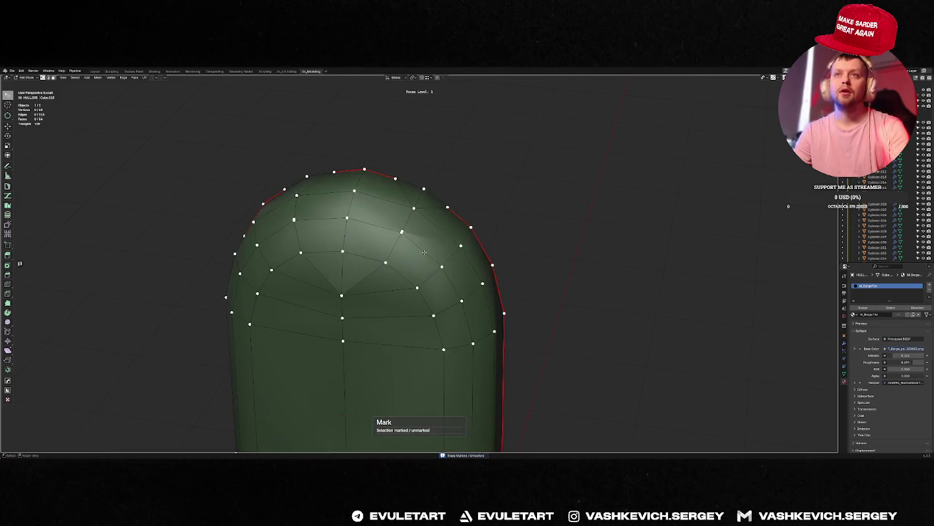
key("a")
key("m")
key("Tab")
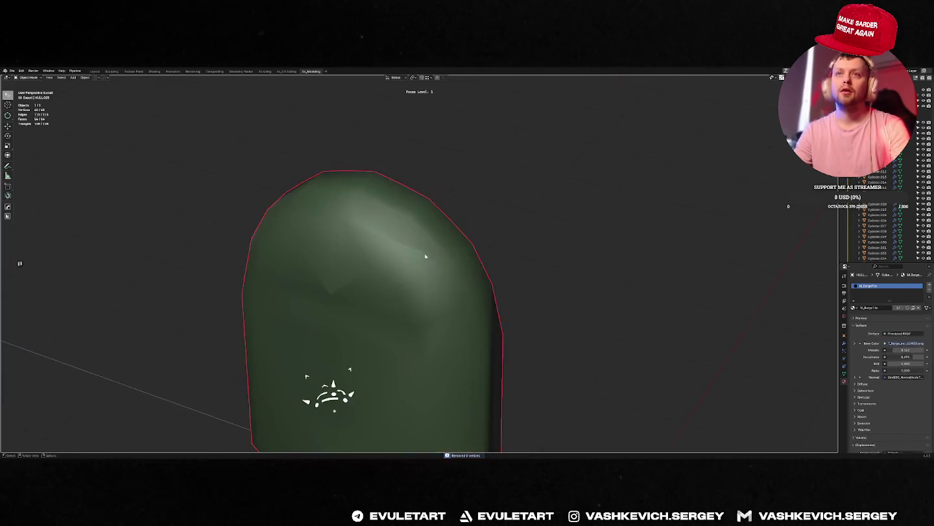
key("z")
key("Escape")
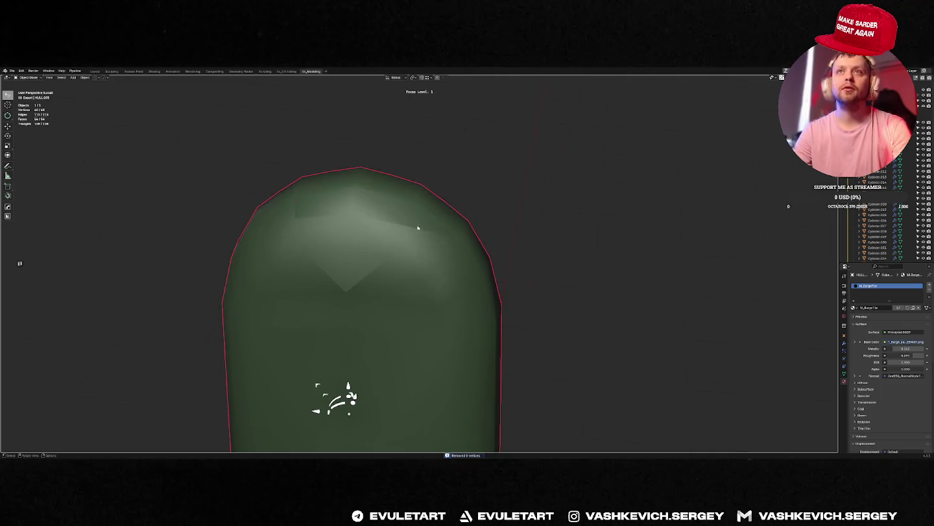
key("Tab")
Select a horizontal band of dome faces, run a smart face operation and HOps Sharpen.
key("Tab")
mouse_move(497, 202)
middle_mouse_down()
mouse_move(455, 216)
mouse_move(396, 286)
mouse_move(433, 264)
middle_mouse_up()
key("Tab")
left_click(395, 286)
left_click(399, 290, "alt")
mouse_move(438, 310)
middle_mouse_down()
mouse_move(442, 284)
mouse_move(435, 281)
mouse_move(428, 325)
mouse_move(431, 300)
middle_mouse_up()
key("f")
scroll(428, 324, "down", 3)
key("Tab")
key("q")
left_click(447, 305)
key("Tab")
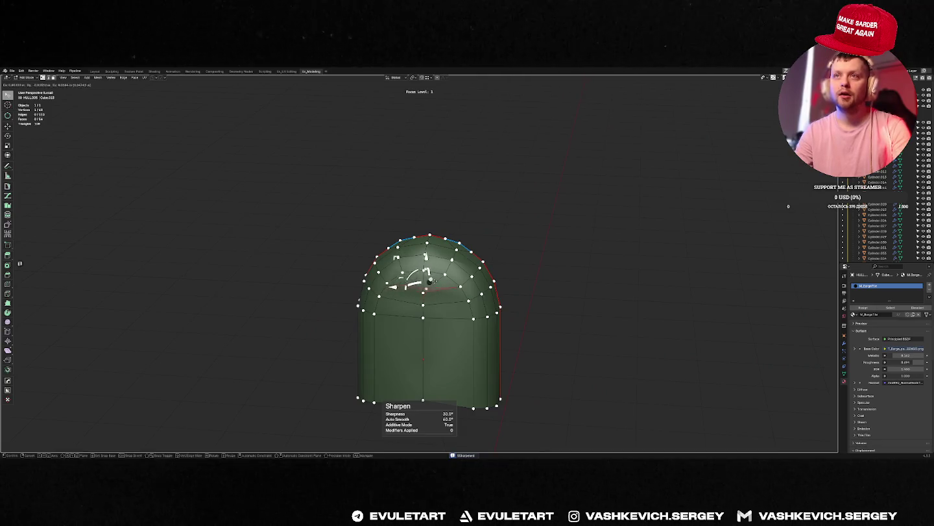
scroll(424, 283, "up", 5)
middle_click_drag(425, 284, 425, 243)
scroll(425, 243, "up", 5)
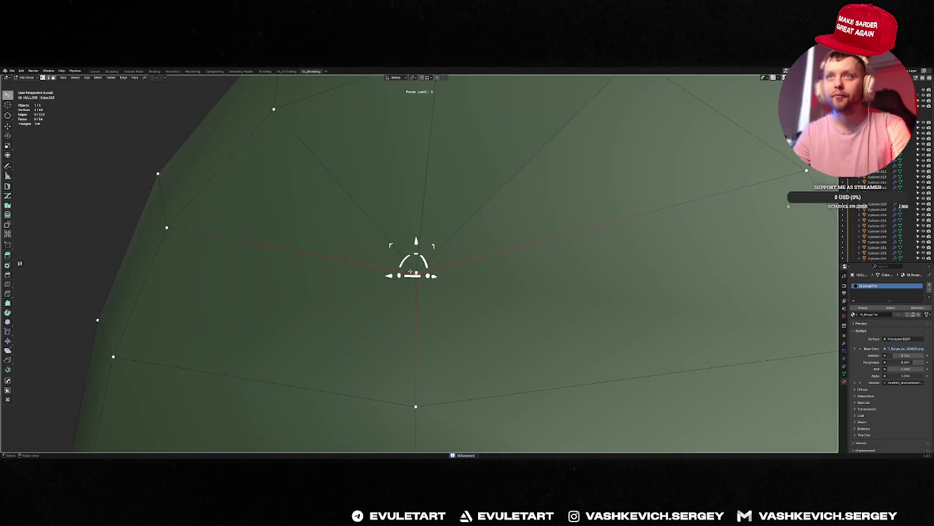
scroll(449, 285, "down", 5)
scroll(449, 284, "down", 3)
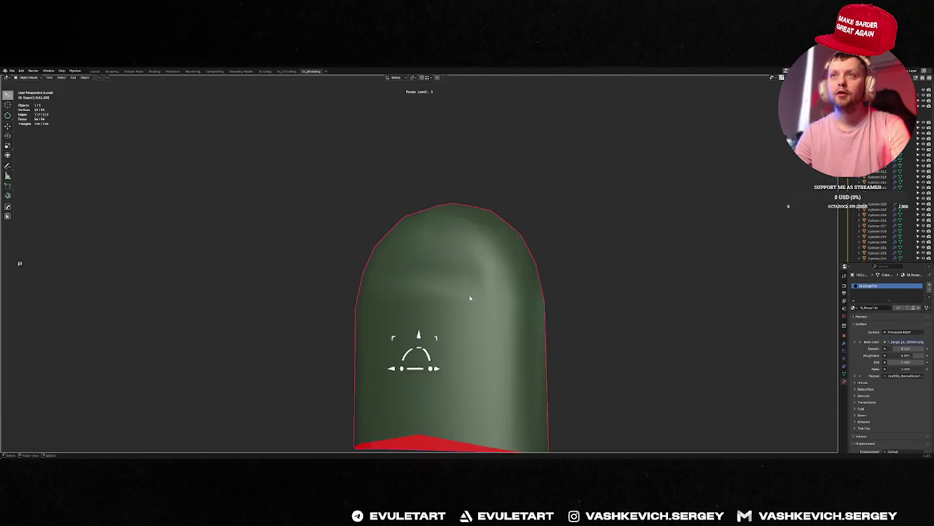
Dissolve a stray dome vertex and select most of the dome's front faces.
left_click(478, 236)
key("KP_Decimal")
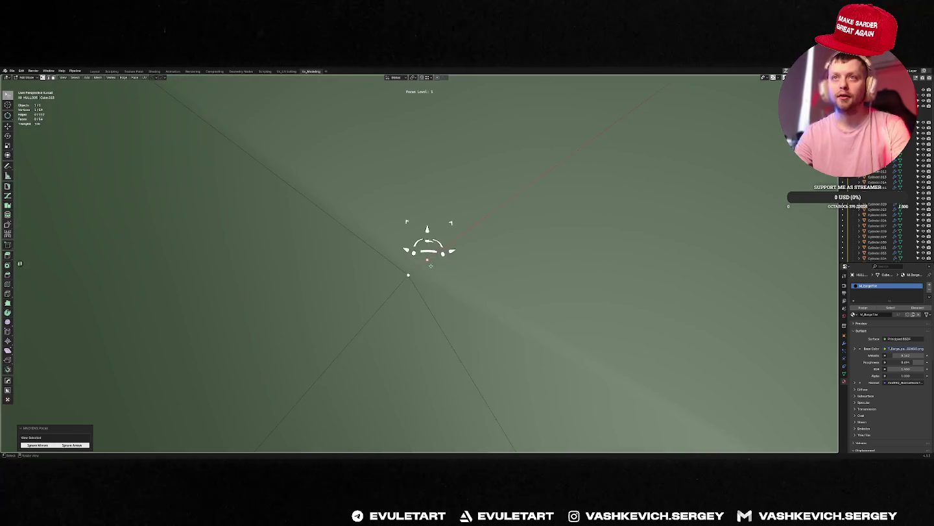
key("ctrl+x")
scroll(418, 275, "down", 4)
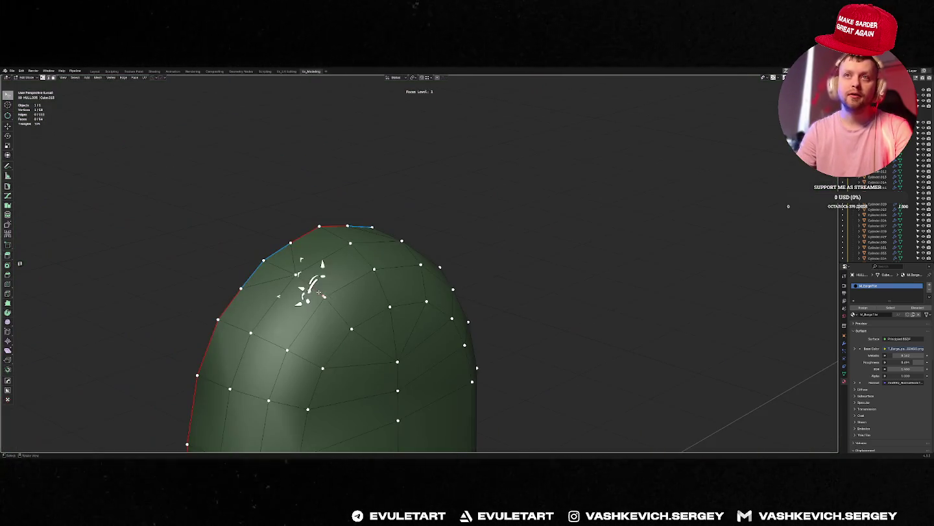
mouse_move(318, 293)
middle_mouse_down()
mouse_move(394, 265)
mouse_move(391, 320)
middle_mouse_up()
key("Tab")
key("Tab")
key("3")
left_click(389, 312)
mouse_move(407, 368)
left_mouse_down()
mouse_move(383, 364)
mouse_move(424, 351)
mouse_move(408, 207)
mouse_move(428, 272)
left_mouse_up()
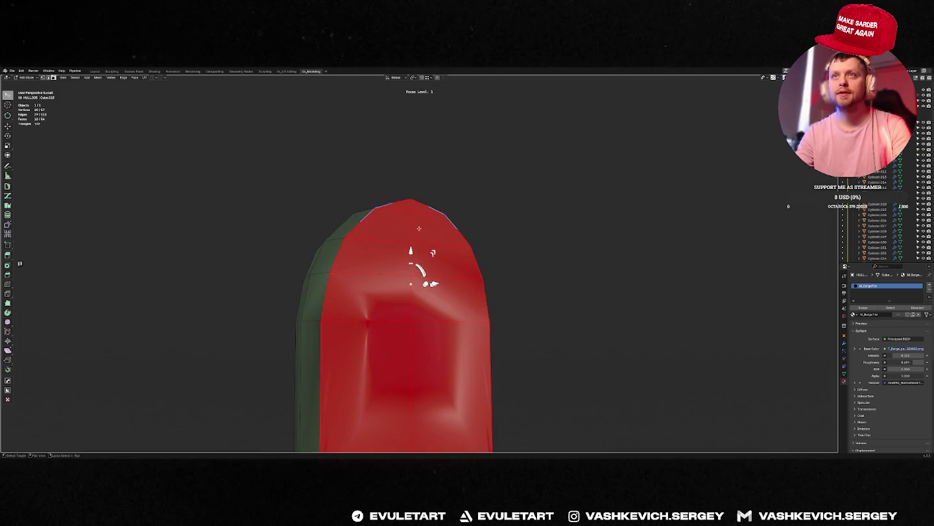
scroll(429, 240, "down", 3)
mouse_move(411, 261)
middle_mouse_down()
mouse_move(414, 309)
mouse_move(398, 214)
mouse_move(432, 214)
middle_mouse_up()
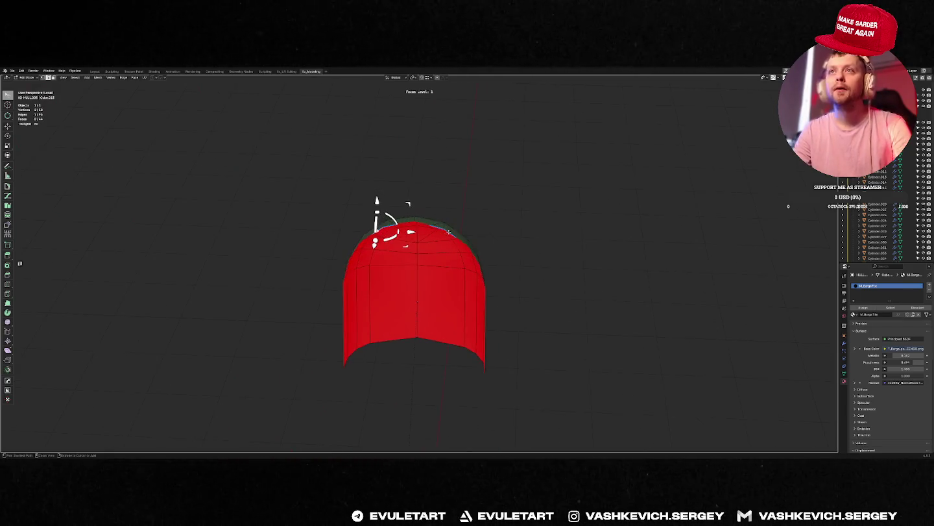
Extrude the dome faces downward, flatten the bottom edge and fill the opening.
key("e")
left_click(433, 399)
left_click(431, 413)
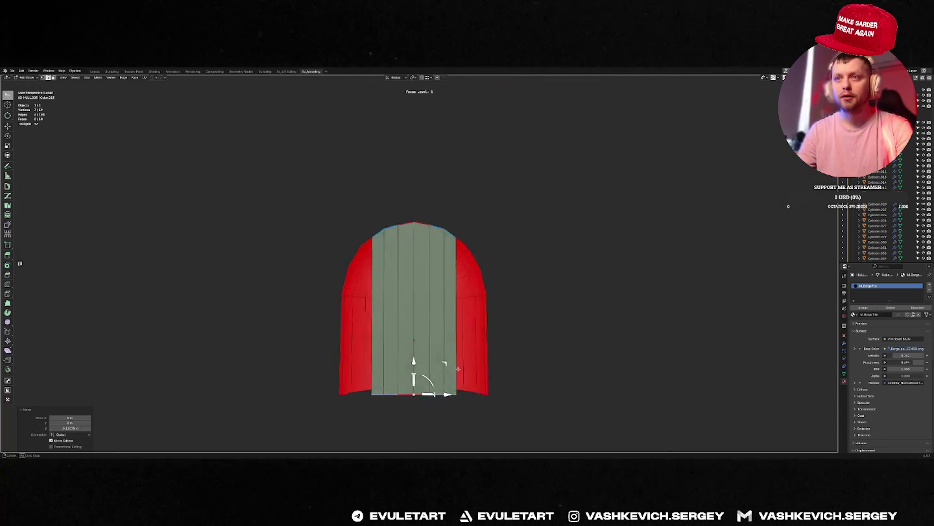
middle_click_drag(457, 369, 452, 244)
left_click(443, 259)
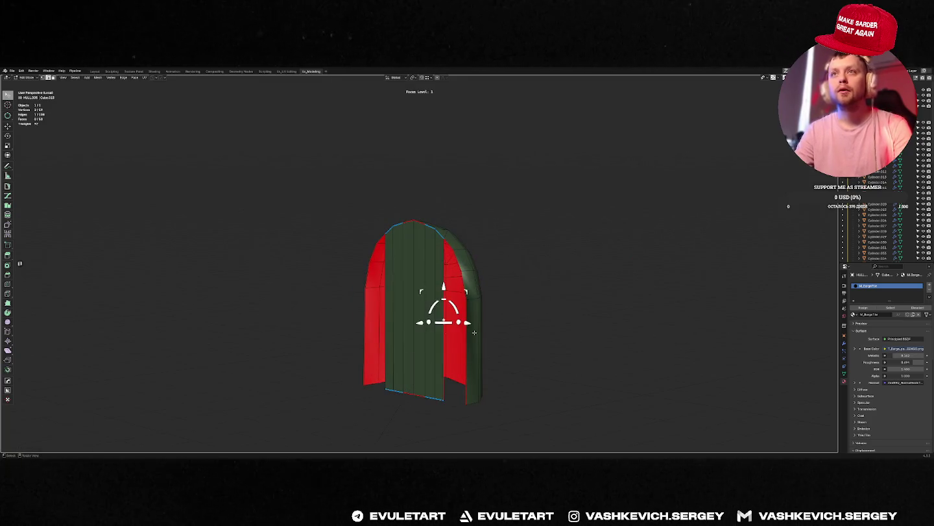
middle_click_drag(467, 362, 438, 353)
key("f")
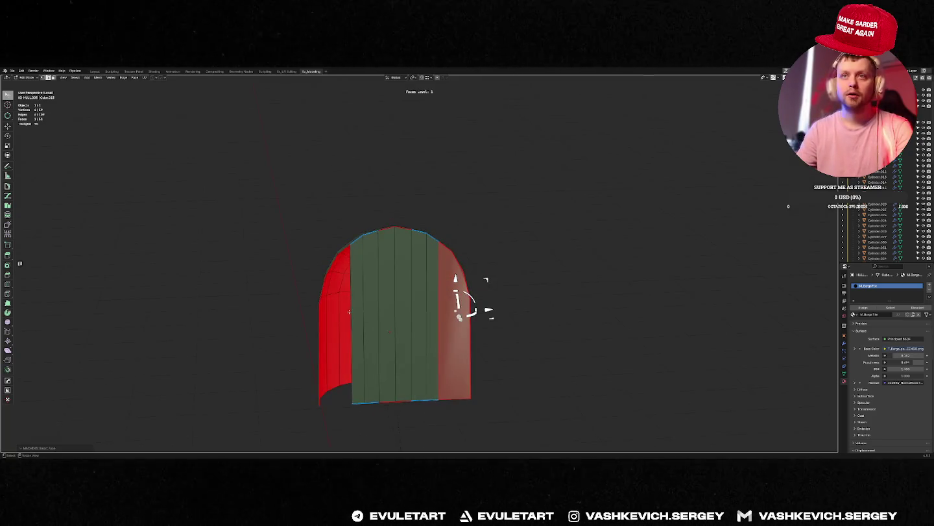
Add edge loops across the dome and merge the top vertices into one centre point.
mouse_move(316, 319)
middle_mouse_down()
mouse_move(351, 246)
mouse_move(405, 275)
middle_mouse_up()
left_click(351, 247)
key("g")
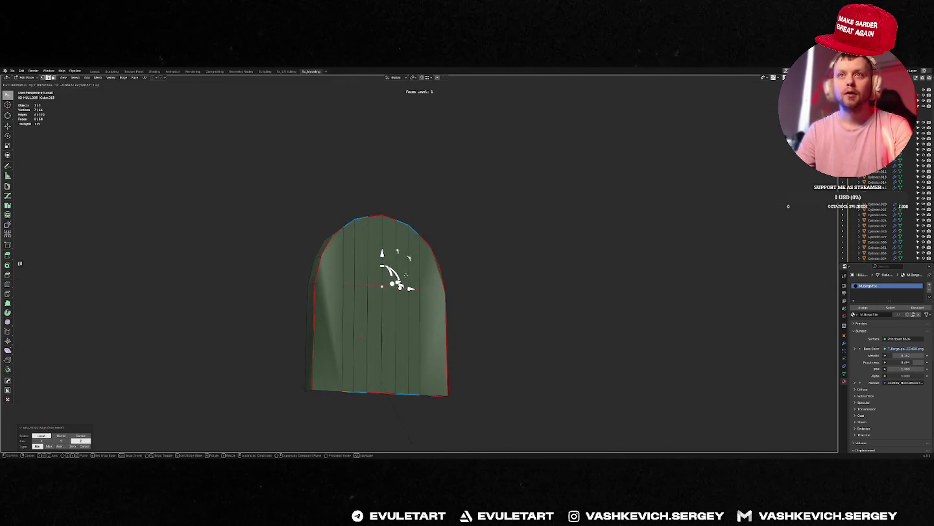
left_click(406, 275)
left_click(315, 284)
middle_click_drag(322, 266, 435, 291)
left_click(417, 242)
left_click(442, 252)
key("2")
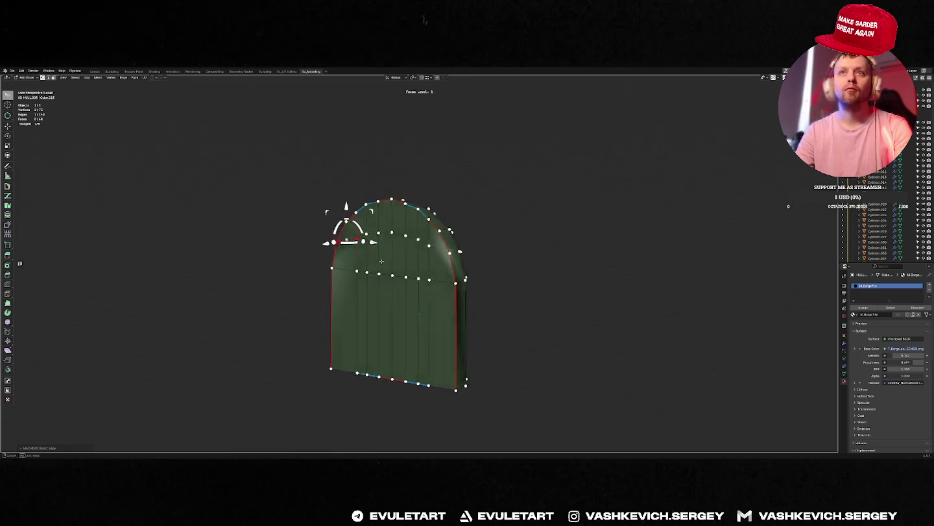
middle_click_drag(351, 238, 394, 257)
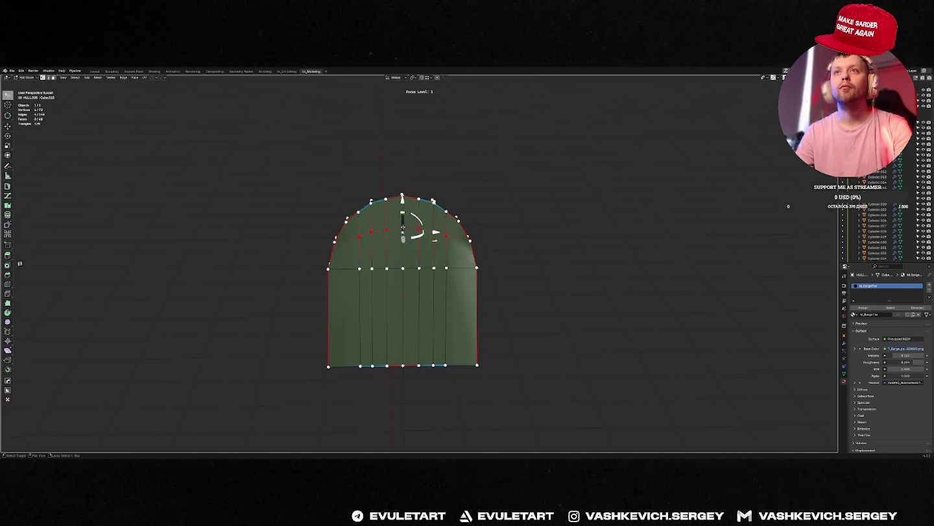
key("1")
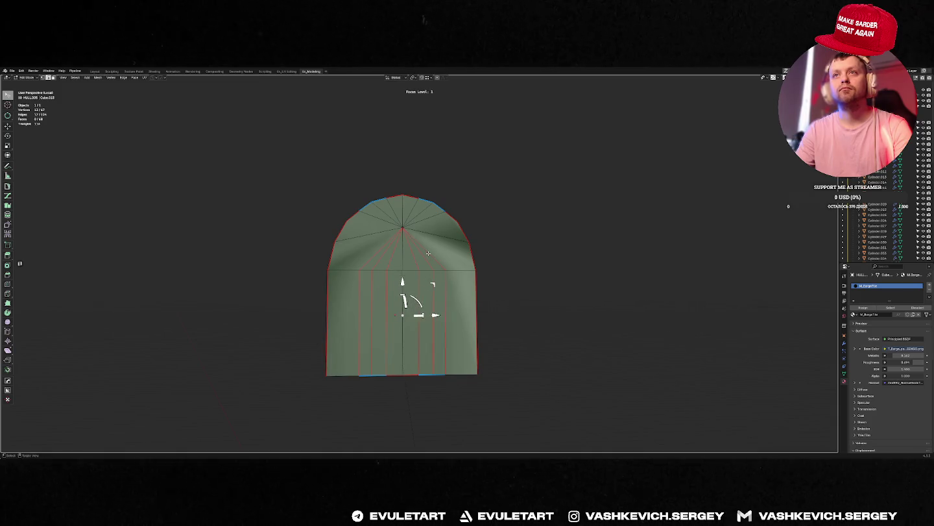
Sharpen the rebuilt dome with HOps, shade it smooth and add a modifier.
key("Tab")
mouse_move(429, 253)
middle_mouse_down()
mouse_move(370, 274)
mouse_move(483, 255)
mouse_move(383, 270)
middle_mouse_up()
key("q")
left_click(383, 285)
right_click(394, 257)
left_click(370, 245)
key("alt+space")
left_click(502, 275)
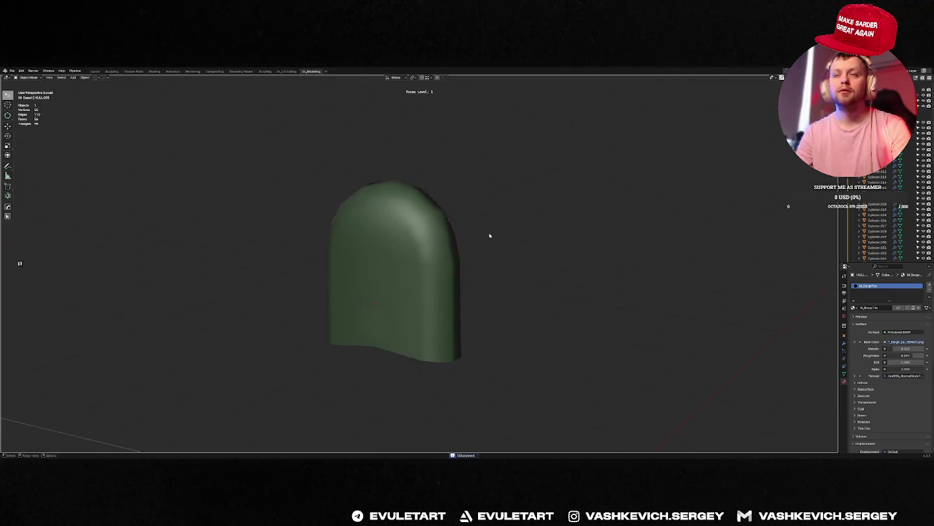
Inspect the HULL object's dome area in local view, placing the 3D cursor near its top.
key("f")
left_click(444, 276)
key("f")
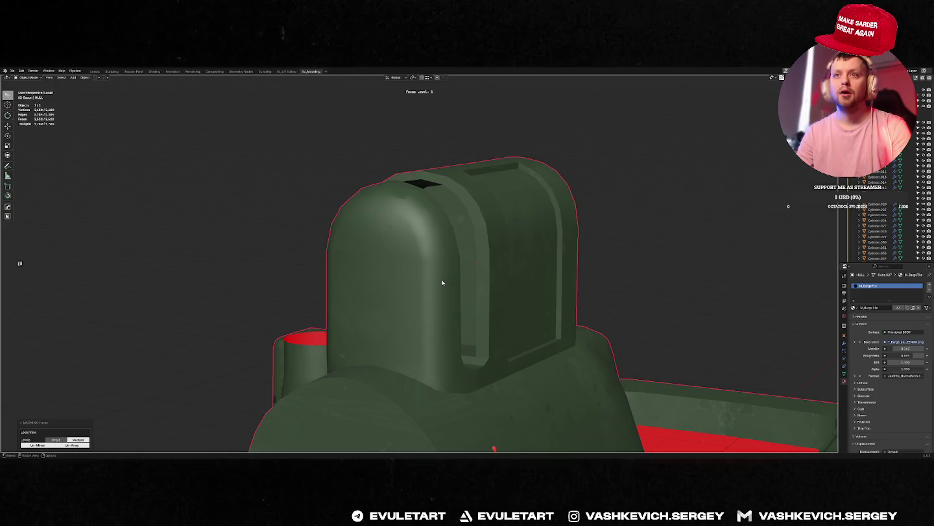
middle_click_drag(443, 283, 389, 272)
key("Tab")
right_click(362, 241, "shift")
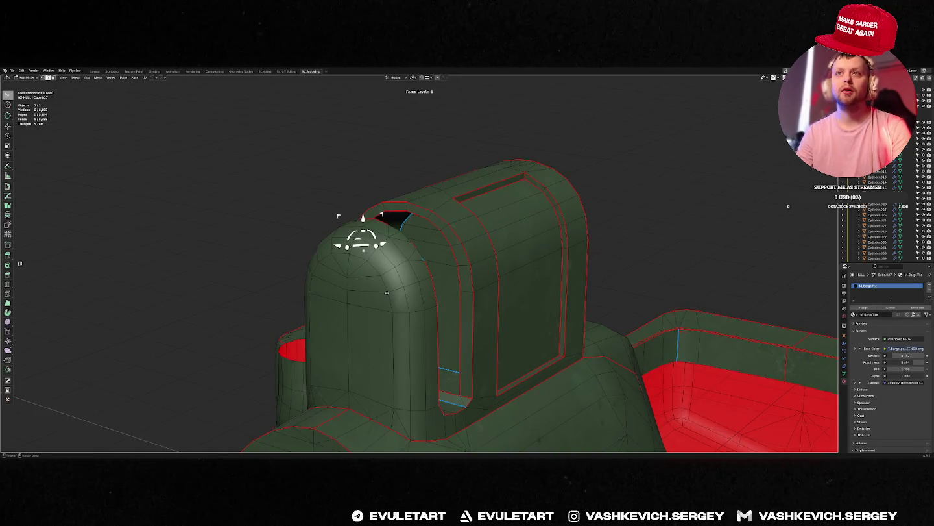
key("Tab")
key("f")
Check a trim piece, then delete the standalone dome object.
left_click(387, 294)
key("f")
key("f")
left_click(399, 263)
key("f")
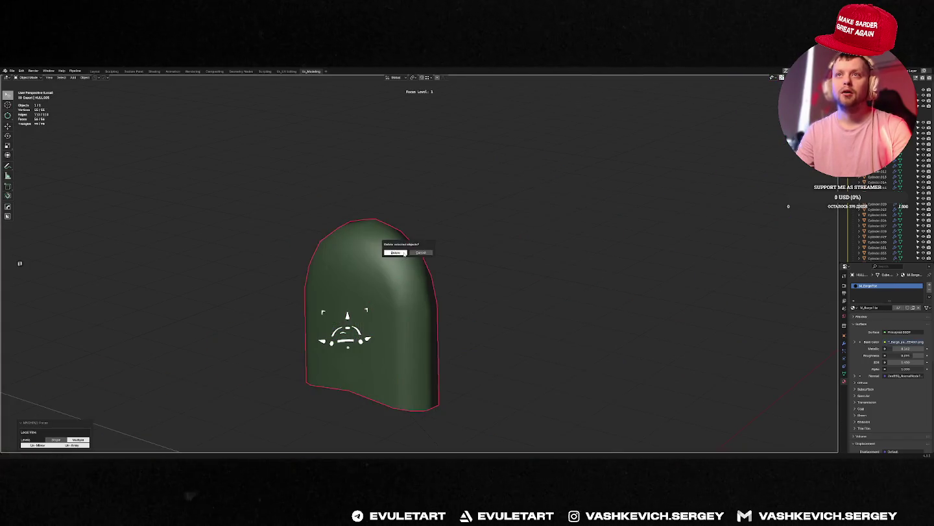
left_click(403, 253)
scroll(394, 269, "up", 3)
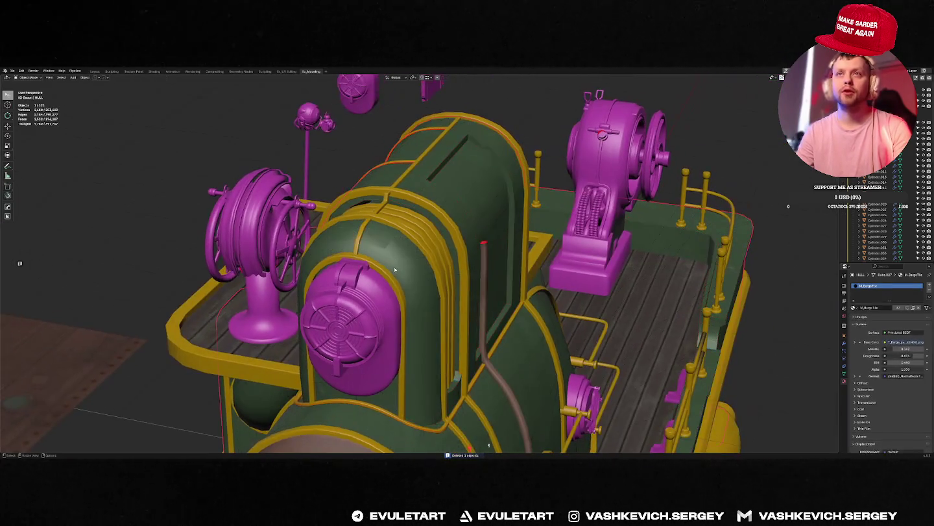
Isolate HULL and inspect its dome vertices in edit mode, cancelling a trial bevel.
key("f")
key("Tab")
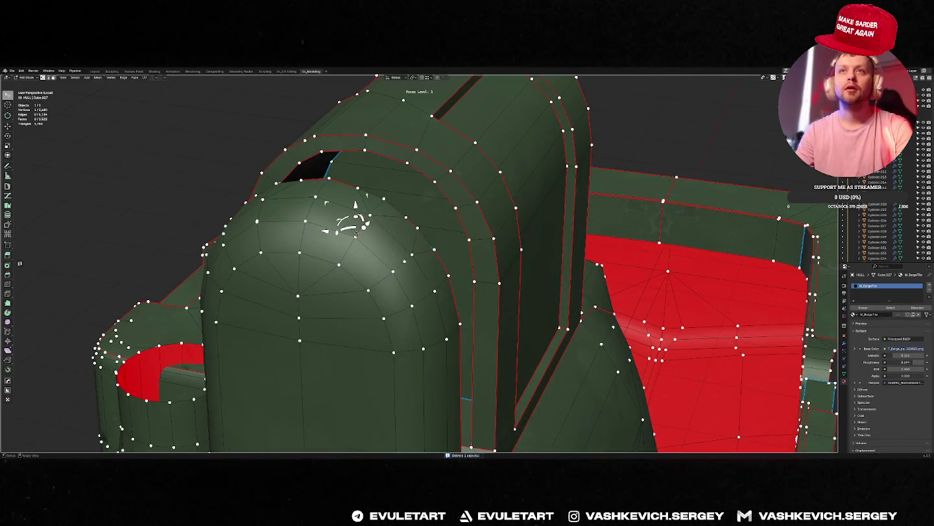
left_click(257, 222)
key("ctrl+b")
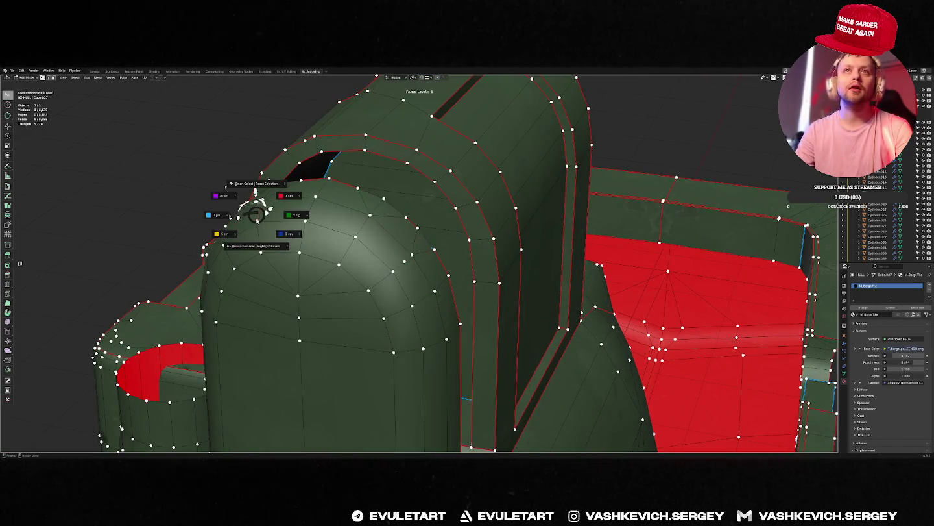
left_click(257, 218)
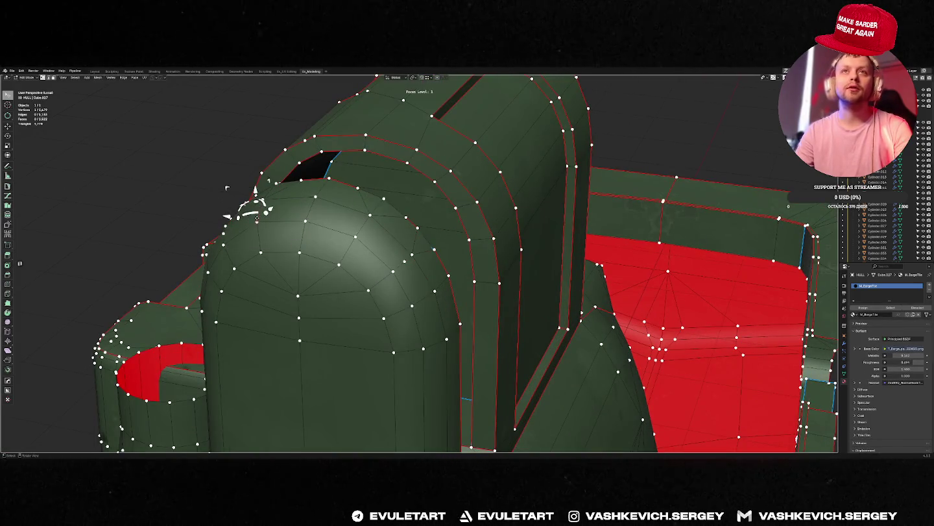
mouse_move(290, 224)
middle_mouse_down()
mouse_move(302, 280)
mouse_move(412, 269)
middle_mouse_up()
key("Tab")
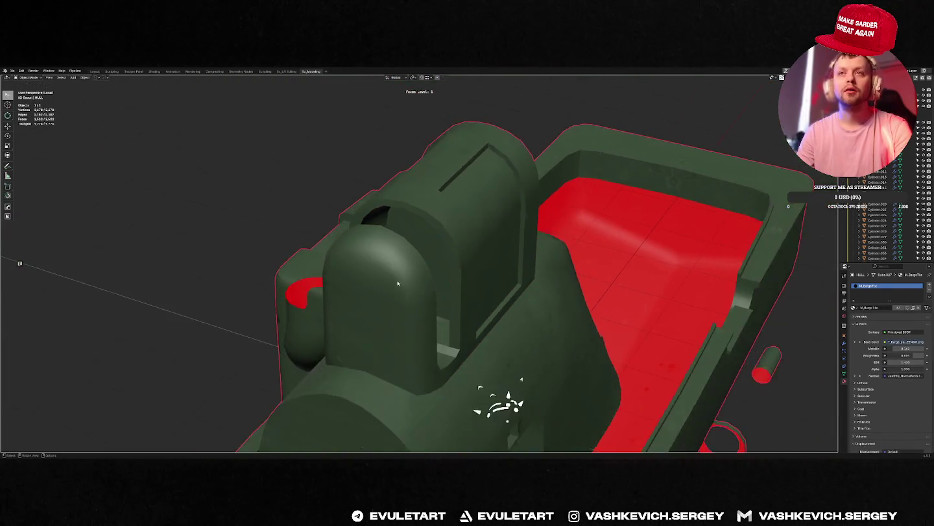
key("f")
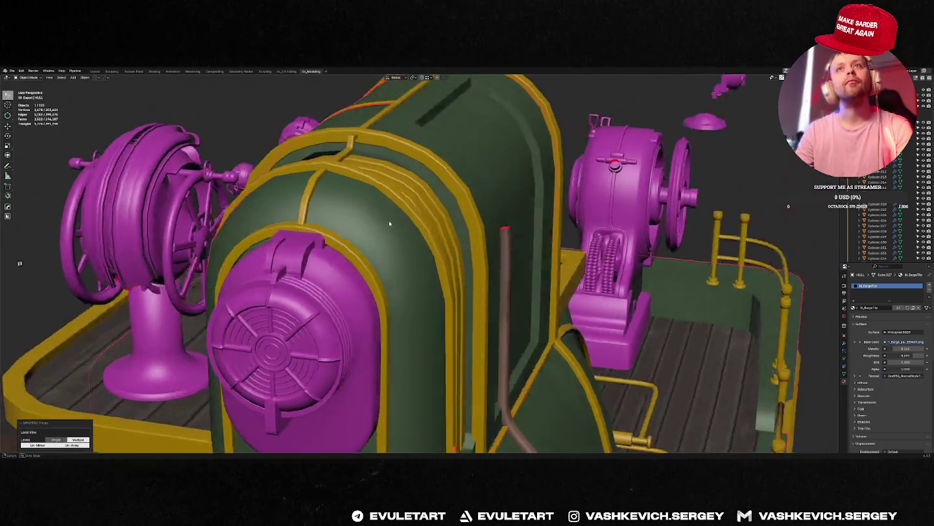
mouse_move(389, 224)
middle_mouse_down()
mouse_move(412, 218)
mouse_move(385, 215)
middle_mouse_up()
key("Tab")
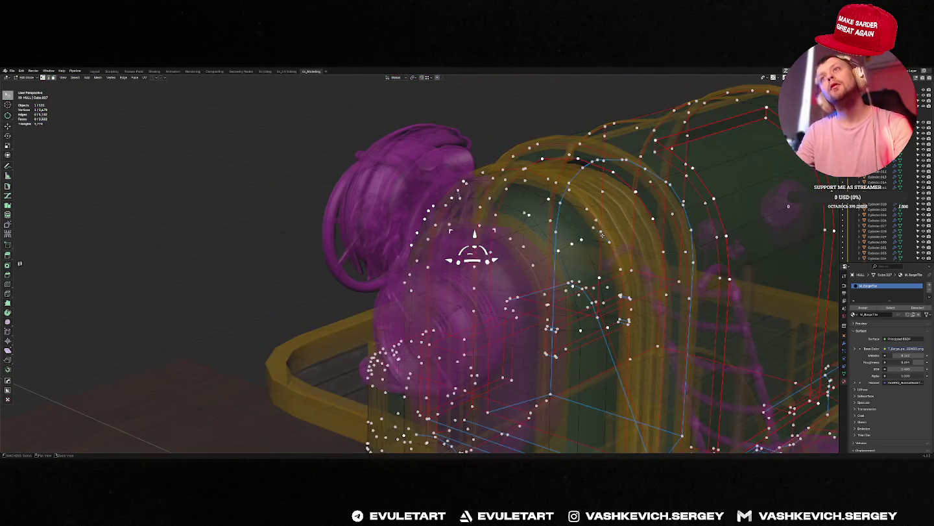
key("Tab")
left_click(583, 245)
Isolate the green HULL and select a small face near its arch in edit mode.
key("f")
key("f")
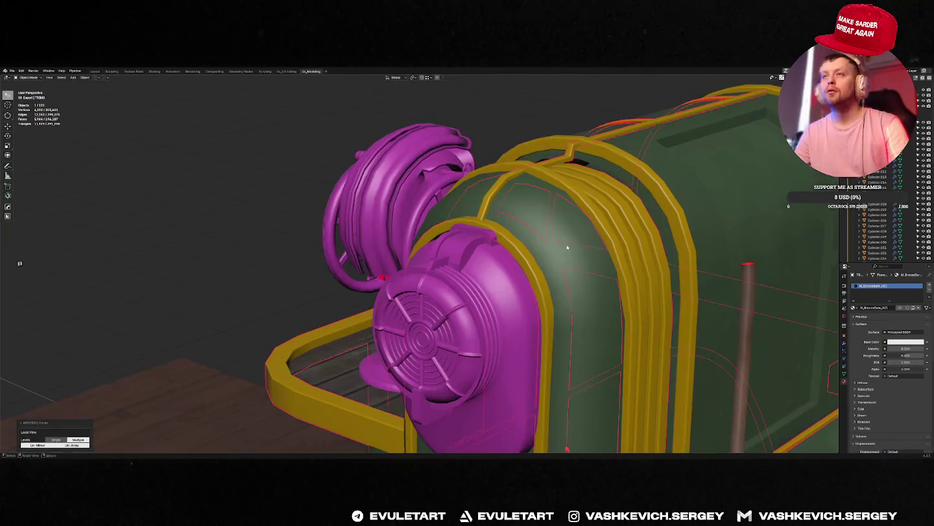
left_click(567, 248)
key("f")
key("Tab")
left_click(596, 200)
middle_click_drag(596, 201, 603, 201)
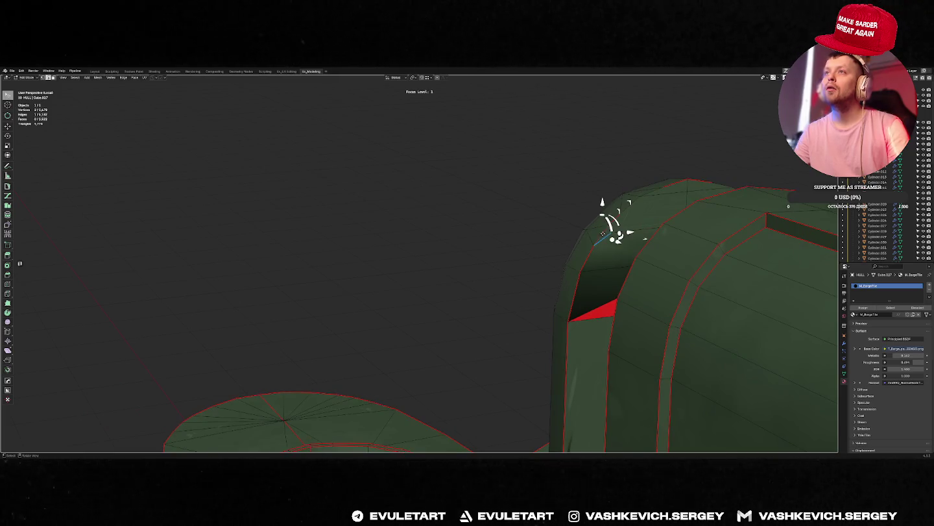
Join two vertices across the hull's arch with a new Smart Edge.
mouse_move(602, 233)
middle_mouse_down()
mouse_move(590, 268)
mouse_move(512, 256)
mouse_move(530, 249)
middle_mouse_up()
key("1")
middle_click_drag(612, 221, 713, 242)
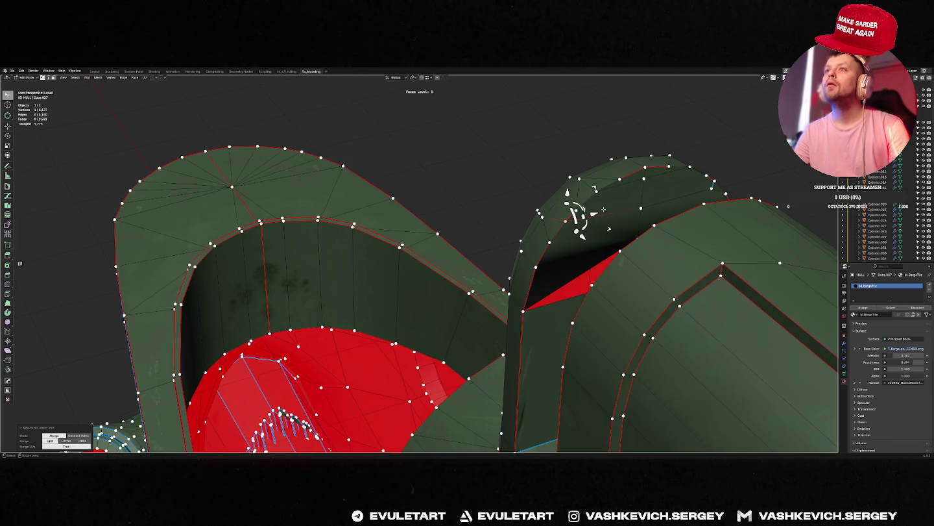
left_click(645, 208, "shift")
key("2")
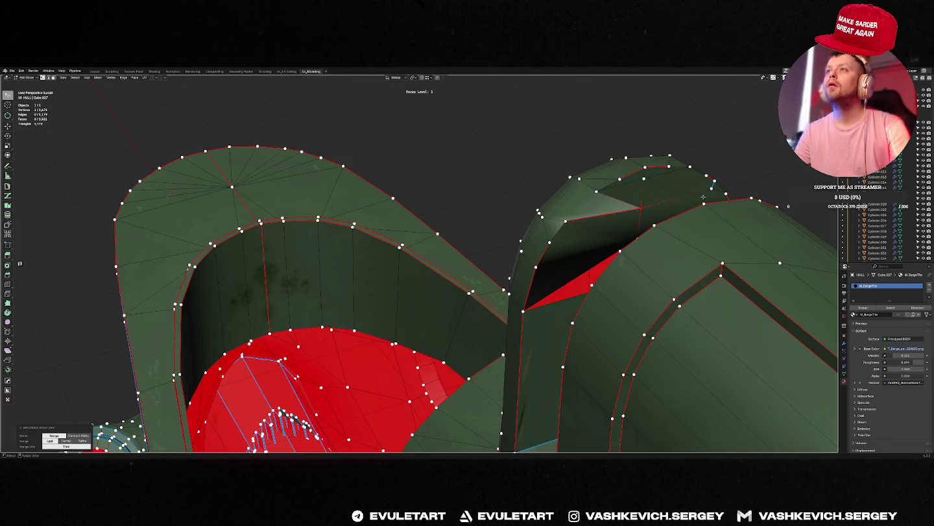
mouse_move(645, 208)
middle_mouse_down()
mouse_move(567, 213)
mouse_move(567, 225)
middle_mouse_up()
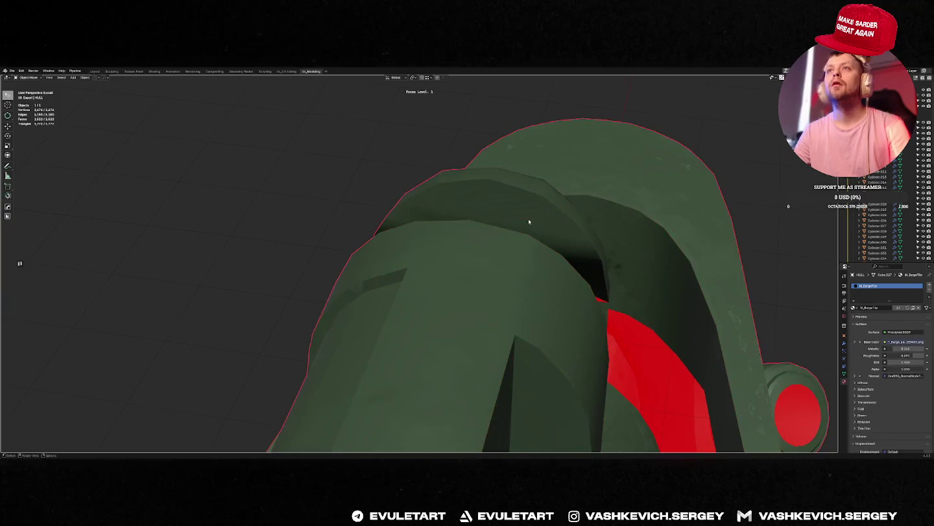
Merge the two arch vertices and knife-cut a new edge across the hull arch.
middle_click_drag(528, 219, 511, 214)
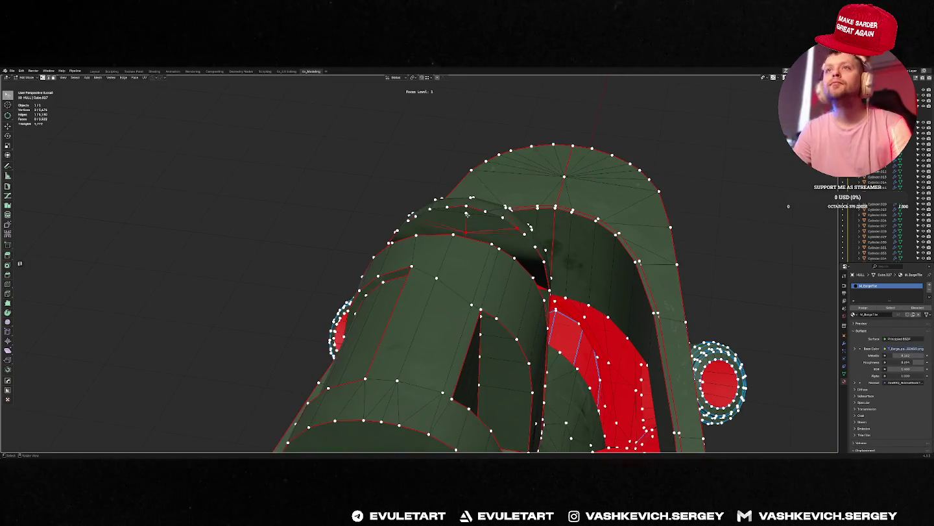
key("1")
mouse_move(467, 232)
middle_mouse_down()
mouse_move(450, 267)
mouse_move(434, 276)
mouse_move(451, 281)
mouse_move(400, 277)
mouse_move(369, 254)
mouse_move(424, 279)
mouse_move(454, 389)
middle_mouse_up()
key("3")
left_click(449, 266)
left_click(463, 265, "alt")
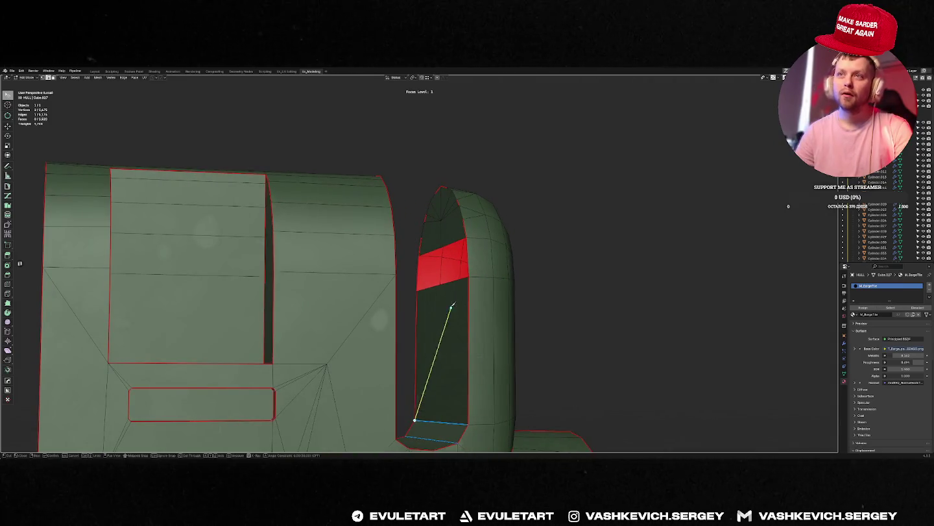
left_click(468, 422)
key("Return")
Merge the selected arch vertices at the last one and move them along Z.
mouse_move(462, 291)
middle_mouse_down()
mouse_move(471, 283)
mouse_move(444, 277)
mouse_move(455, 260)
mouse_move(448, 269)
middle_mouse_up()
key("f")
left_click(447, 279)
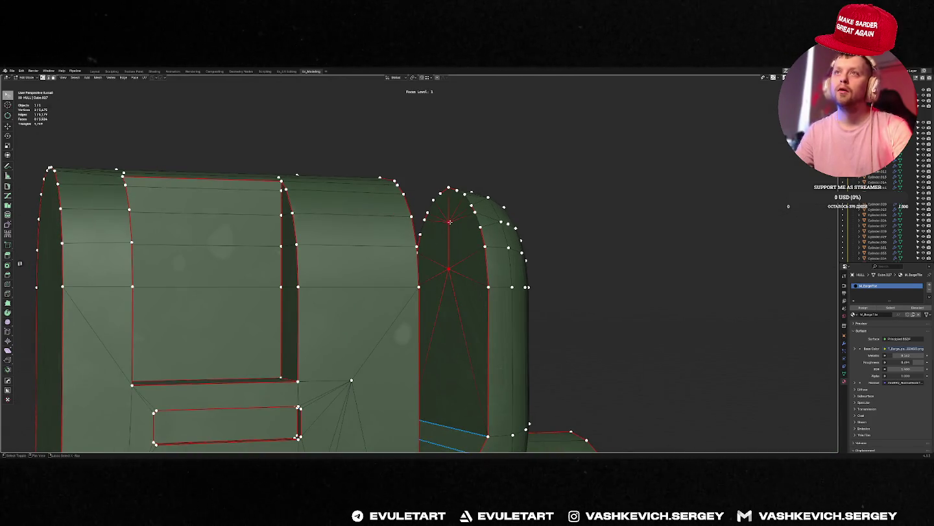
key("m")
mouse_move(450, 222)
middle_mouse_down()
mouse_move(464, 232)
mouse_move(411, 260)
mouse_move(455, 269)
mouse_move(512, 250)
mouse_move(488, 255)
middle_mouse_up()
key("g")
key("z")
left_click(465, 248)
Return to Object Mode, save the barge file and export it via Quick Favorites.
key("Tab")
key("f")
key("ctrl+s")
left_click(536, 250)
key("q")
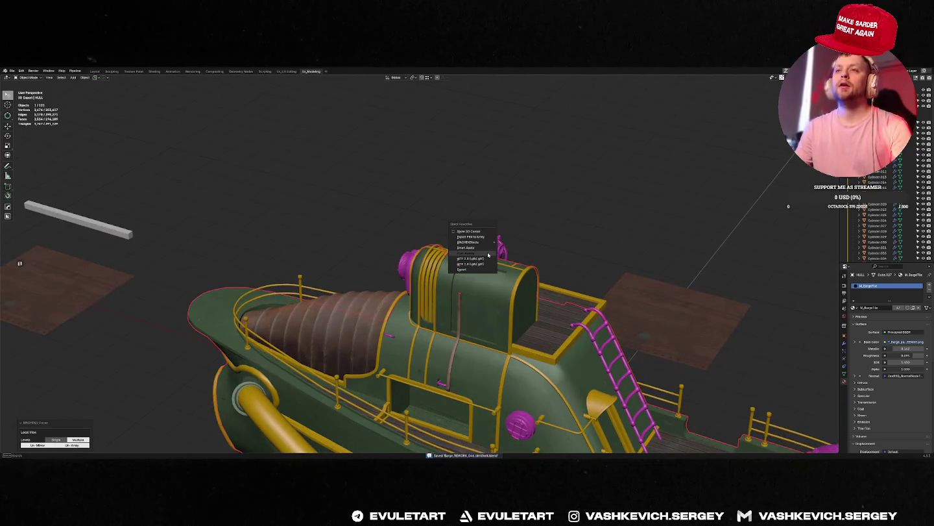
left_click(488, 255)
key("alt+Tab")
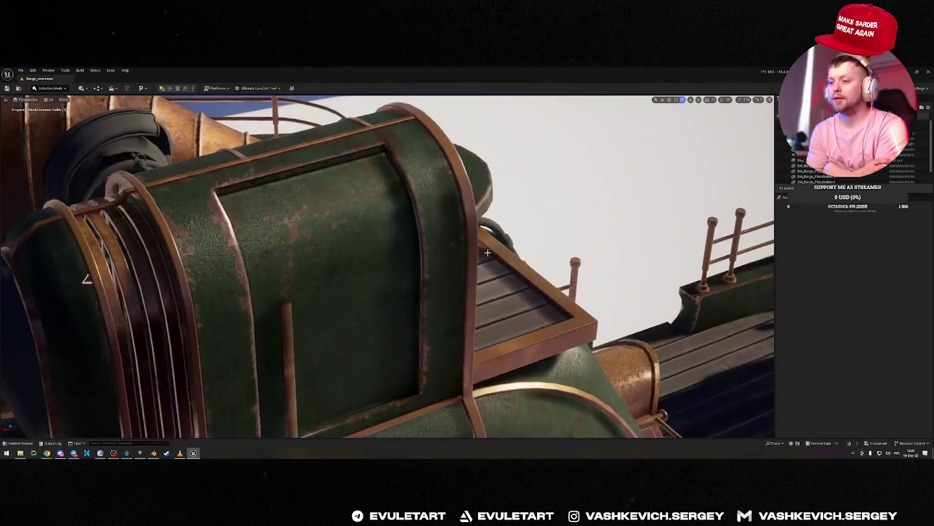
Fly over the level, then select and frame the reimported green barge.
right_click_drag(488, 253, 487, 253)
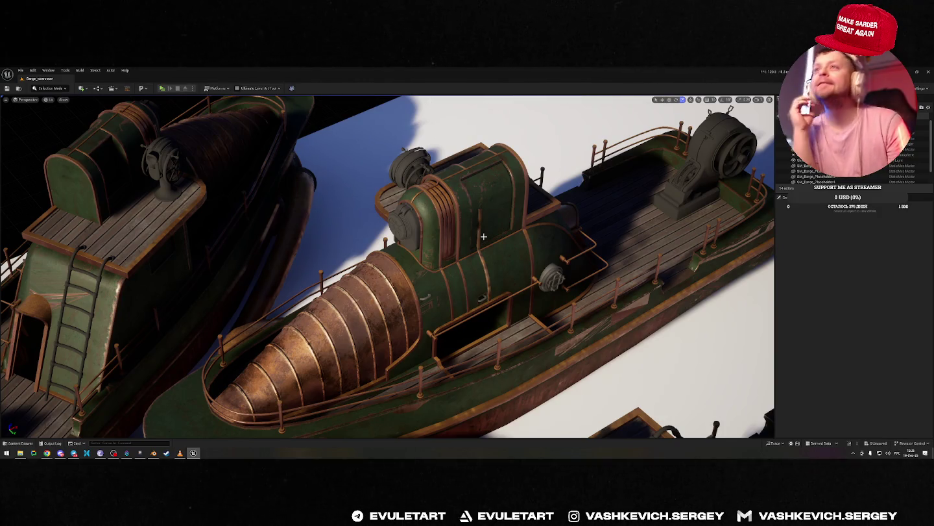
right_click_drag(507, 188, 507, 189)
left_click(467, 211)
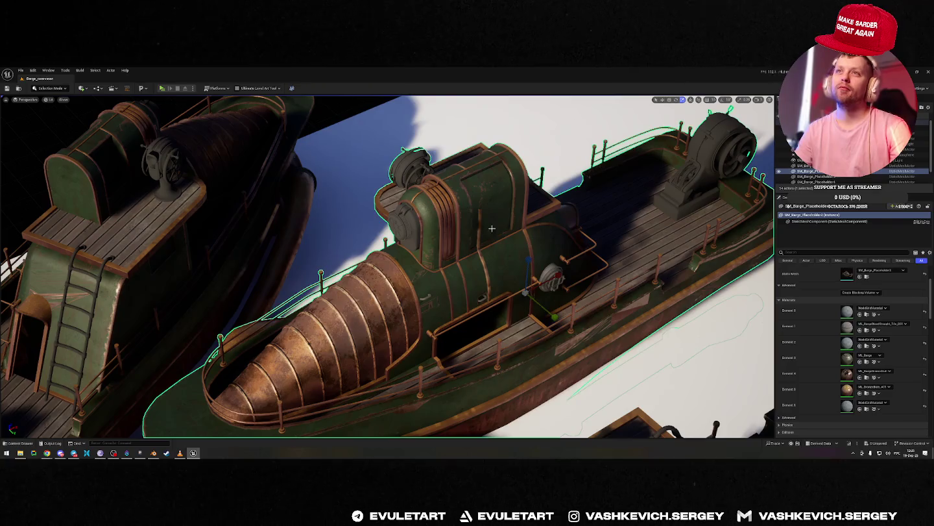
key("f")
Inspect the barge's engine section and copper-domed bow, then view it from above.
right_click_drag(505, 221, 505, 222)
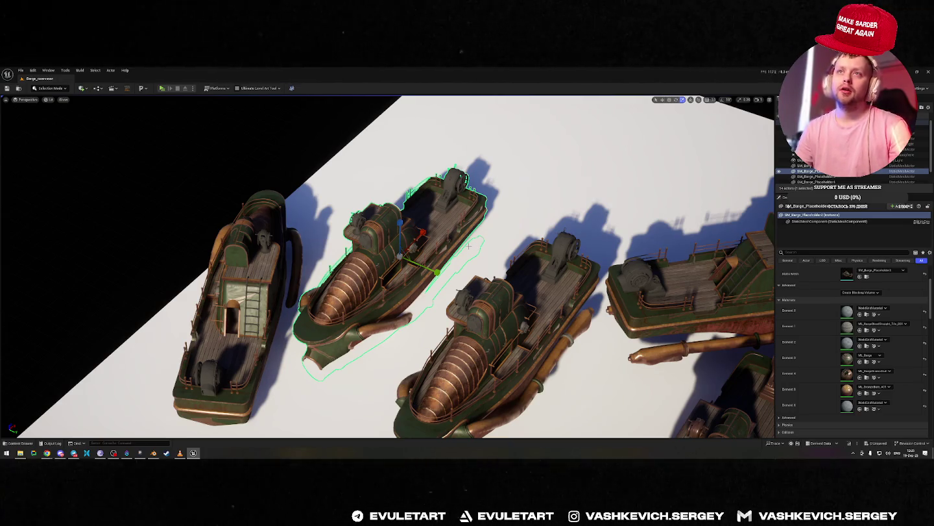
right_click_drag(467, 245, 467, 246)
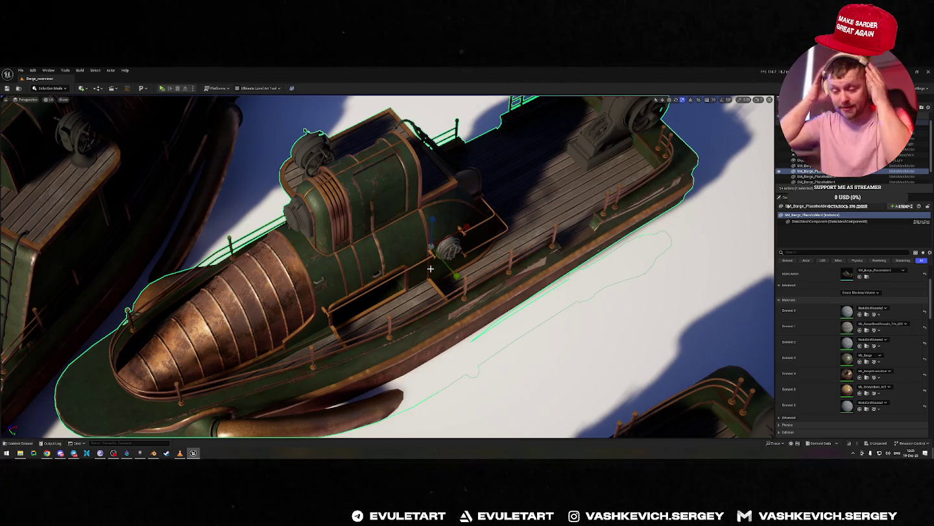
right_click_drag(400, 192, 400, 192)
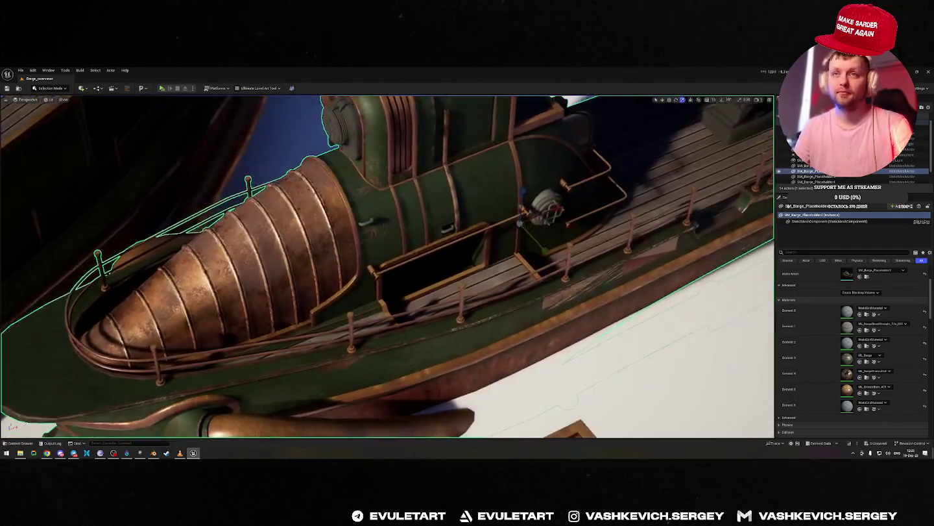
mouse_move(388, 265)
right_mouse_down()
mouse_move(494, 246)
mouse_move(519, 262)
mouse_move(548, 250)
mouse_move(563, 397)
right_mouse_up()
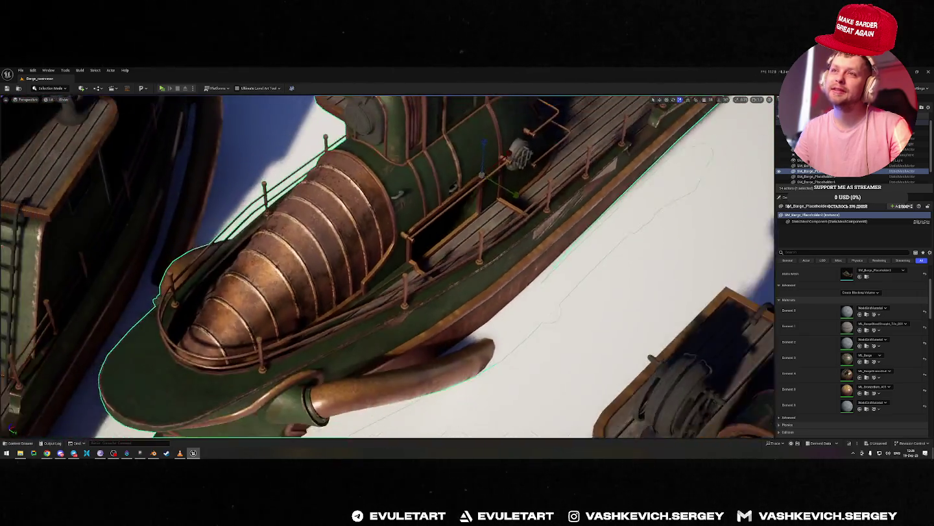
key("alt+Tab")
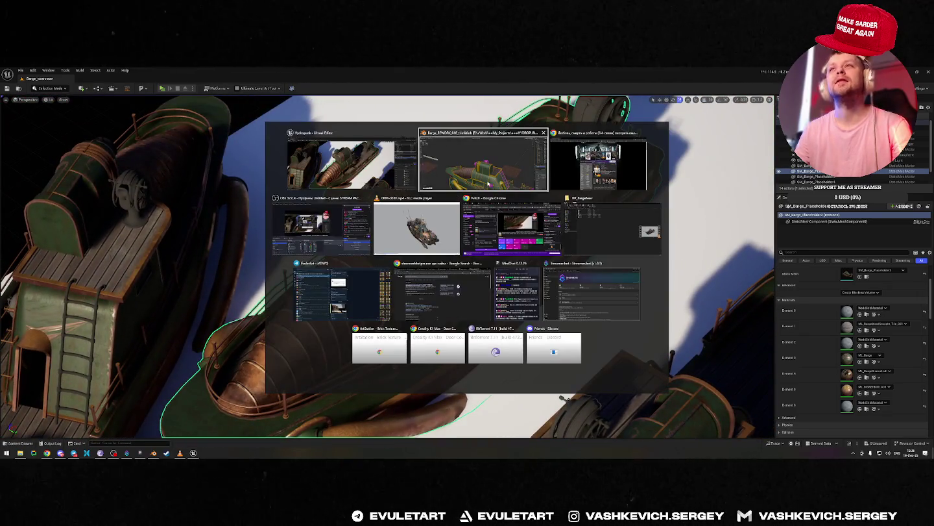
Back in Blender, frame the green hull and view its cabin in Top Orthographic.
left_click(488, 184)
mouse_move(487, 185)
middle_mouse_down()
mouse_move(453, 321)
mouse_move(343, 233)
middle_mouse_up()
key("f")
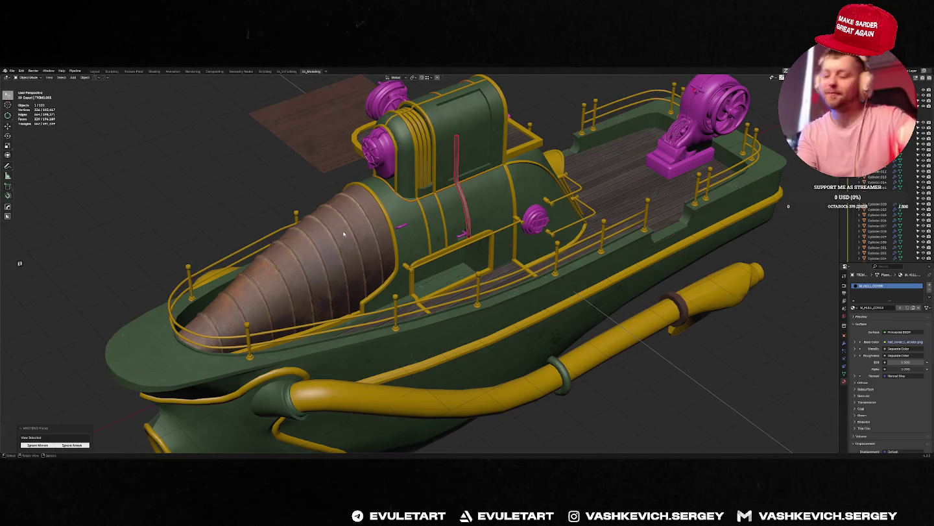
mouse_move(409, 99)
middle_mouse_down()
mouse_move(434, 185)
mouse_move(382, 270)
middle_mouse_up()
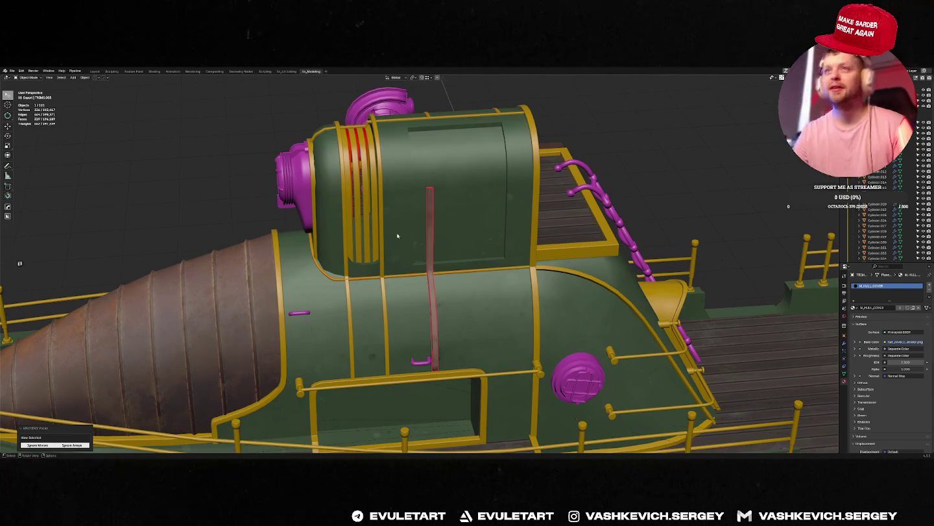
scroll(399, 237, "up", 2)
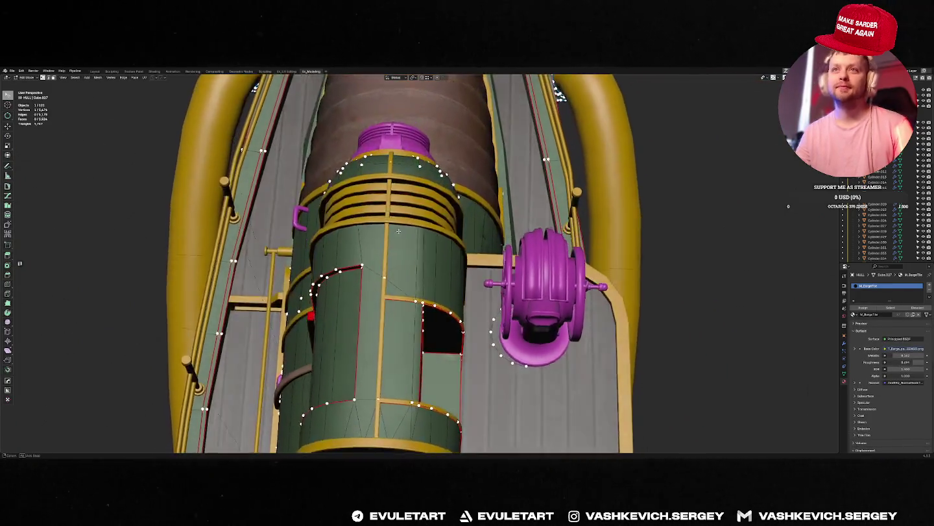
key("KP_7")
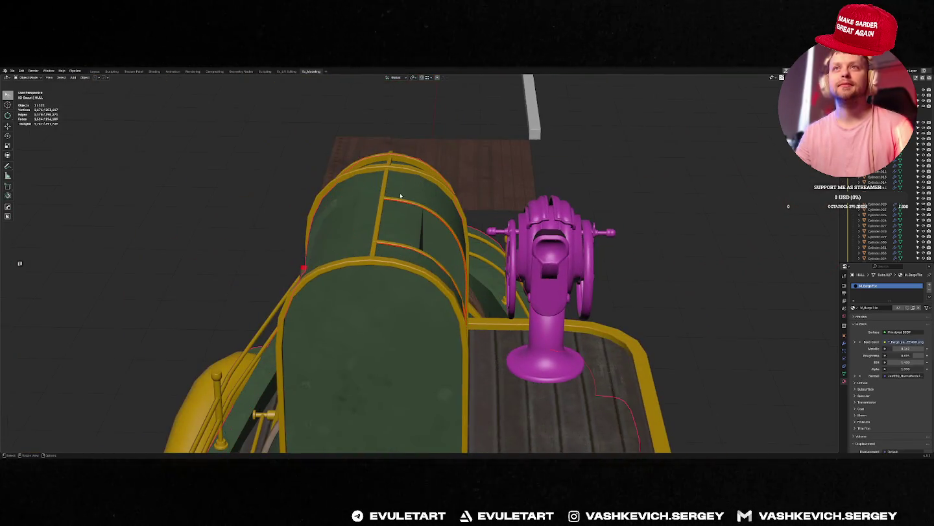
Isolate the green hull in Edit Mode and knife-cut new edges across its arch.
key("f")
key("f")
left_click(360, 232)
key("f")
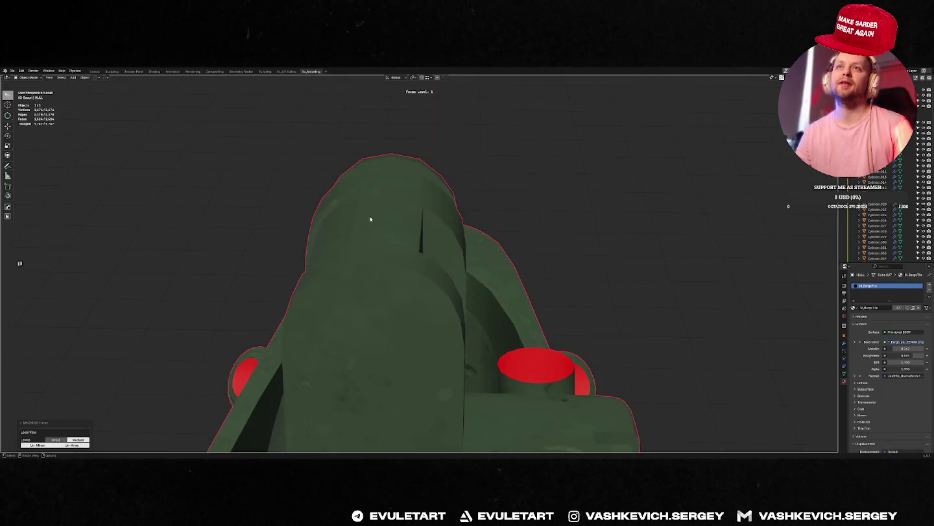
key("Tab")
middle_click_drag(371, 220, 409, 290)
key("k")
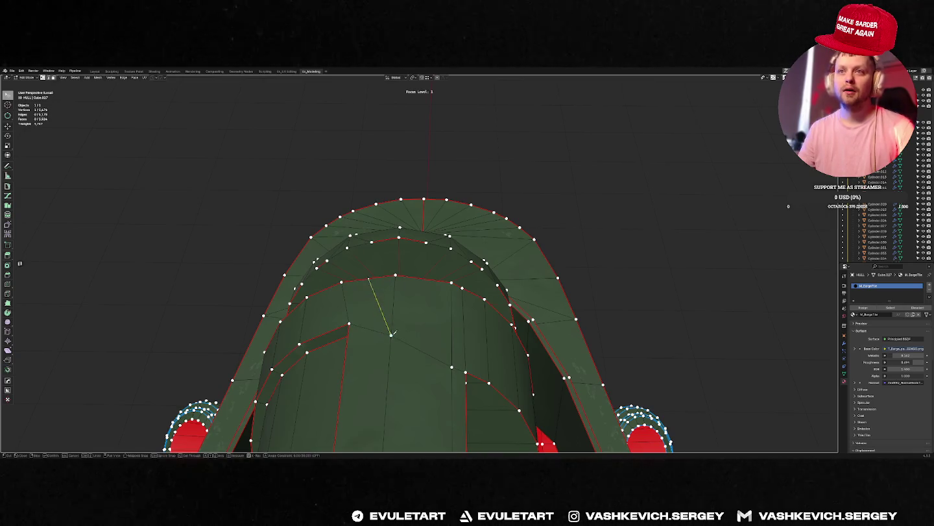
middle_click_drag(424, 277, 399, 285)
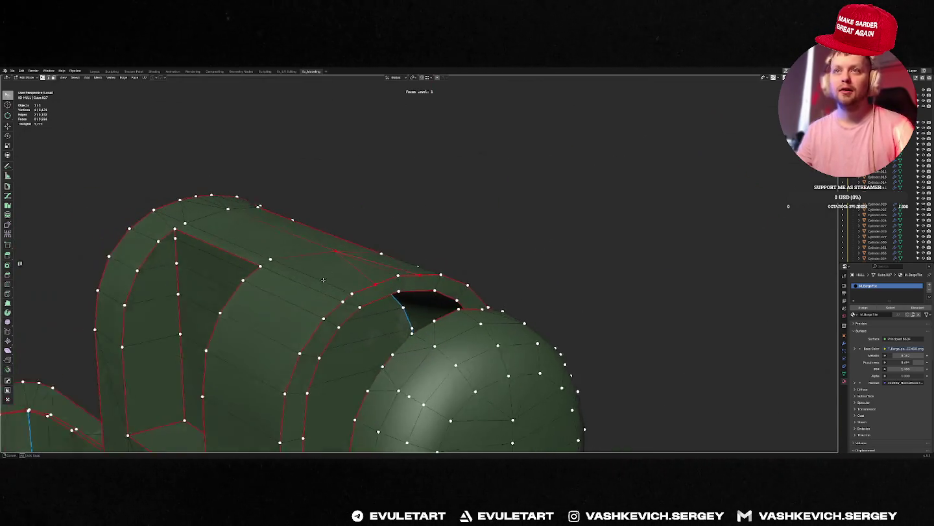
key("Return")
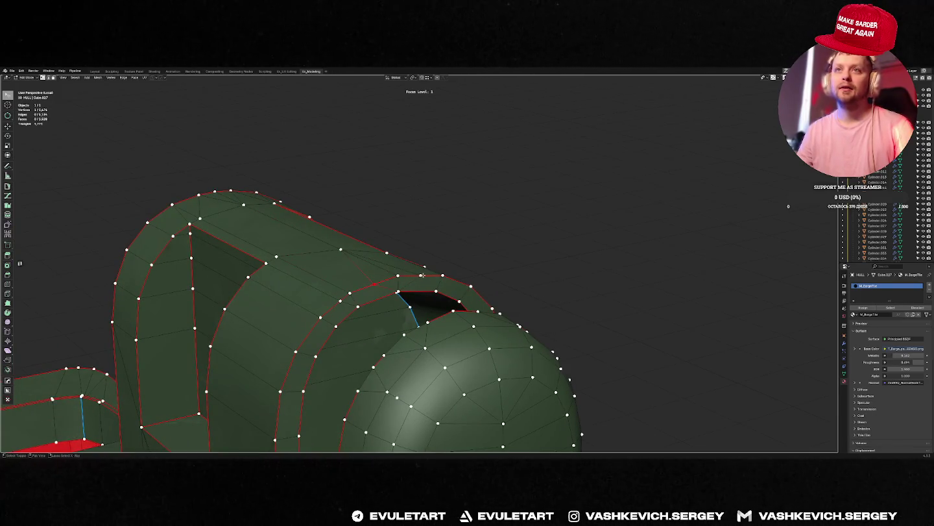
Push the cut edges slightly outward with Shrink/Fatten and return to the full ship.
mouse_move(425, 277)
middle_mouse_down()
mouse_move(413, 269)
mouse_move(407, 282)
mouse_move(533, 254)
mouse_move(330, 261)
middle_mouse_up()
key("alt+s")
left_click(415, 268)
key("Tab")
key("KP_Divide")
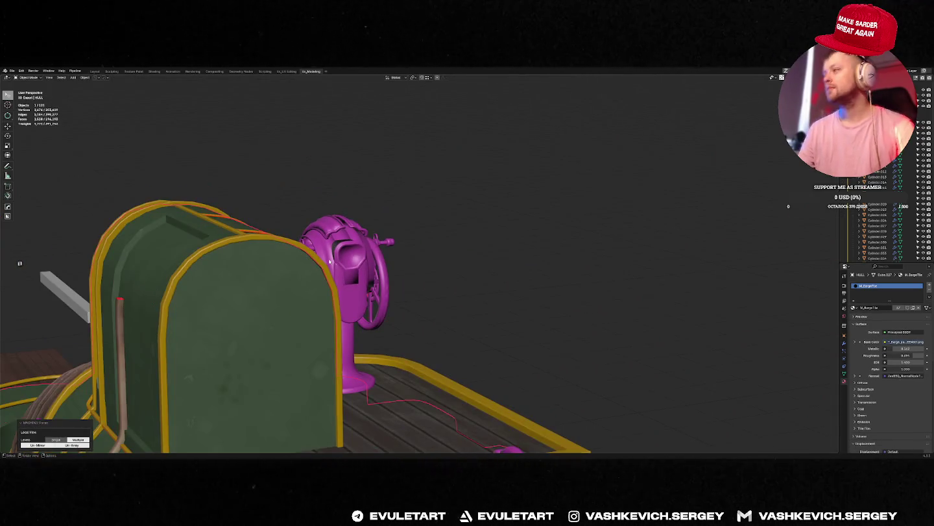
Save the barge file and frame the whole drill boat for a final look.
key("ctrl+s")
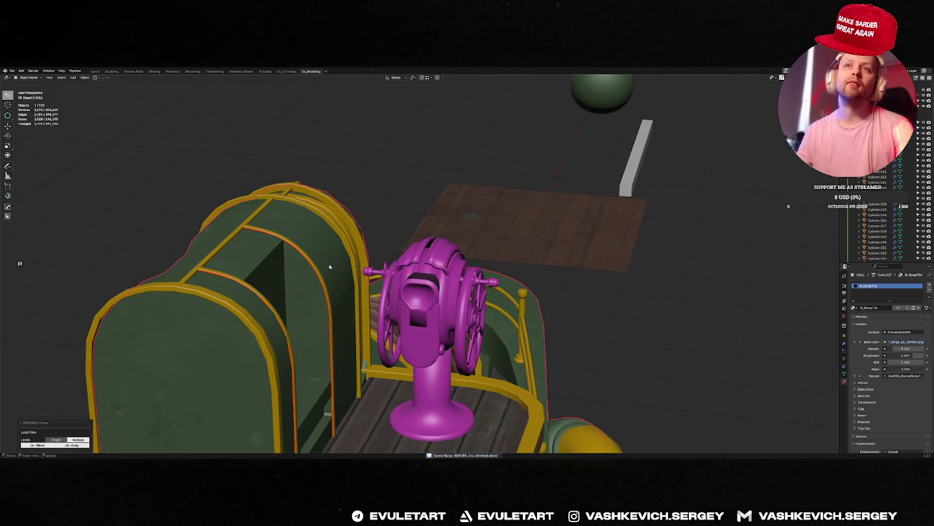
key("f")
mouse_move(329, 265)
middle_mouse_down()
mouse_move(324, 209)
mouse_move(378, 251)
mouse_move(567, 199)
mouse_move(454, 246)
mouse_move(292, 259)
middle_mouse_up()
scroll(377, 251, "up", 3)
scroll(378, 250, "down", 3)
scroll(568, 199, "up", 3)
scroll(568, 199, "up", 4)
scroll(567, 199, "down", 6)
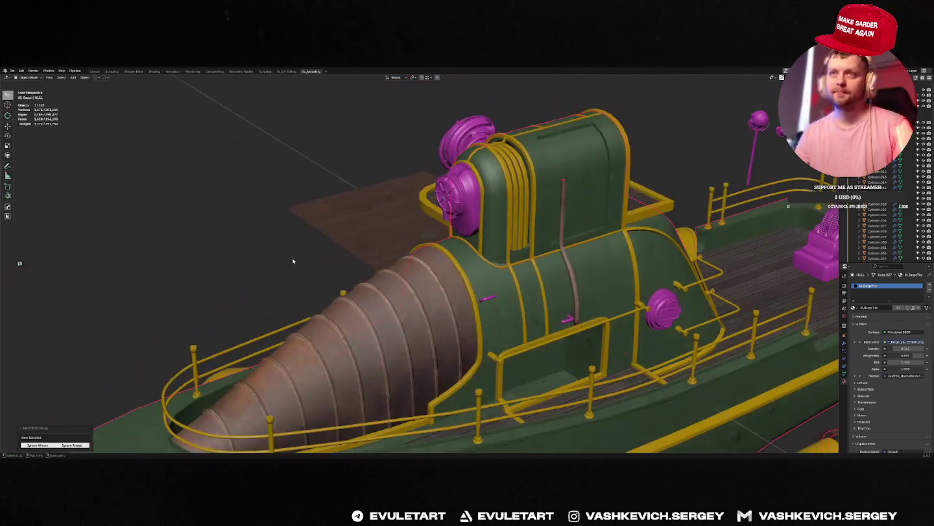
scroll(413, 266, "down", 1)
middle_click_drag(413, 265, 377, 268)
Save again and start the glTF export from Quick Favorites.
key("ctrl+s")
left_click(413, 278)
key("q")
left_click(408, 278)
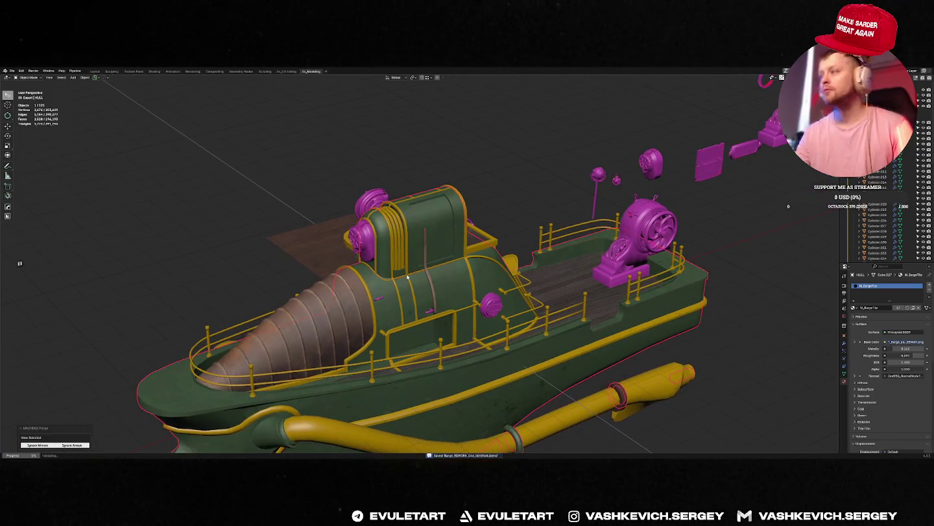
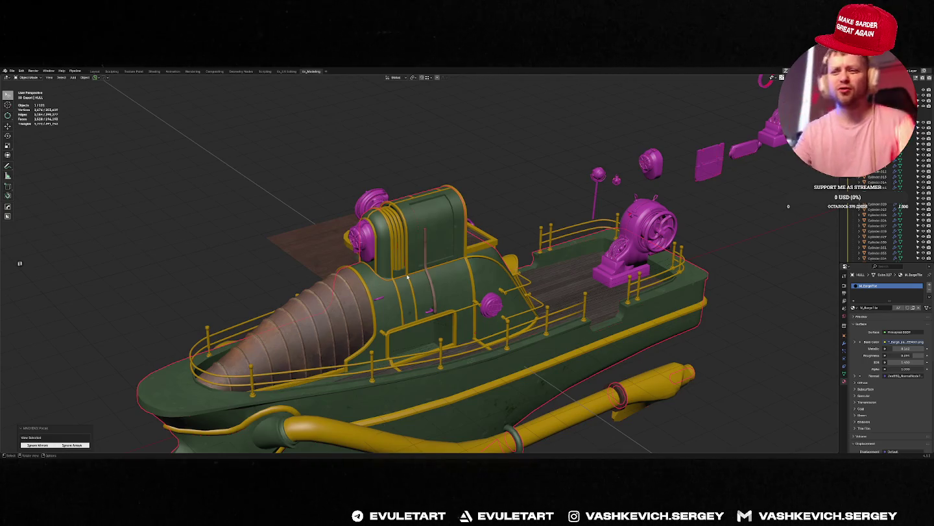
Switch from Blender to Chrome, search for SimBrief and open its website.
key("super")
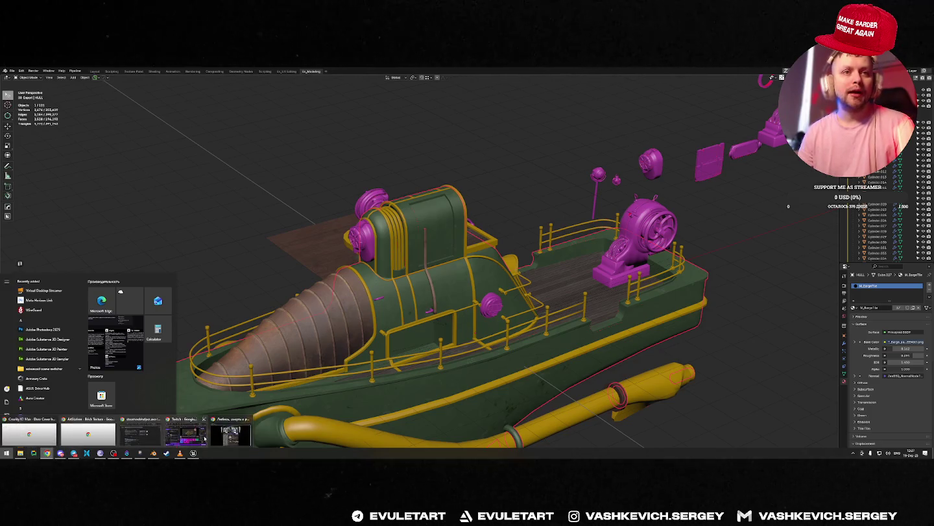
left_click(502, 426)
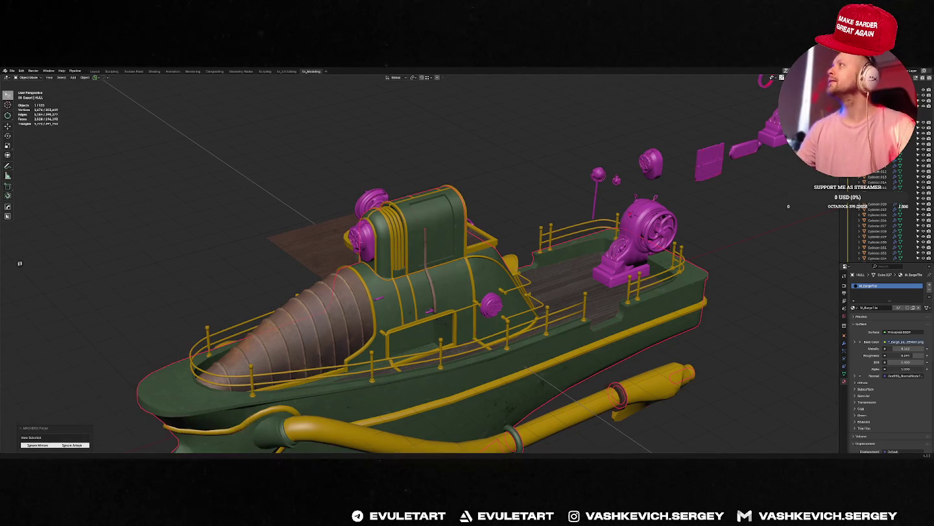
key("alt+Tab")
key("Down")
key("Down")
key("Down")
key("Return")
left_click(147, 162)
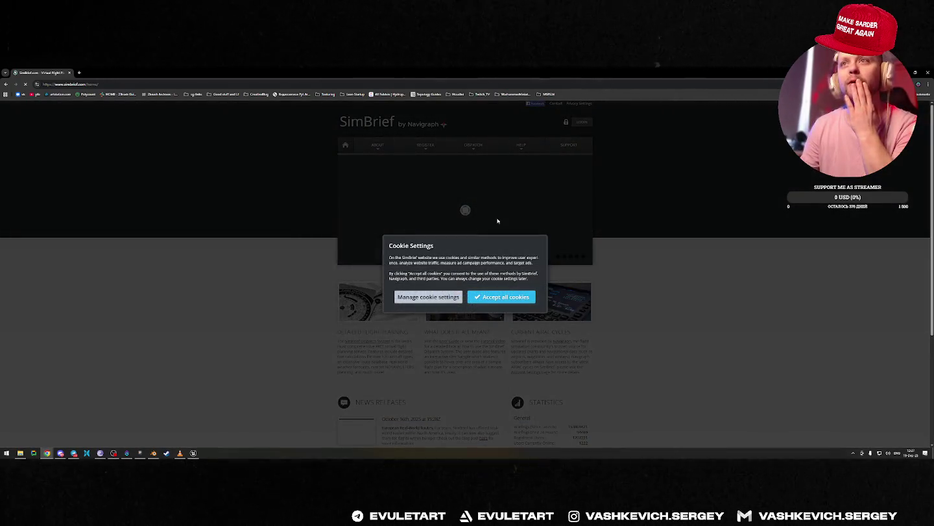
Accept cookies and sign in to SimBrief Dispatch with Google, skipping the Navigraph subscription offer.
left_click(517, 297)
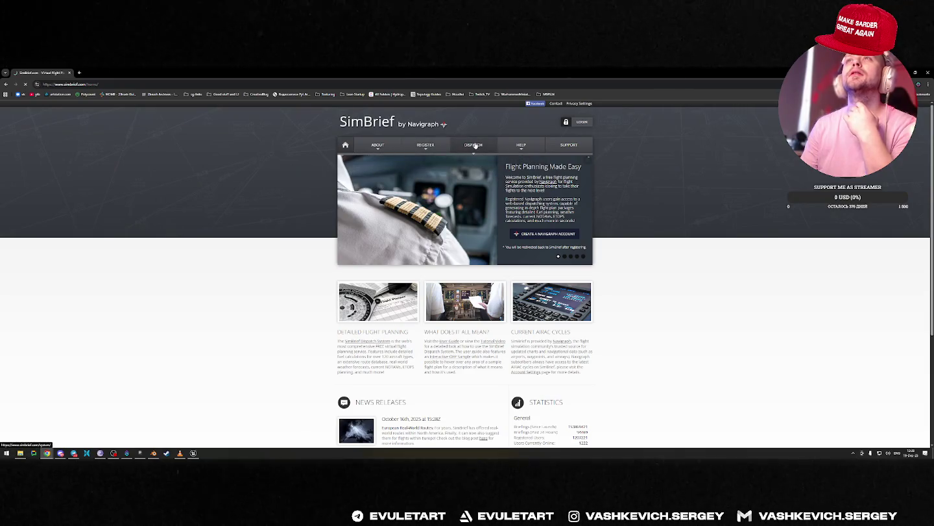
left_click(473, 145)
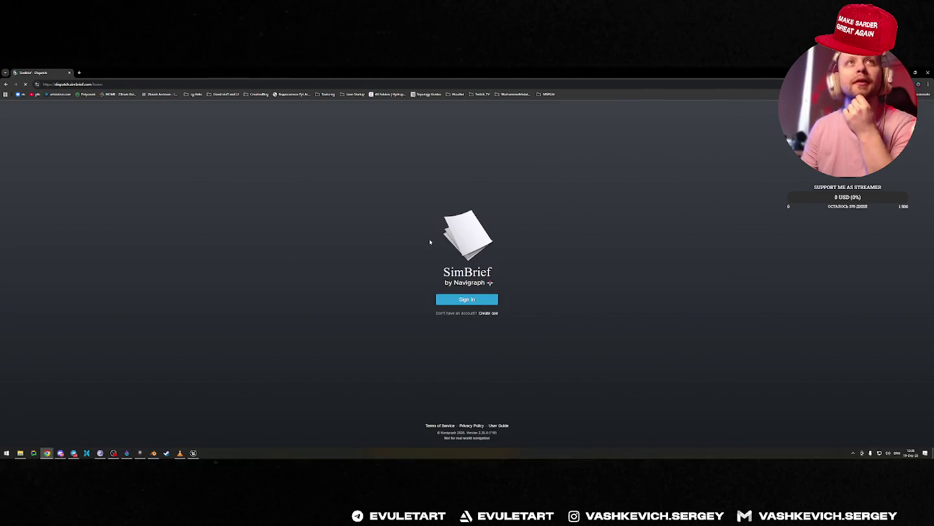
left_click(477, 301)
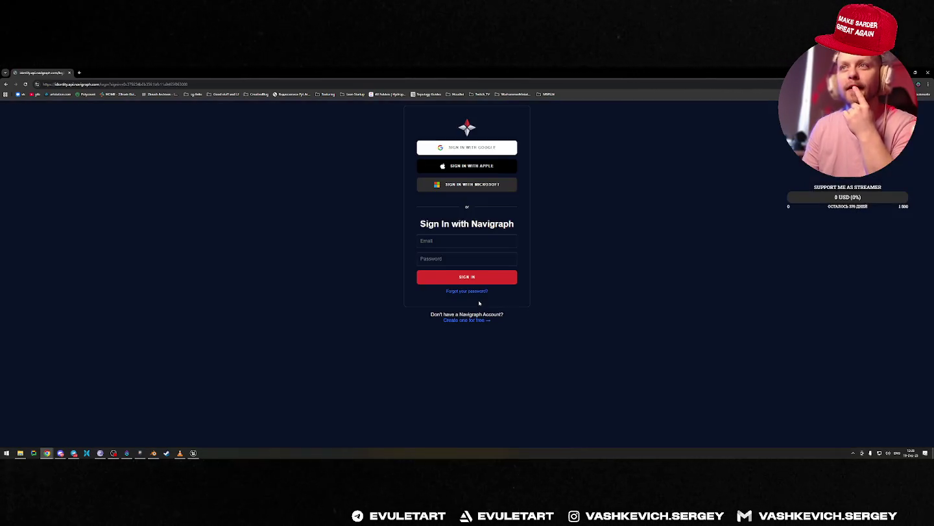
left_click(482, 148)
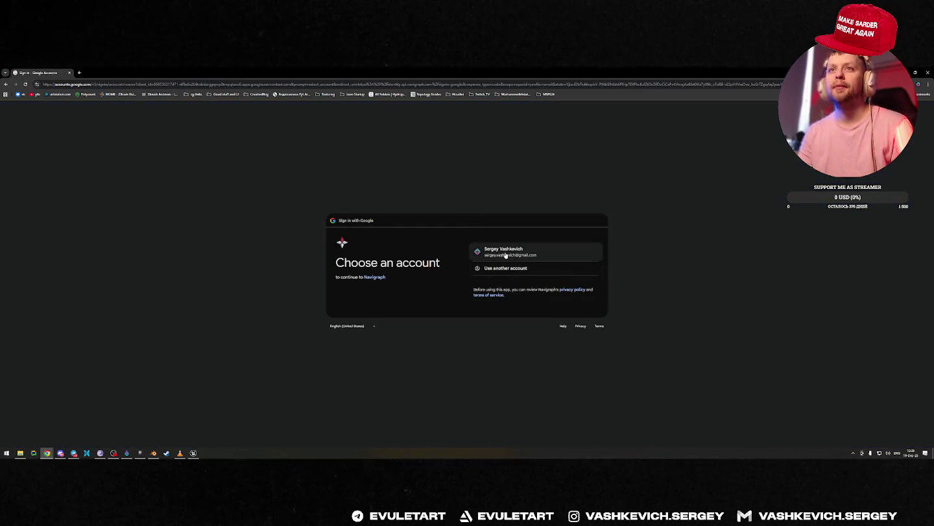
left_click(579, 243)
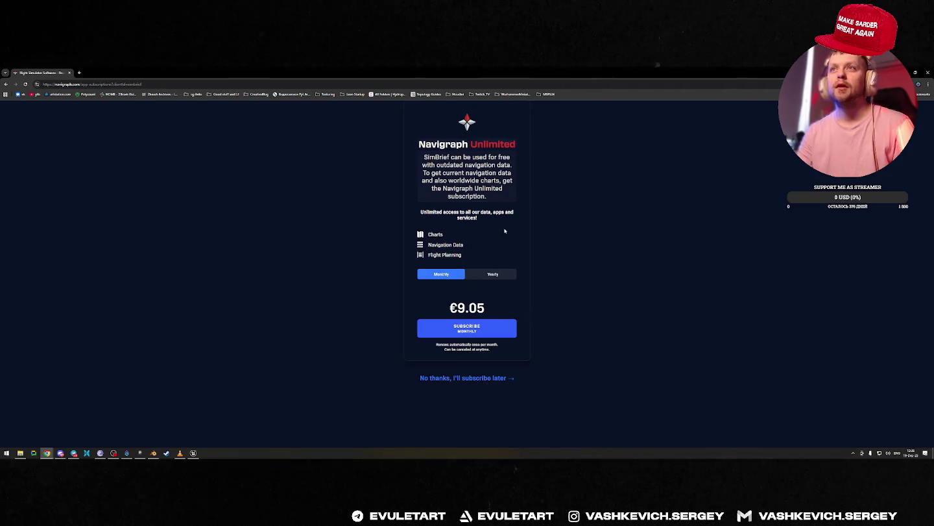
left_click(454, 380)
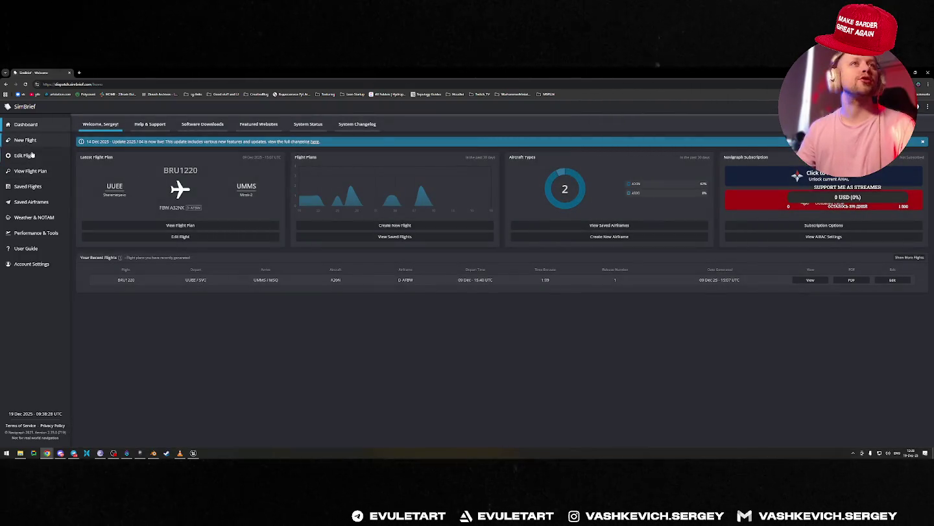
left_click(27, 140)
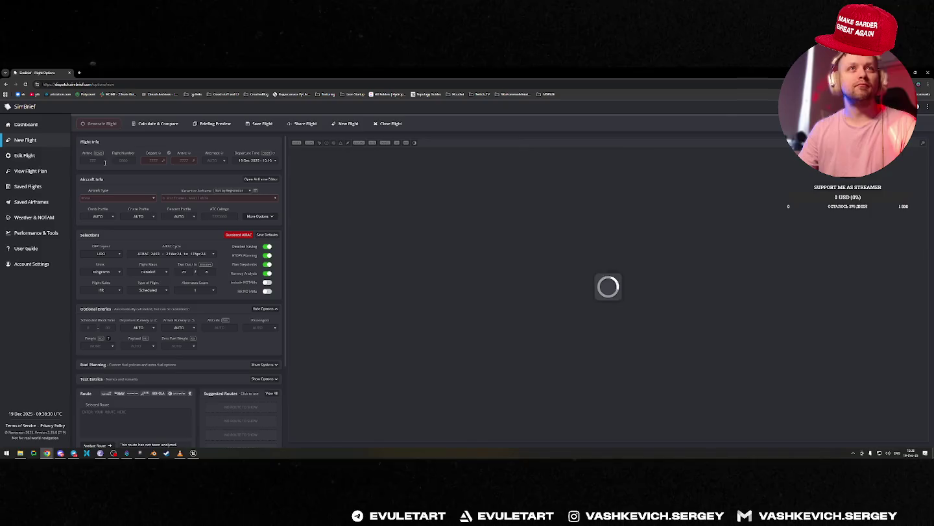
Set the departure airport to EPWR.
left_click(115, 198)
left_click(115, 176)
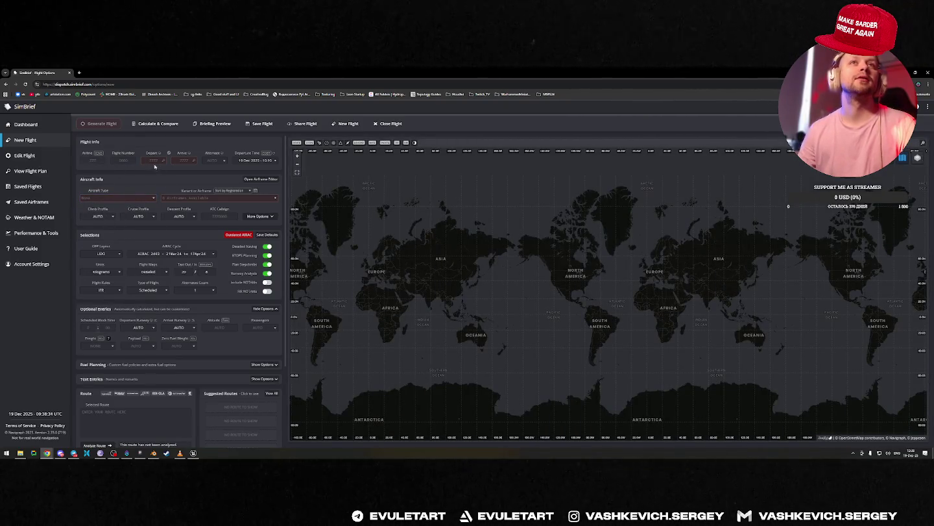
left_click(101, 157)
left_click(148, 164)
type("wroc")
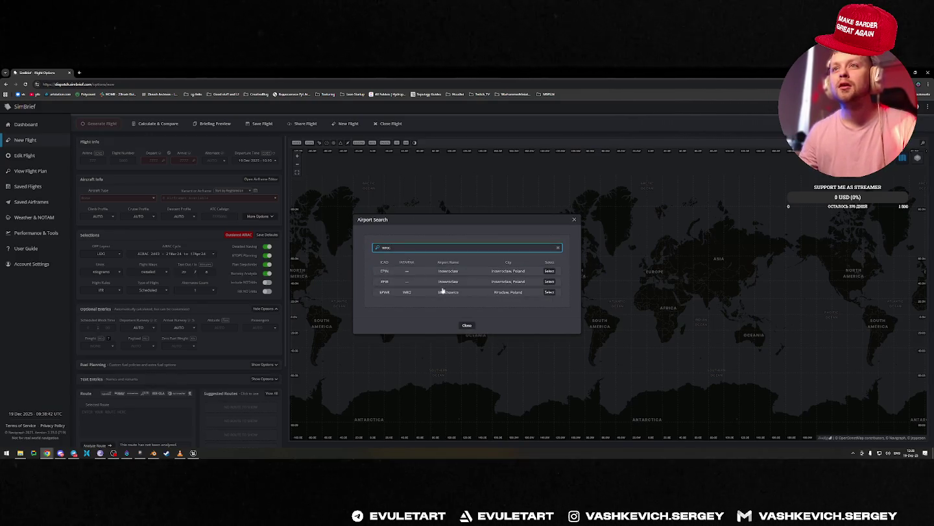
left_click(550, 292)
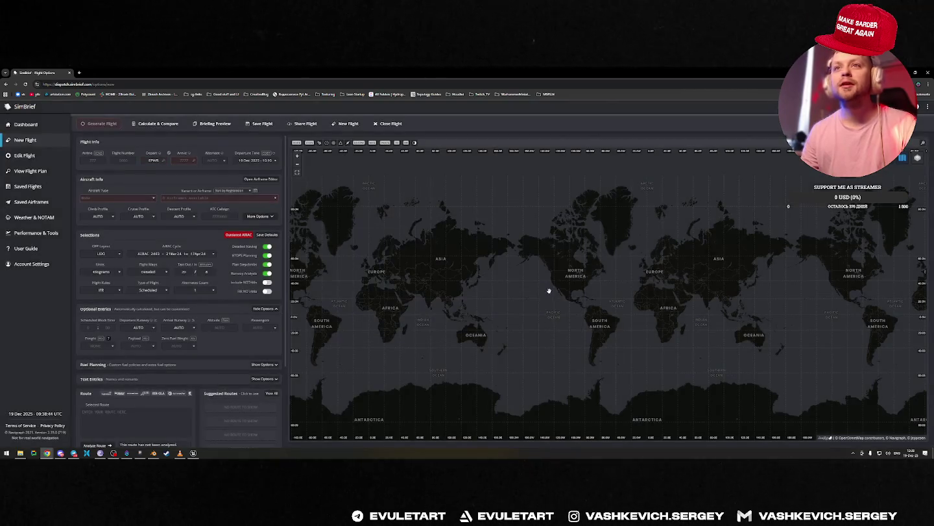
Set the arrival airport to Rome Ciampino (LIRA).
left_click(185, 161)
type("EGLL")
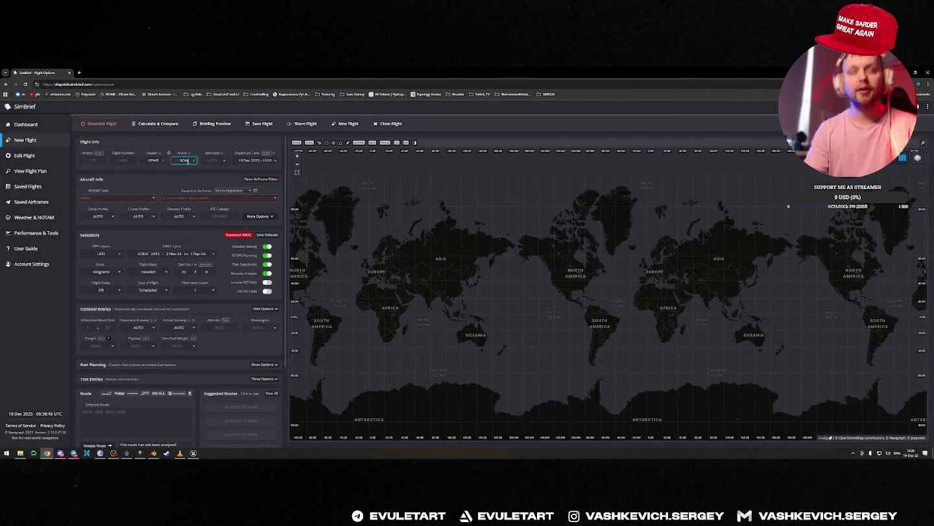
left_click(193, 162)
type("rome")
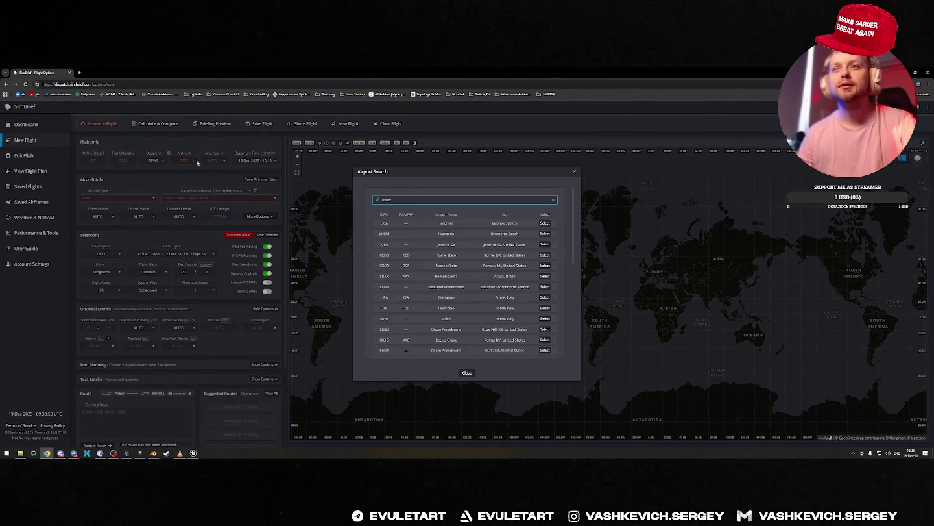
type("t")
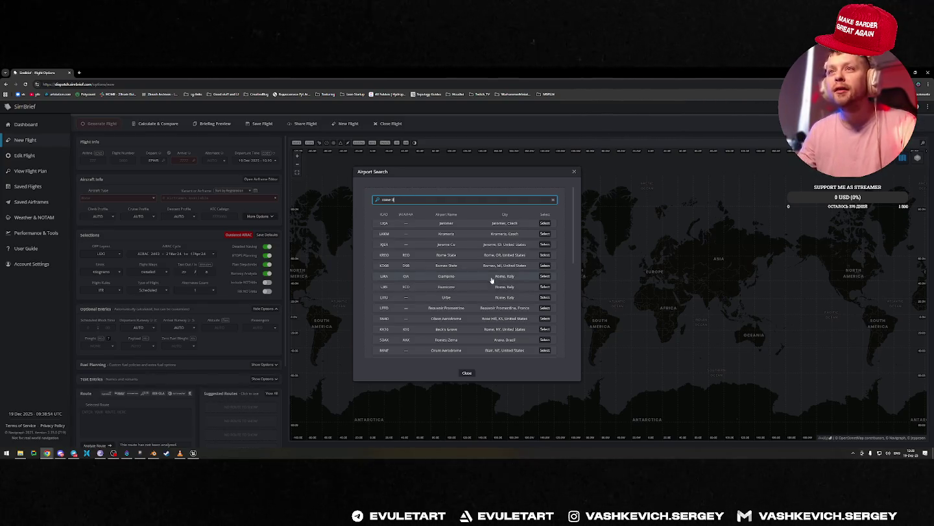
left_click(549, 276)
Choose A20N – A320-200N as the aircraft type.
left_click(115, 198)
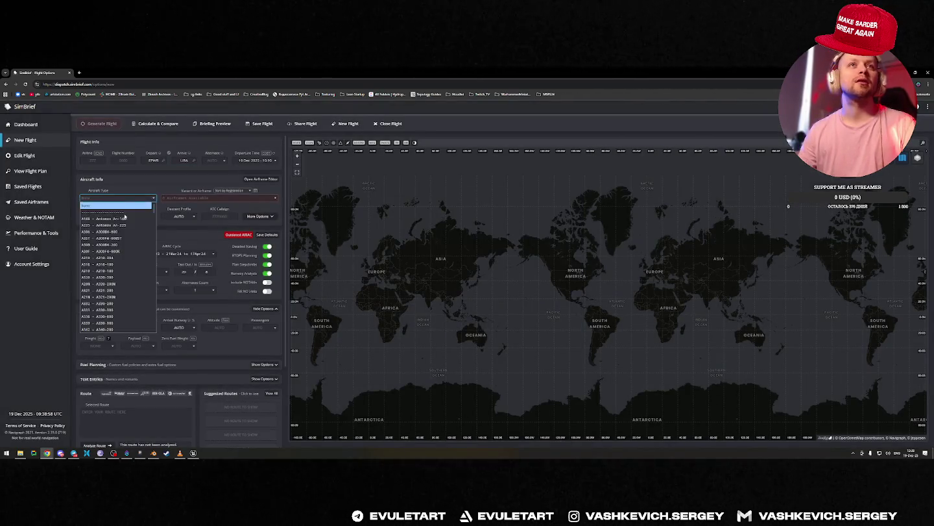
left_click(115, 282)
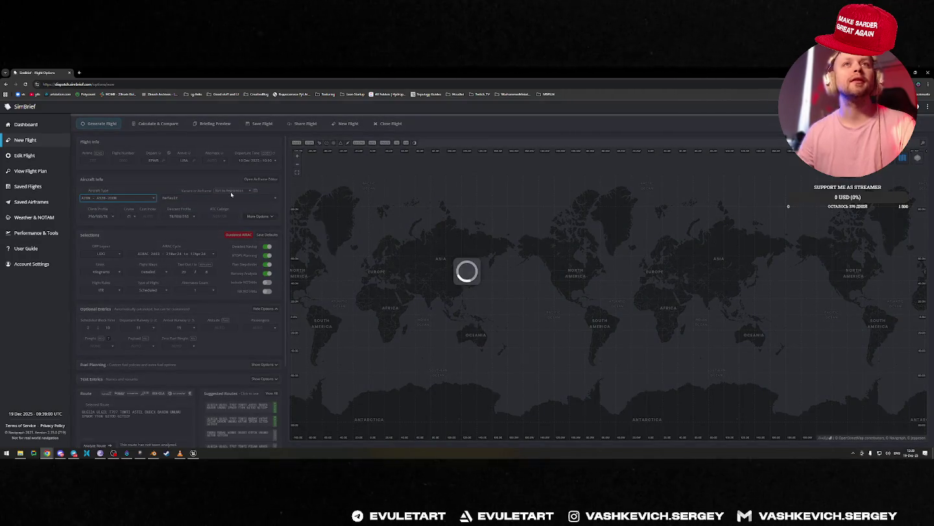
left_click(110, 328)
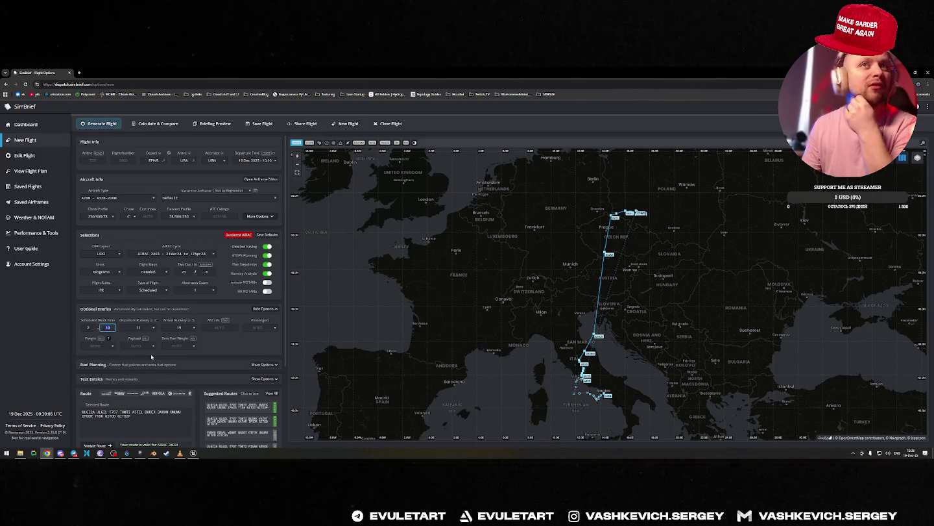
left_click_drag(575, 275, 516, 263)
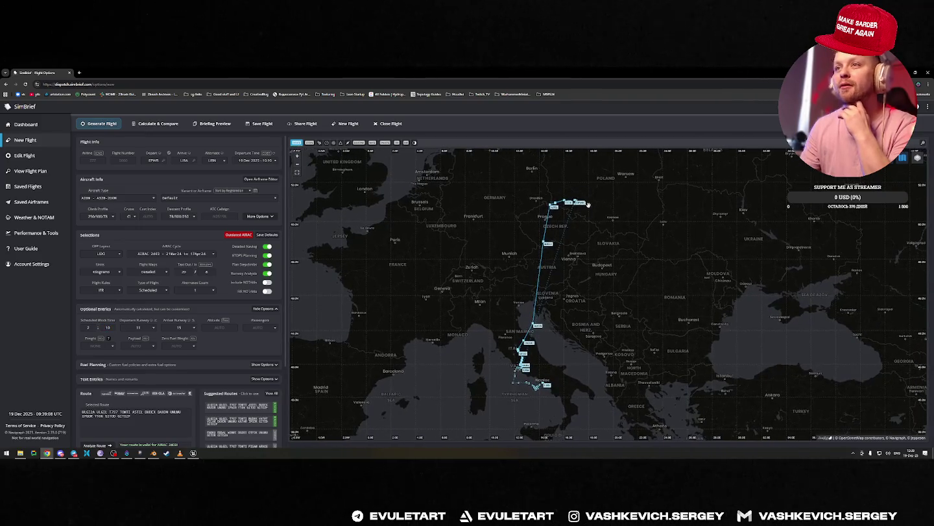
scroll(558, 280, "up", 4)
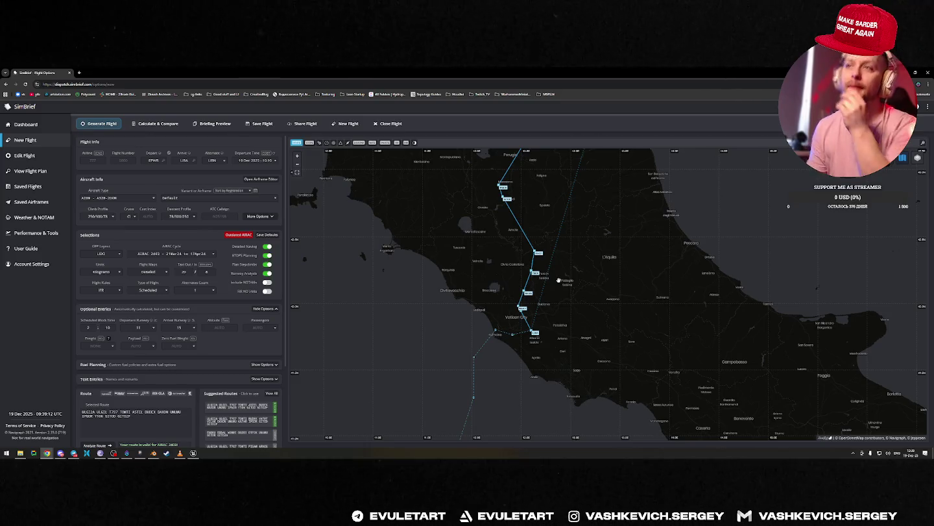
scroll(552, 301, "up", 3)
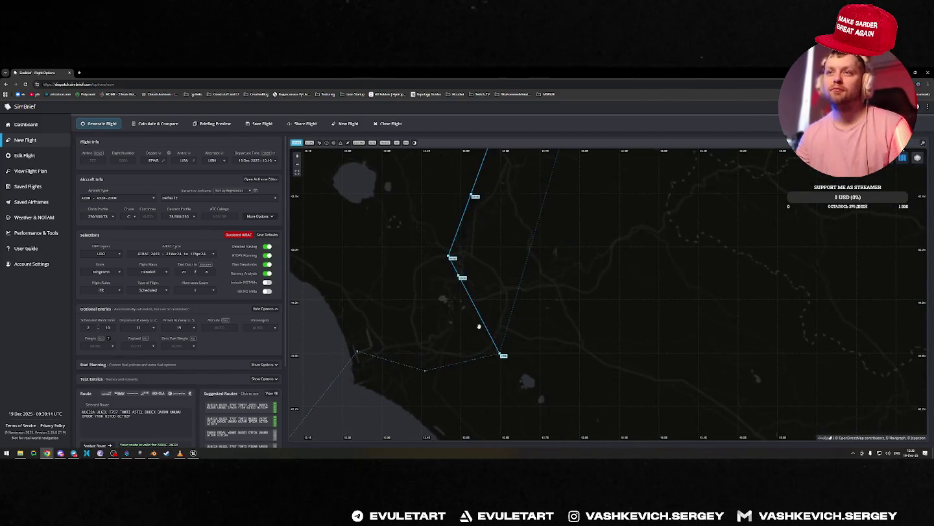
scroll(486, 326, "down", 2)
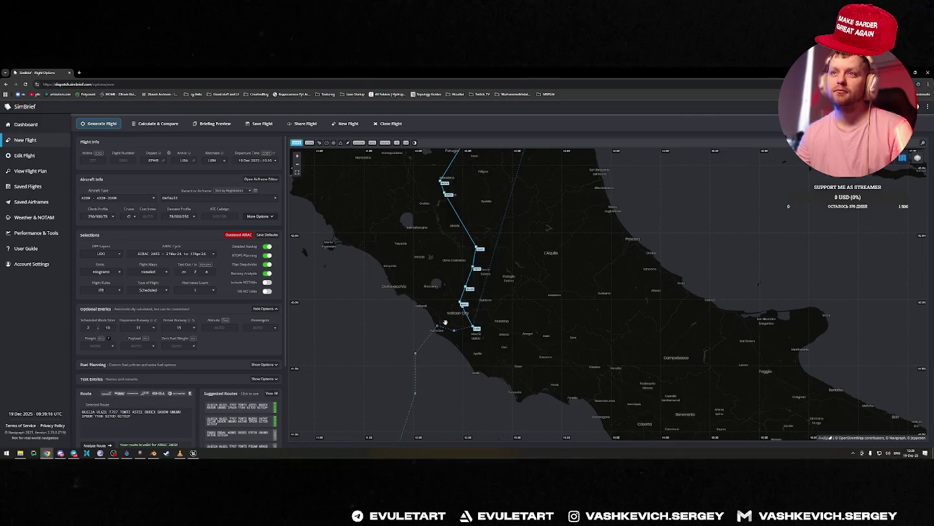
scroll(554, 304, "up", 2)
left_click_drag(555, 305, 548, 338)
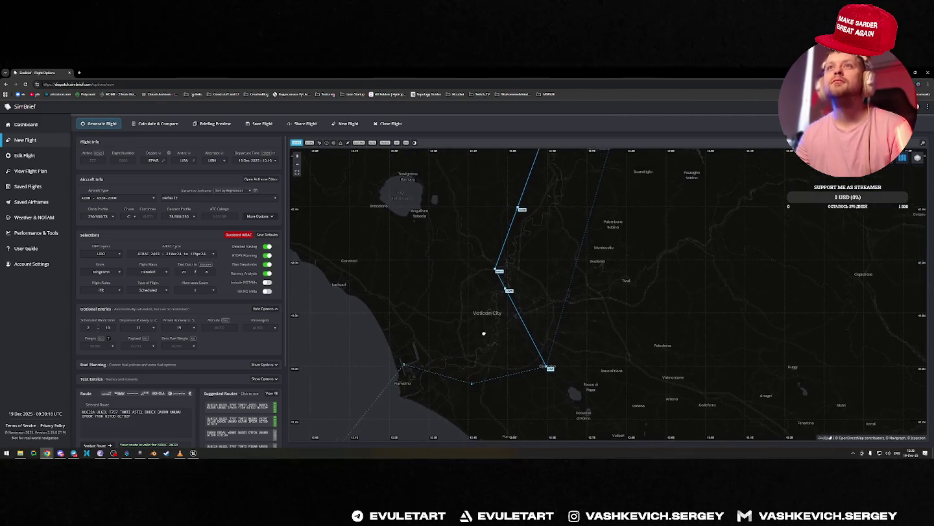
scroll(492, 319, "down", 5)
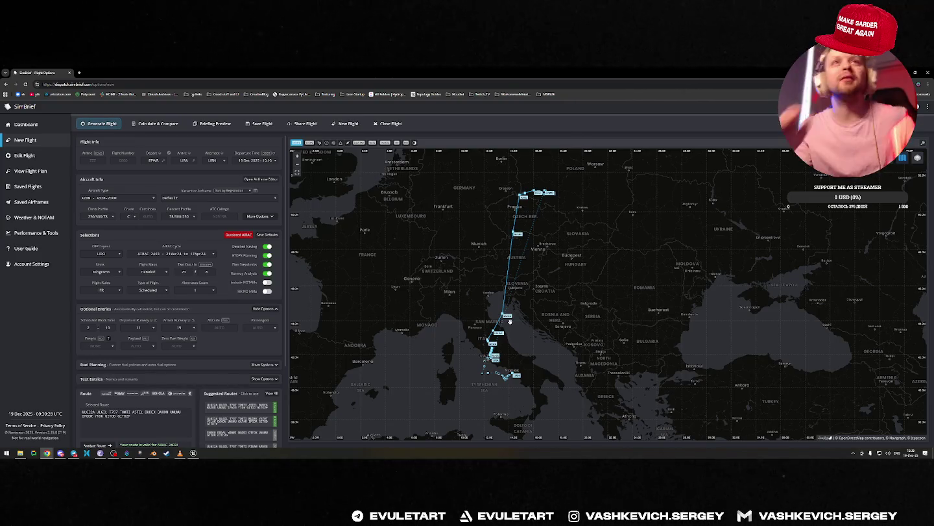
key("ctrl+t")
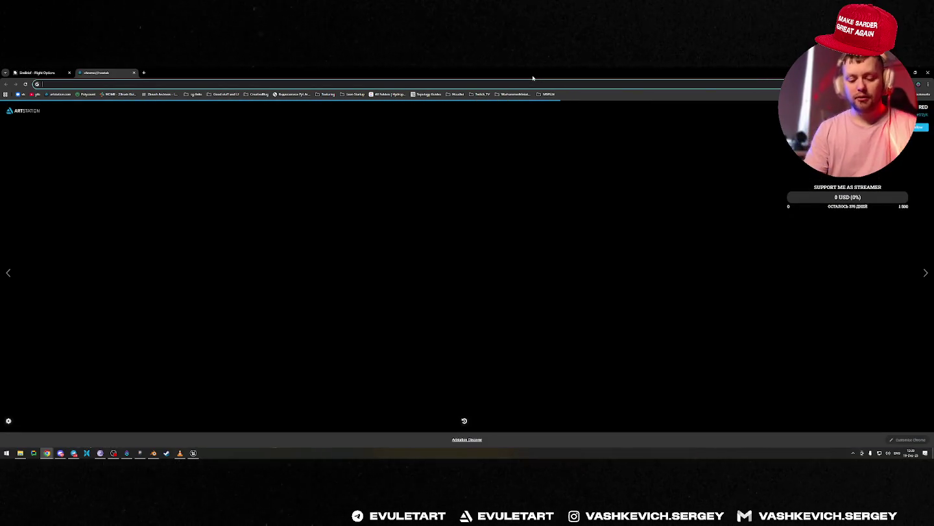
Search 'билет UMMS UUEE' and open the Yandex Minsk–Sheremetyevo schedule past the captcha.
type("билет")
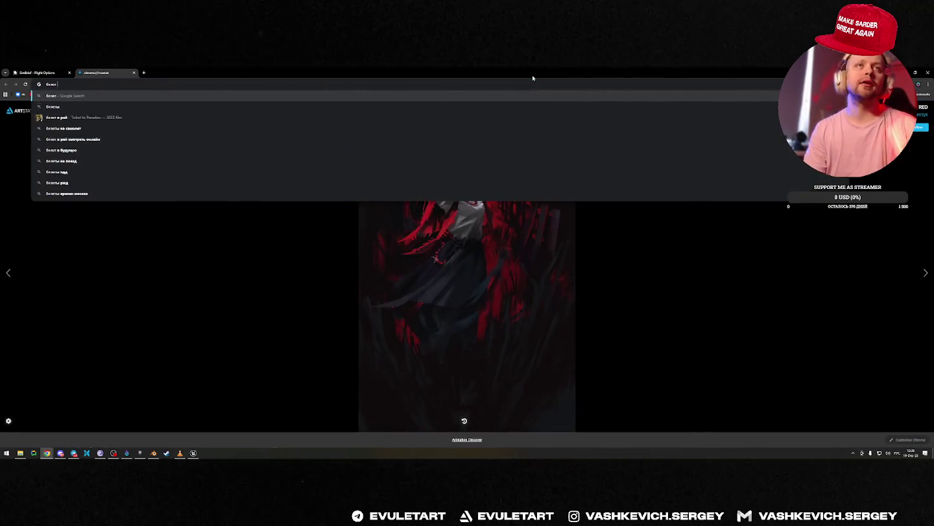
type(" UMMS UUEE")
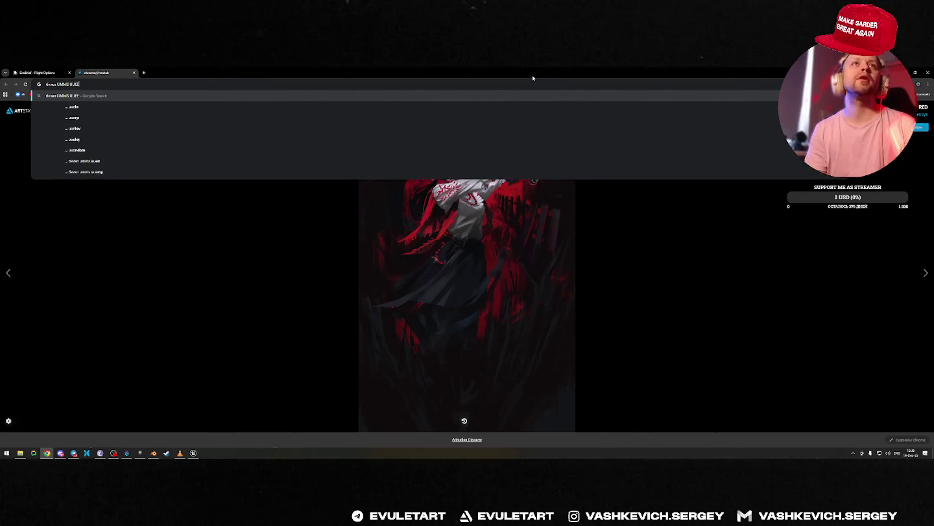
key("Return")
left_click(182, 277)
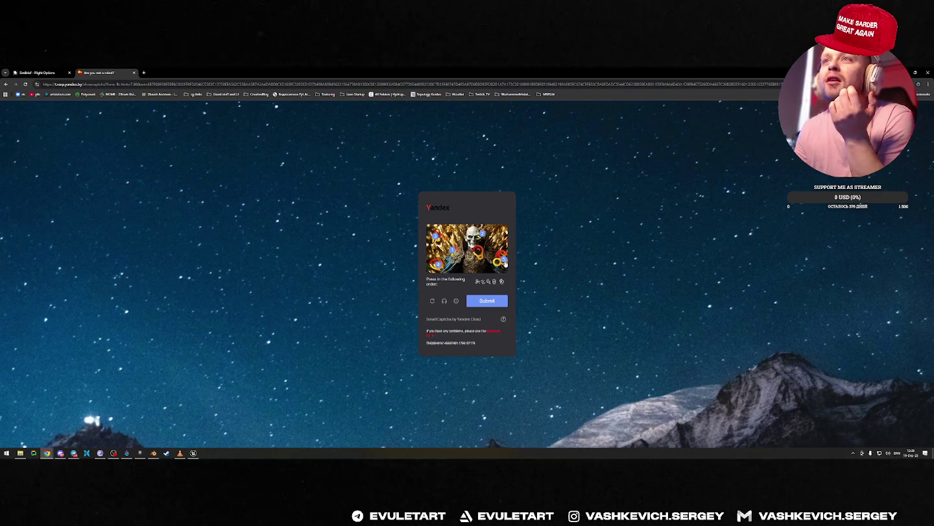
left_click(492, 303)
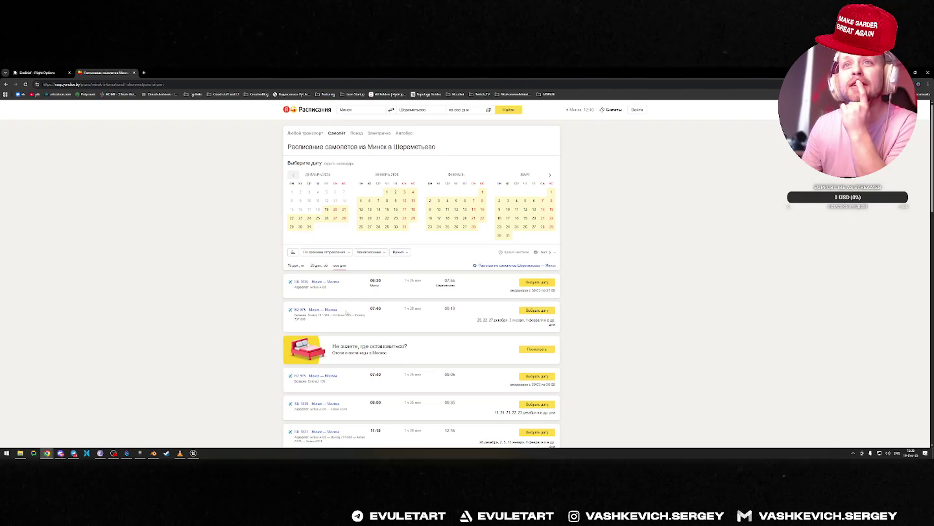
Open the ticket offers for the Minsk–Moscow morning flight on Yandex Travel.
scroll(480, 295, "down", 3)
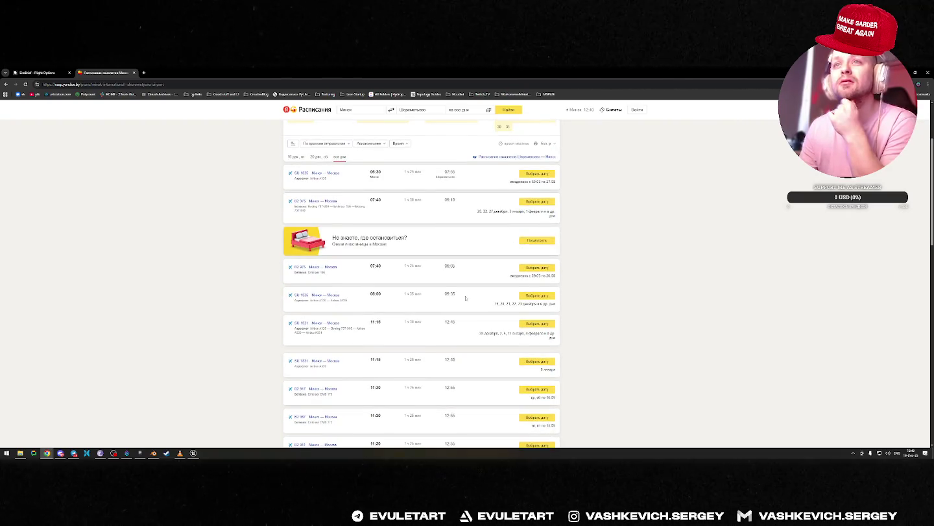
scroll(465, 298, "up", 2)
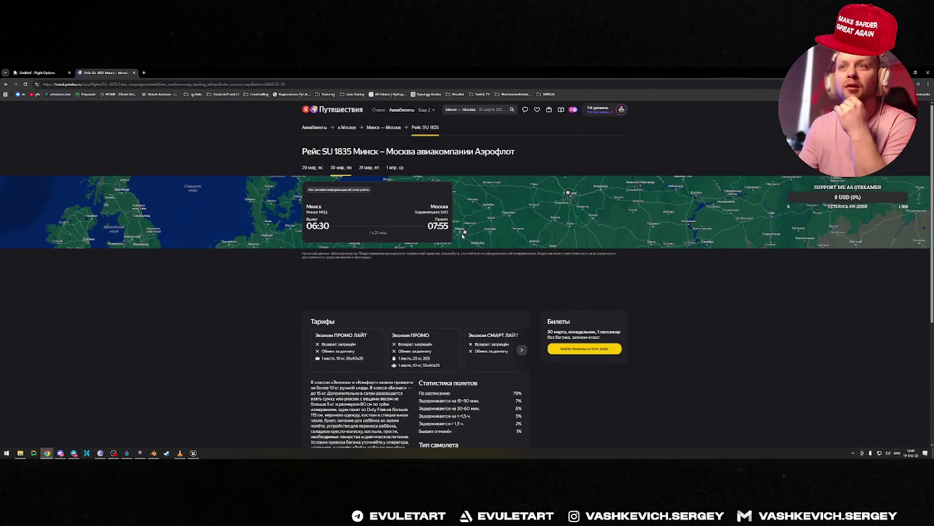
scroll(463, 237, "down", 1)
left_click(585, 267)
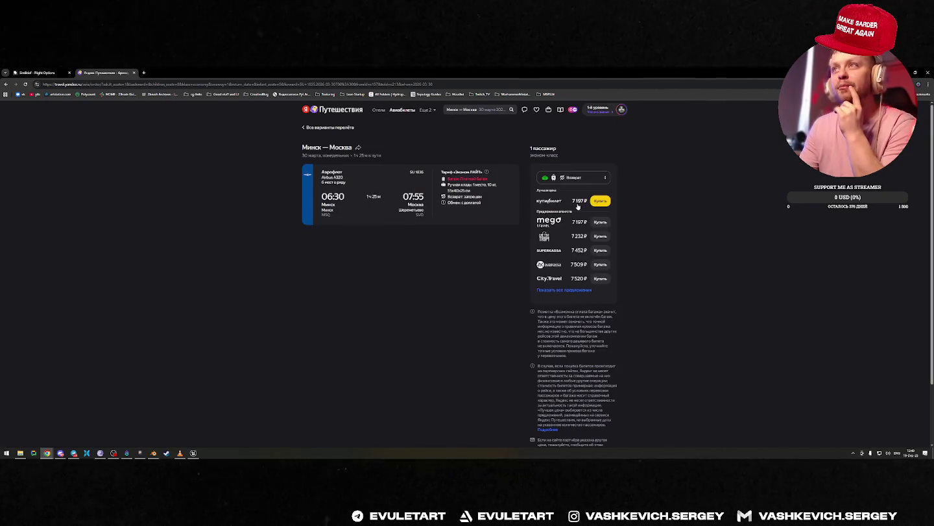
Check the paid baggage note, close the Yandex Travel tab and return to Blender.
key("super")
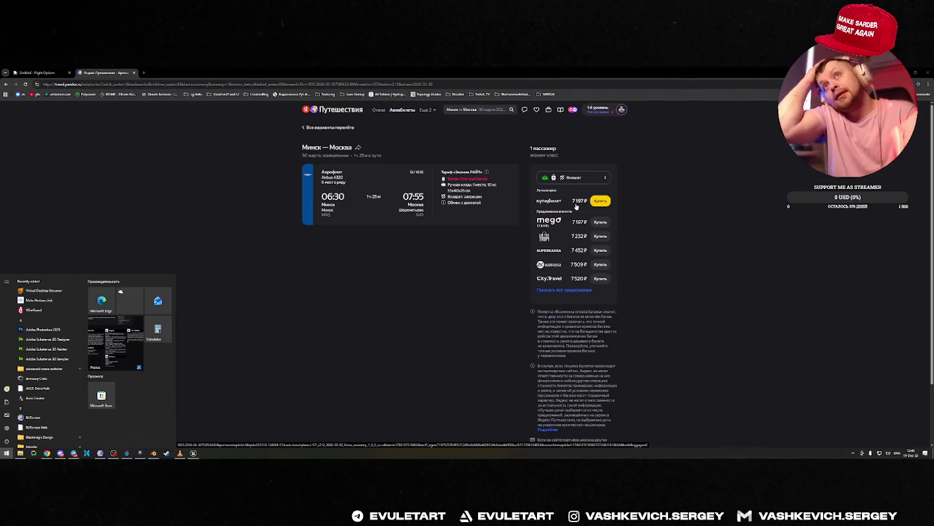
left_click_drag(463, 178, 487, 179)
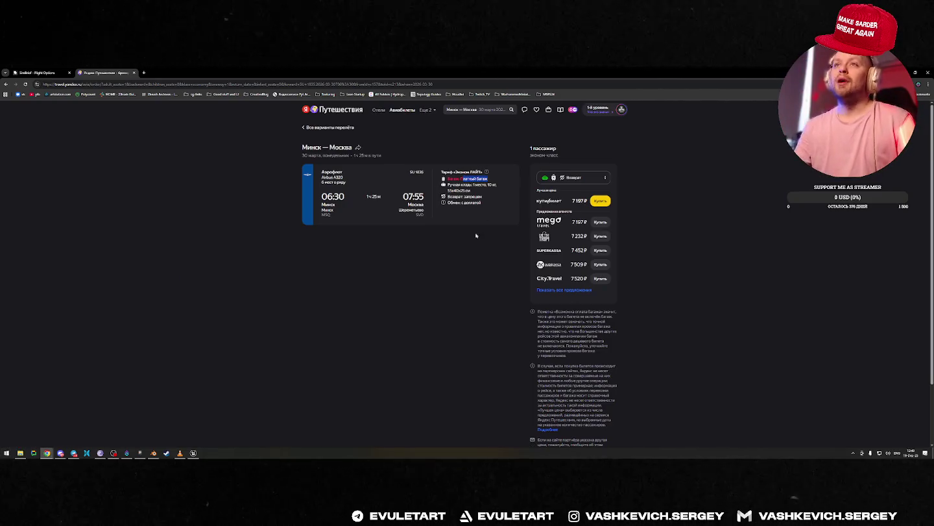
key("ctrl+w")
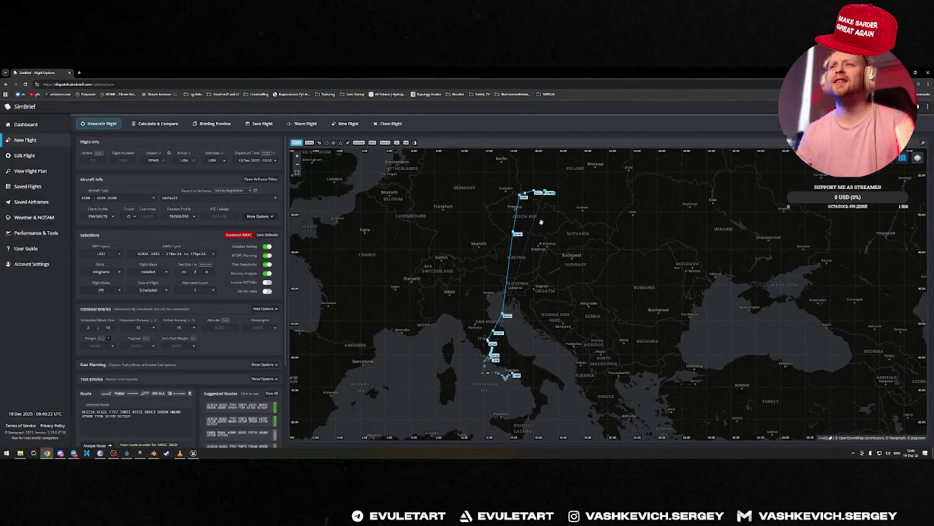
key("alt+Tab")
Save the barge file.
middle_click_drag(438, 224, 519, 213)
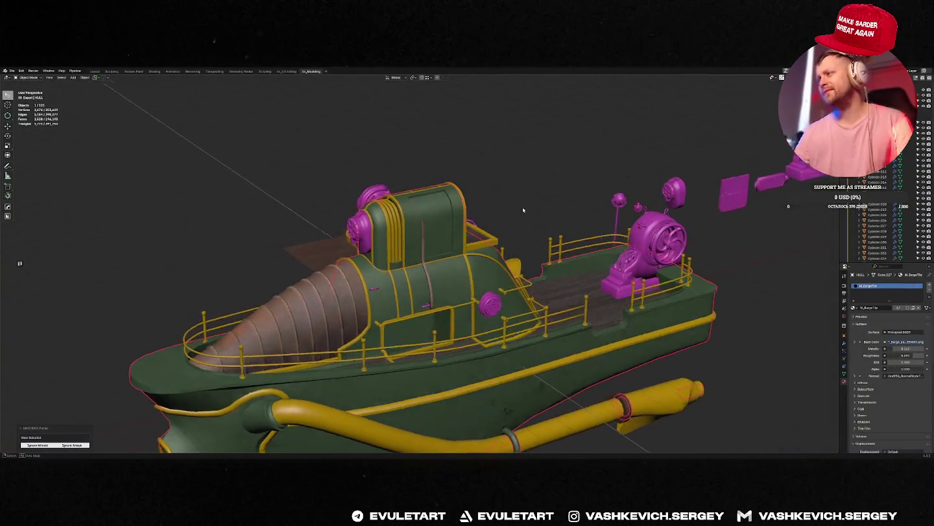
key("ctrl+s")
left_click(539, 210)
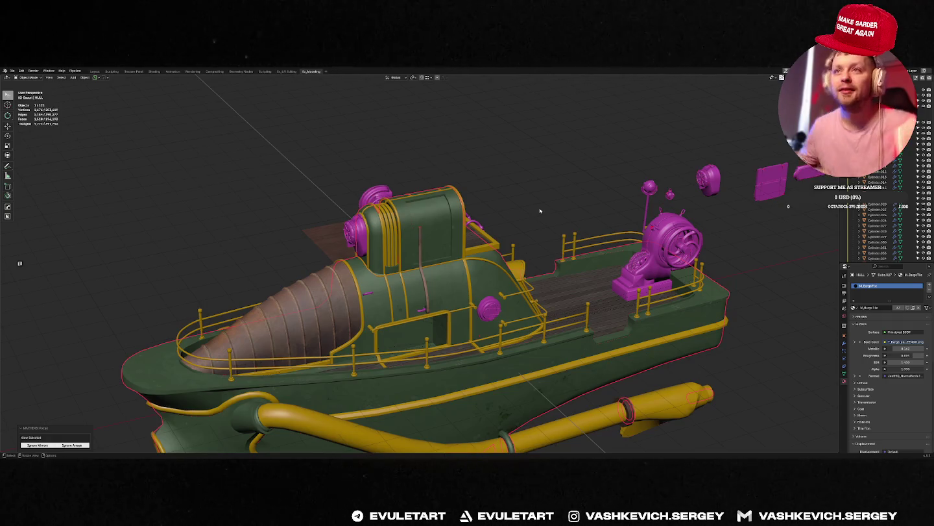
Select the cabin trim and compare the barge against the Unreal Engine version.
scroll(533, 211, "up", 3)
middle_click_drag(484, 225, 399, 267)
left_click(399, 266)
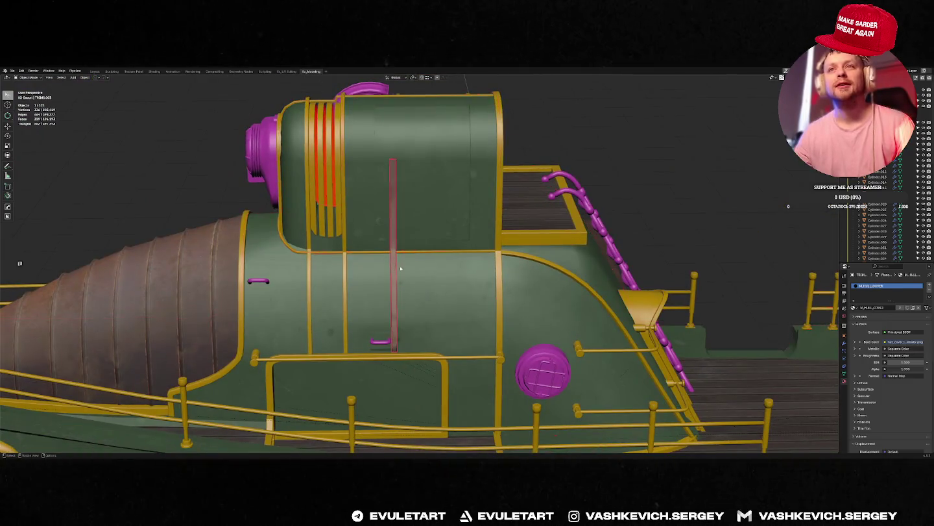
key("alt+Tab")
key("alt+Tab")
key("alt+Tab")
key("Escape")
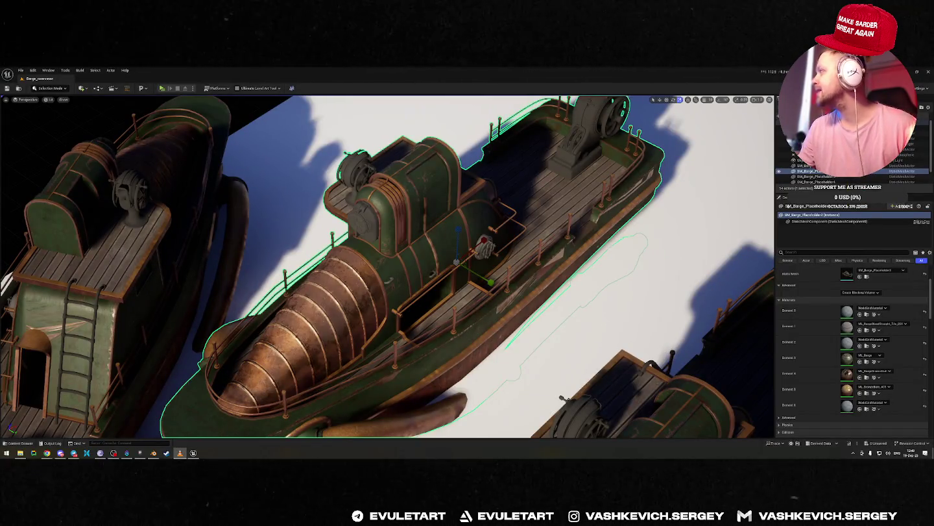
key("alt+Tab")
key("Escape")
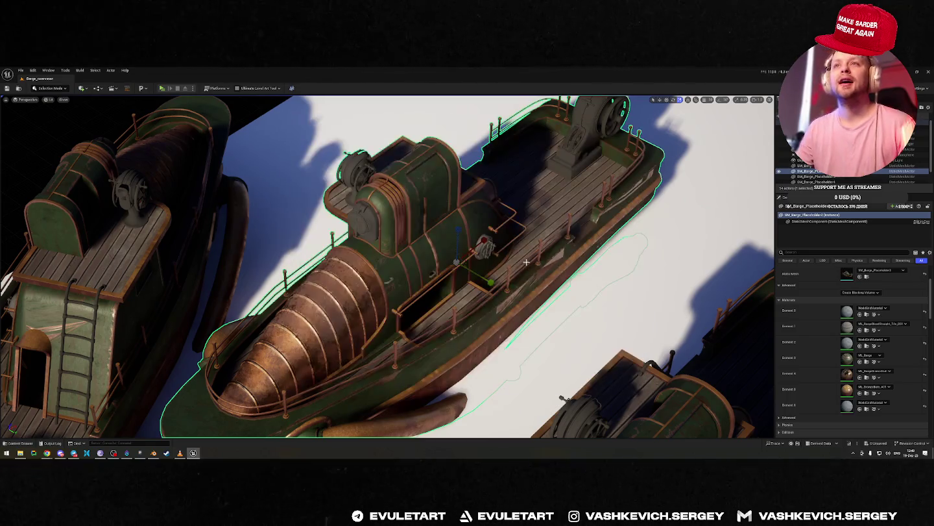
key("f")
key("alt+Tab")
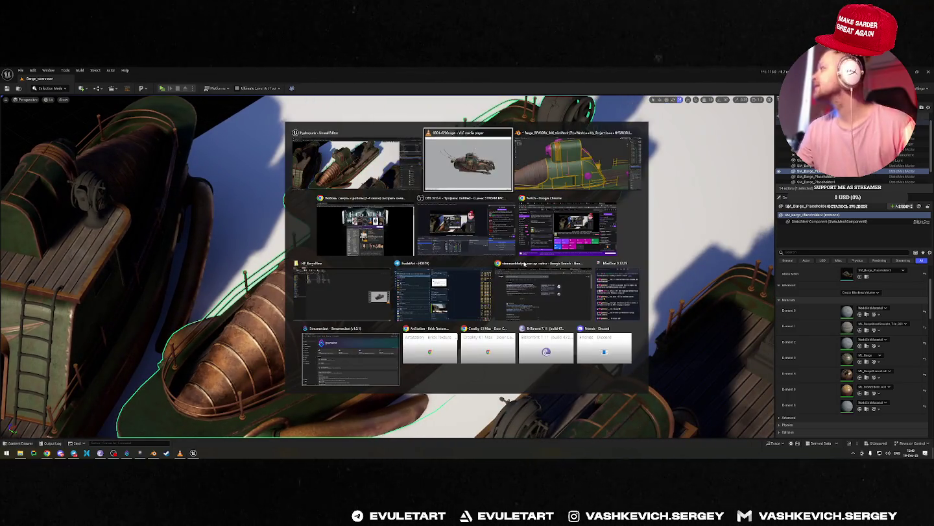
key("alt+Tab")
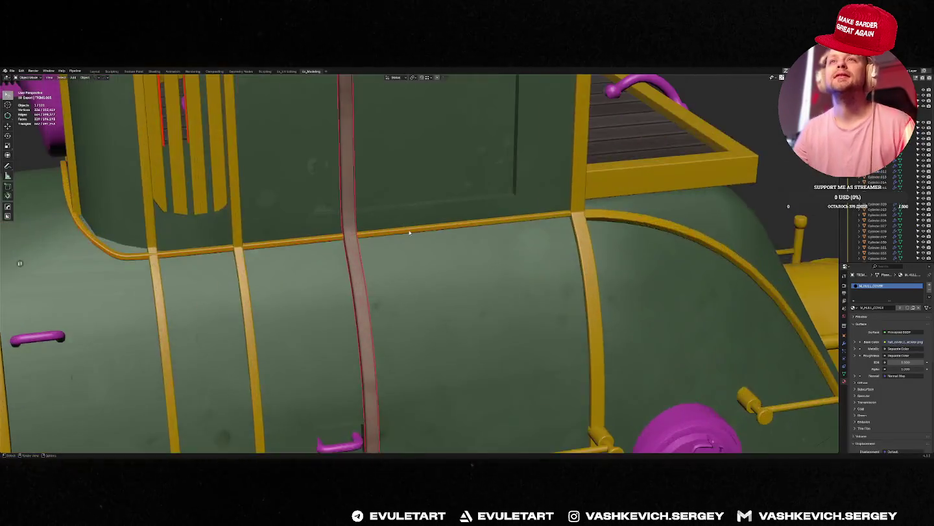
Delete the brown rod from the cabin, save the file, and select the yellow trim rails.
scroll(409, 233, "down", 5)
middle_click_drag(410, 232, 404, 273)
left_click(404, 273)
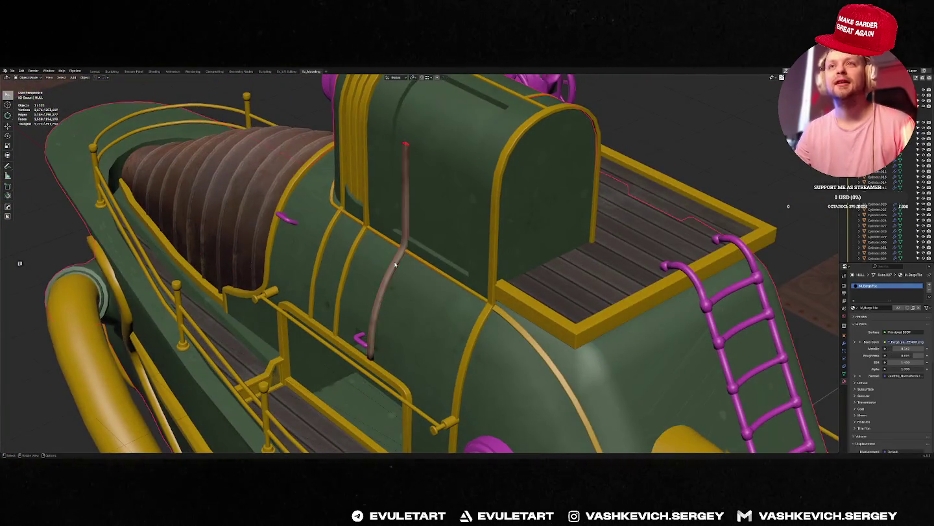
scroll(404, 273, "down", 2)
key("Delete")
scroll(404, 272, "down", 5)
key("ctrl+s")
left_click(453, 270)
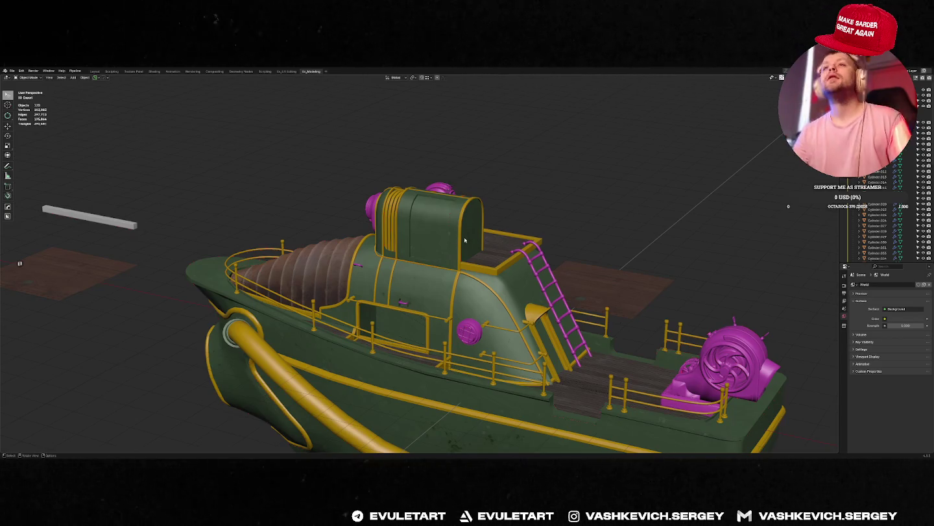
scroll(480, 270, "up", 3)
left_click(480, 273)
Isolate the trim and separate the outermost arch strip into its own object via P > Selection.
key("f")
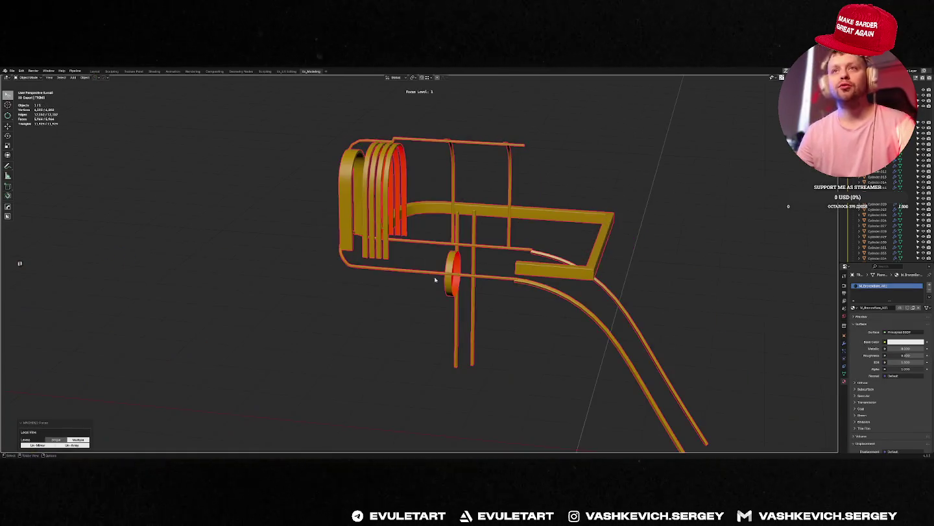
mouse_move(562, 301)
middle_mouse_down()
mouse_move(600, 304)
mouse_move(454, 265)
mouse_move(379, 229)
middle_mouse_up()
key("f")
key("f")
key("Tab")
key("ctrl+KP_Add")
key("p")
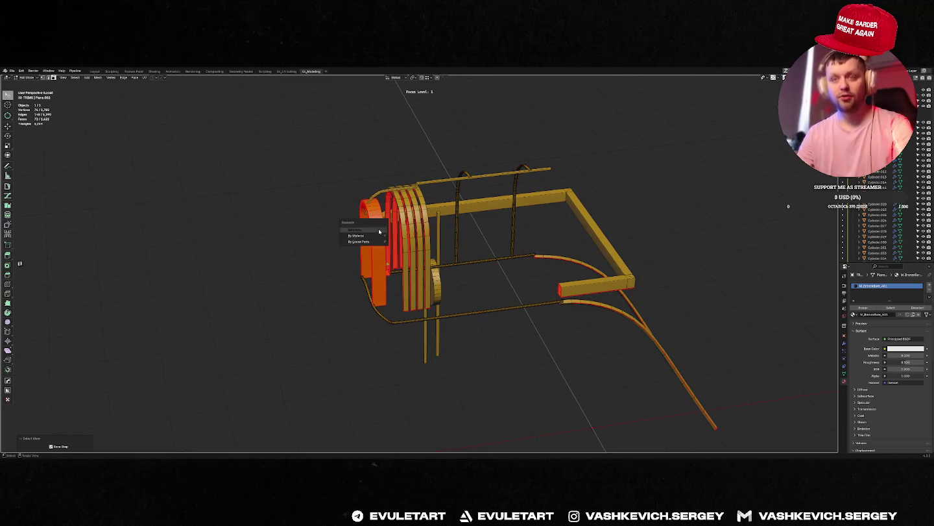
left_click(380, 233)
key("Tab")
Review the separated trim pieces in isolation, then return to the full barge view.
key("a")
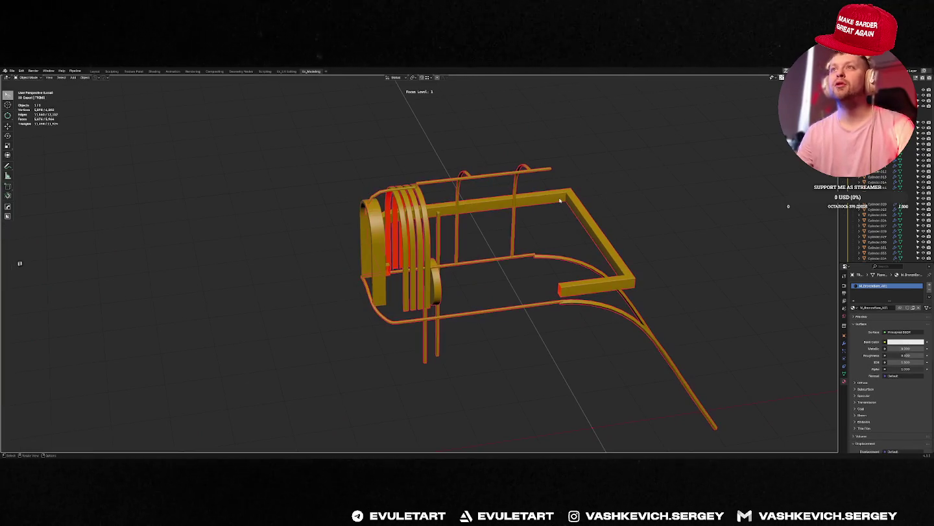
key("f")
mouse_move(569, 190)
middle_mouse_down()
mouse_move(371, 224)
mouse_move(343, 246)
mouse_move(688, 161)
mouse_move(606, 139)
mouse_move(488, 297)
middle_mouse_up()
key("alt+a")
key("f")
mouse_move(531, 317)
middle_mouse_down()
mouse_move(603, 325)
mouse_move(536, 265)
mouse_move(464, 306)
mouse_move(359, 304)
middle_mouse_up()
key("a")
key("f")
key("alt+a")
key("f")
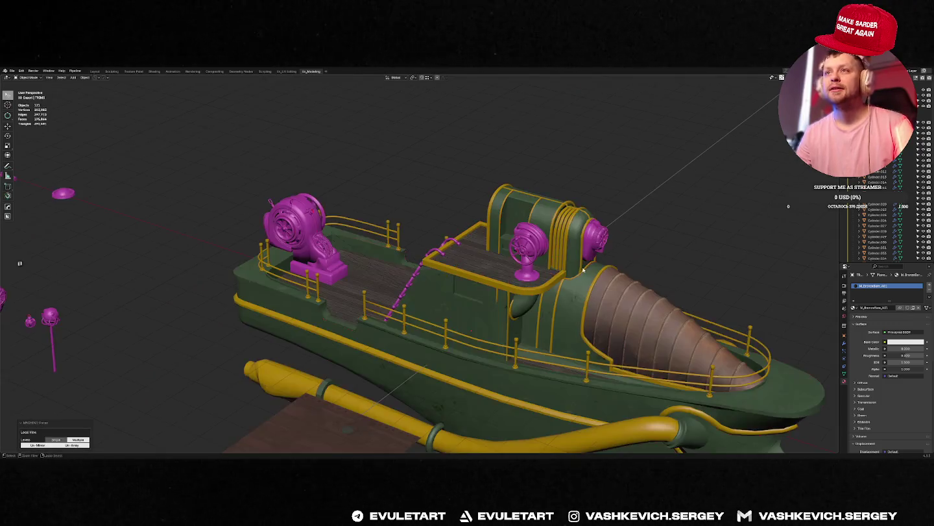
Orbit around the full barge to review the cabin from the rear.
scroll(584, 283, "up", 5)
scroll(580, 282, "up", 3)
middle_click_drag(581, 283, 678, 275)
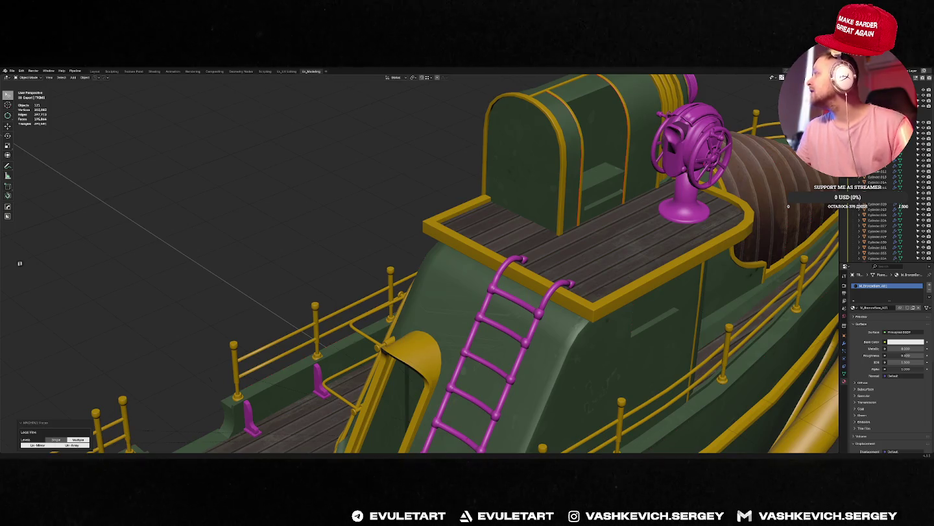
middle_click_drag(538, 194, 558, 196)
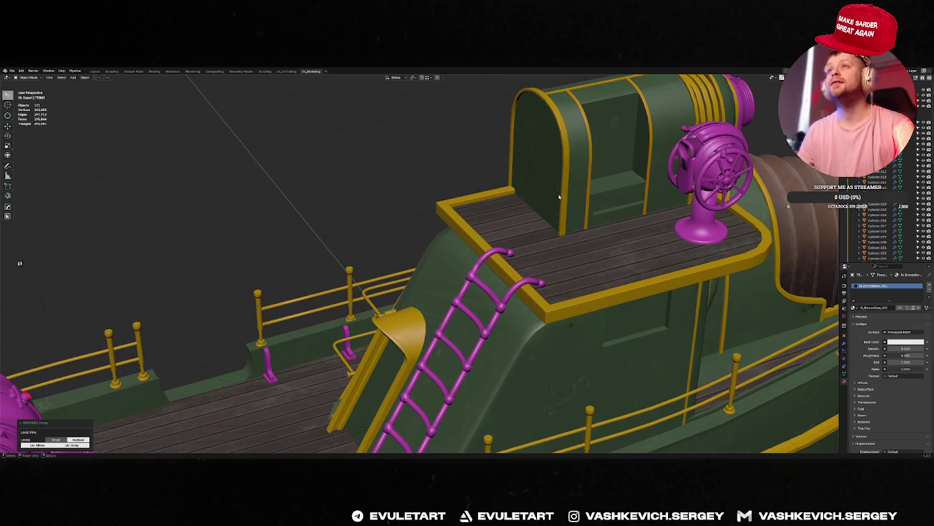
middle_click_drag(584, 121, 513, 299)
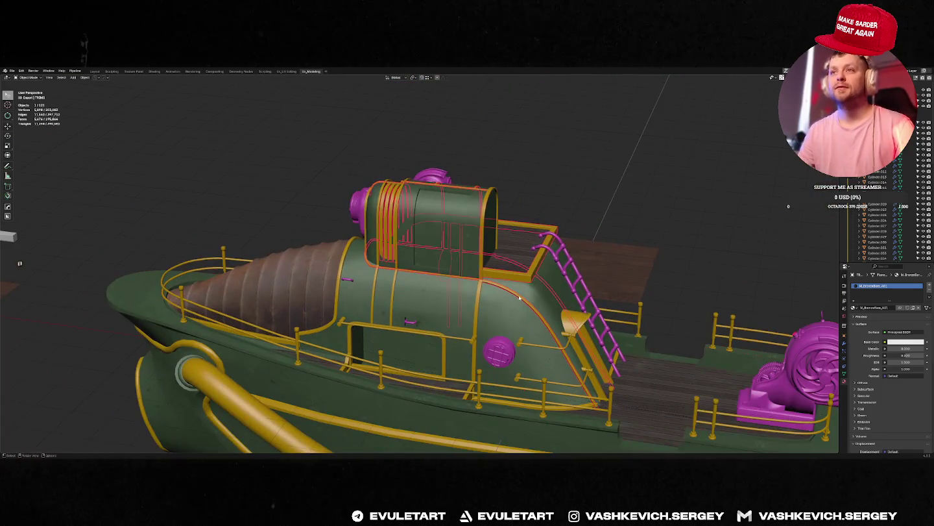
Isolate the trim rails and inspect them up close in and out of Edit Mode.
key("f")
key("Tab")
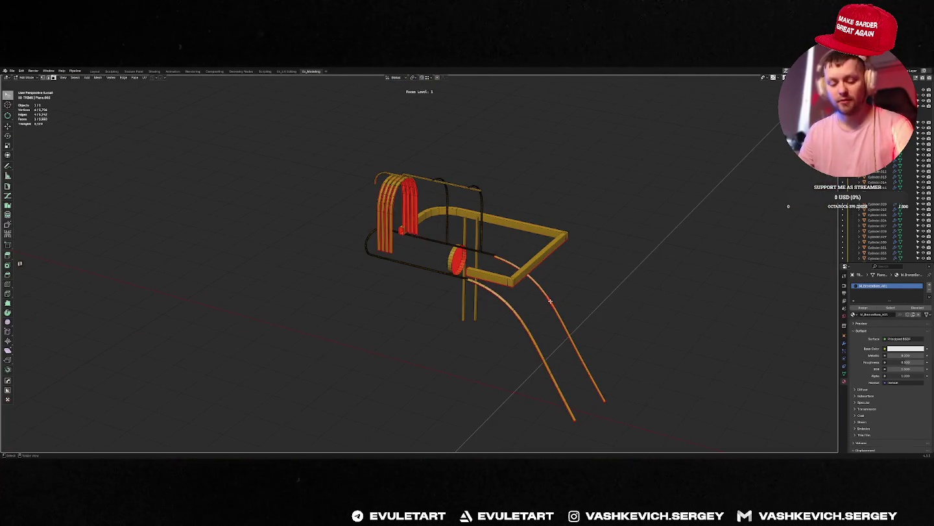
right_click(550, 301)
key("Escape")
middle_click_drag(550, 301, 536, 260)
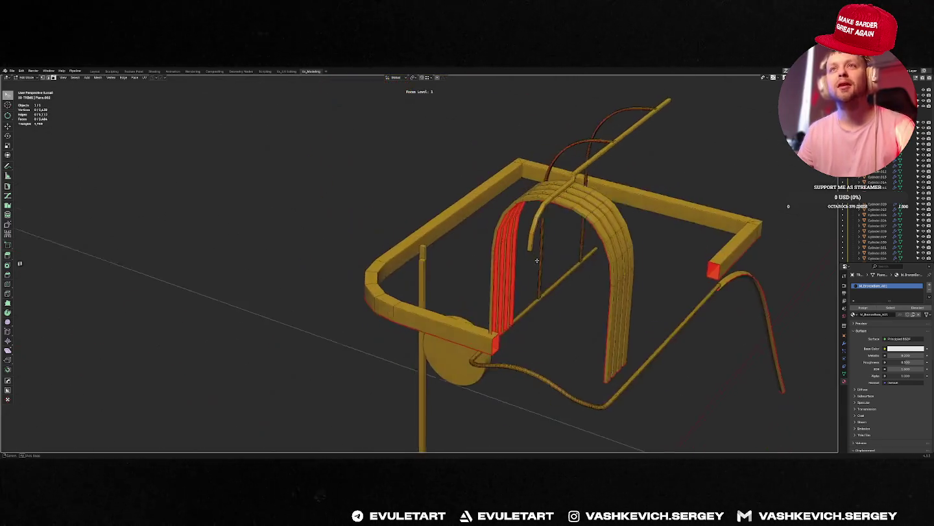
key("Tab")
key("f")
key("f")
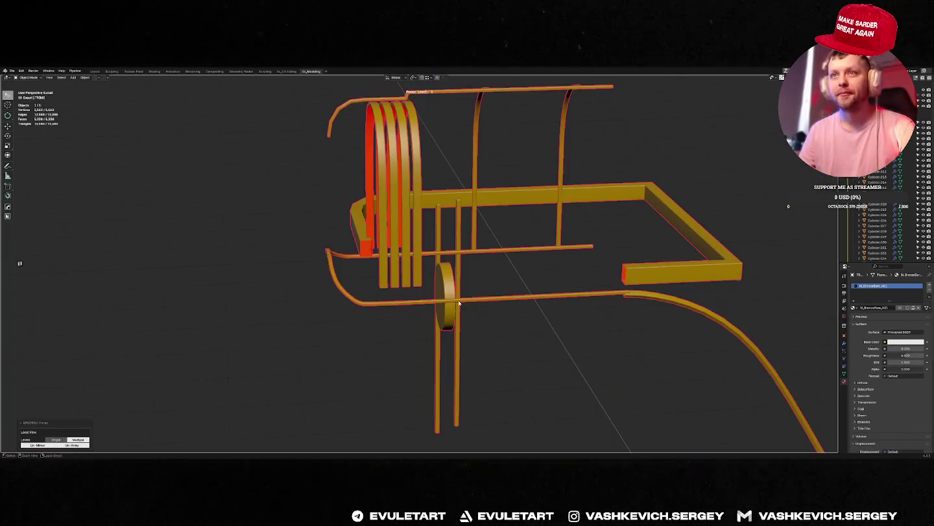
key("f")
mouse_move(570, 299)
middle_mouse_down()
mouse_move(482, 244)
mouse_move(341, 299)
middle_mouse_up()
Inspect the trim running along the cabin and the hull.
left_click(482, 244)
key("Tab")
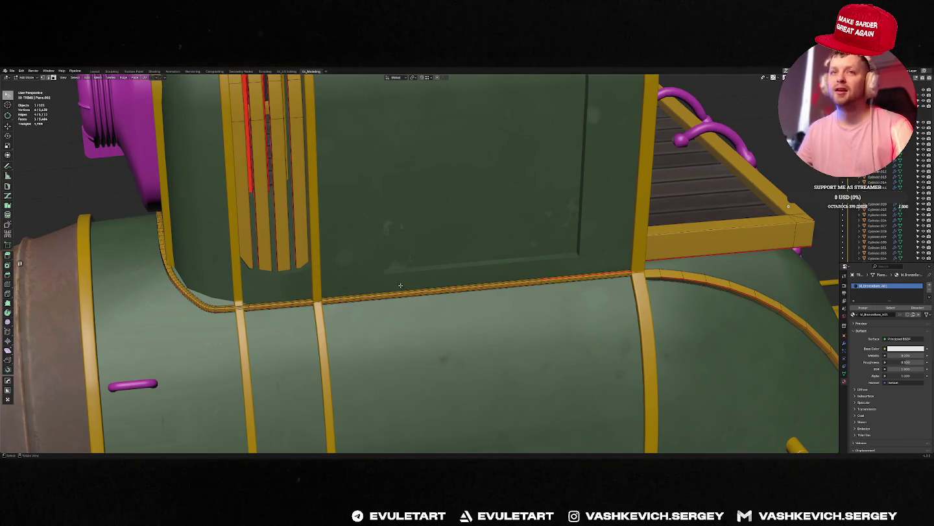
scroll(641, 272, "down", 5)
mouse_move(641, 273)
middle_mouse_down()
mouse_move(590, 294)
mouse_move(662, 315)
mouse_move(203, 132)
mouse_move(285, 197)
mouse_move(339, 183)
middle_mouse_up()
key("Tab")
left_click(663, 314)
scroll(663, 315, "down", 5)
scroll(444, 224, "up", 5)
Switch to Normal orientation on cabin trim Plane.003 and rotate its rail section three times.
left_click(202, 132)
key("Tab")
key("period")
left_click(290, 209)
key("r")
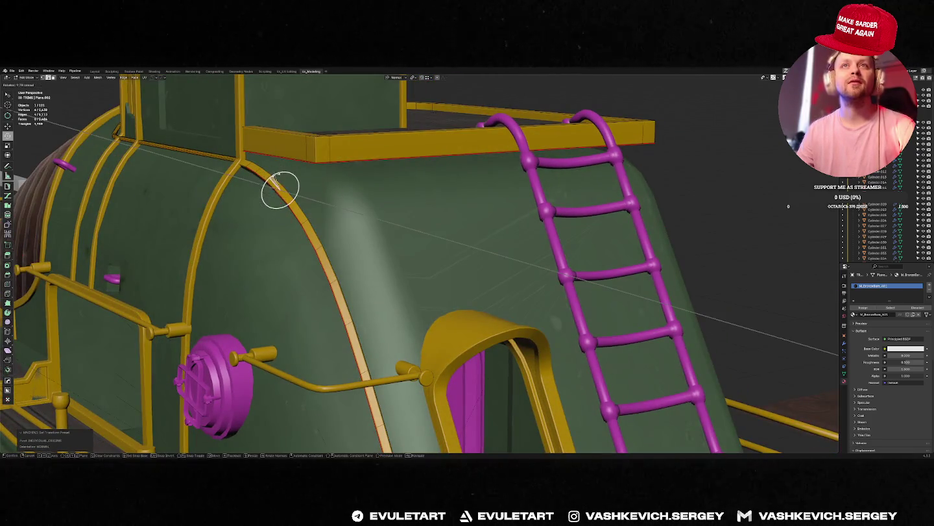
left_click(253, 180)
middle_click_drag(253, 181, 335, 168)
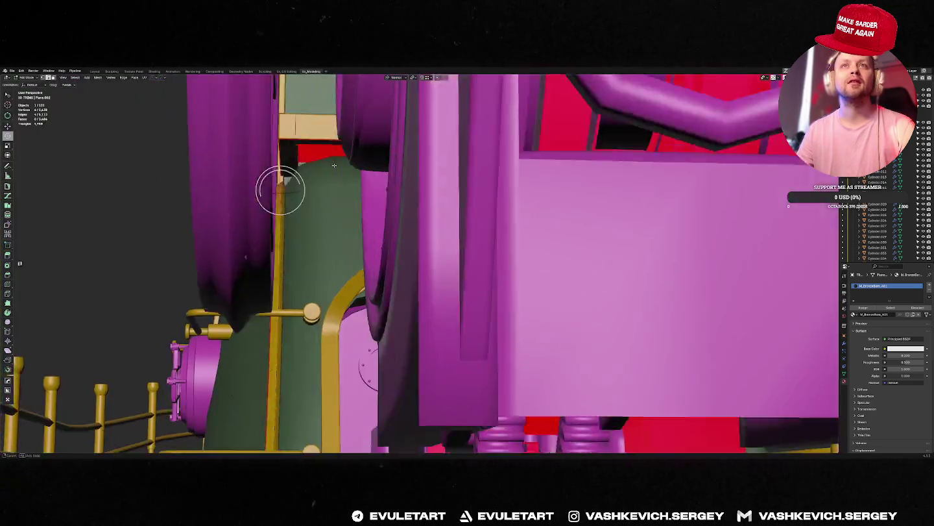
key("r")
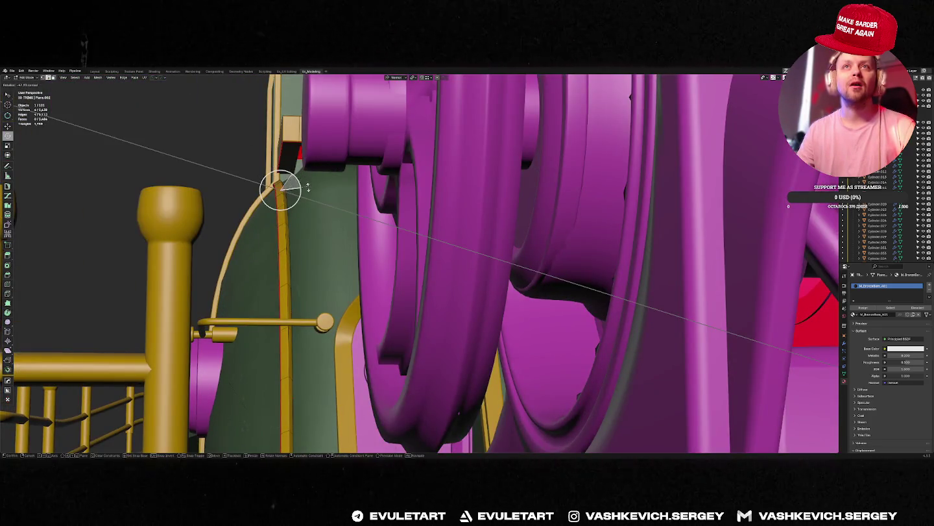
left_click(311, 188)
mouse_move(310, 188)
middle_mouse_down()
mouse_move(383, 228)
mouse_move(288, 185)
middle_mouse_up()
key("r")
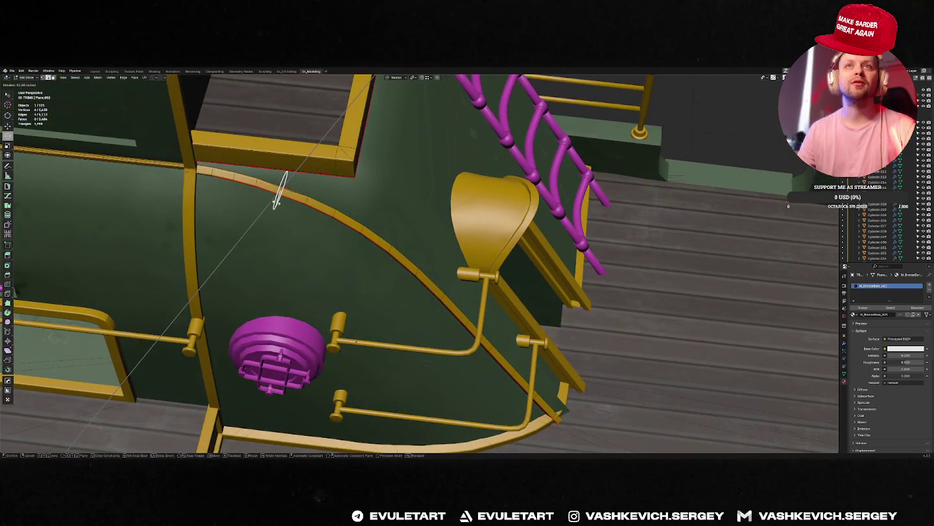
left_click(280, 181)
key("KP_Decimal")
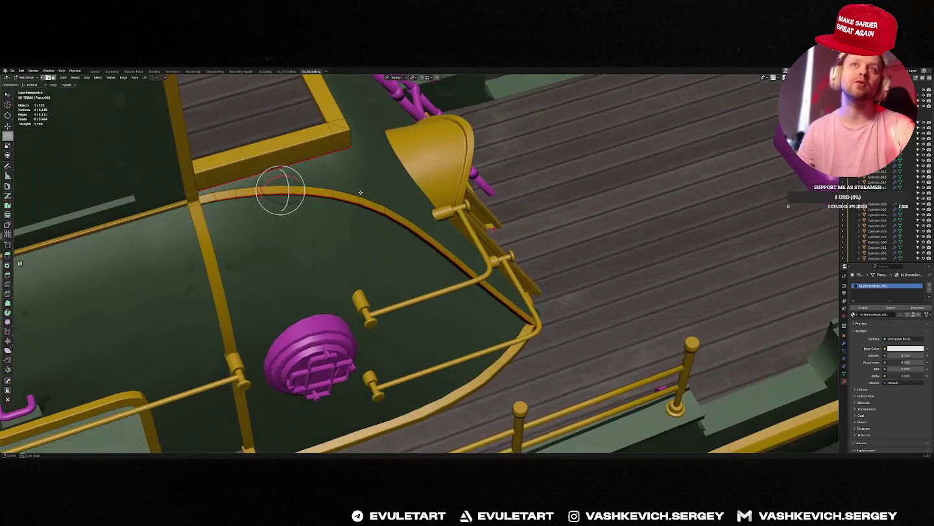
Isolate the rail and rotate its tip end to begin the curve.
key("Tab")
key("f")
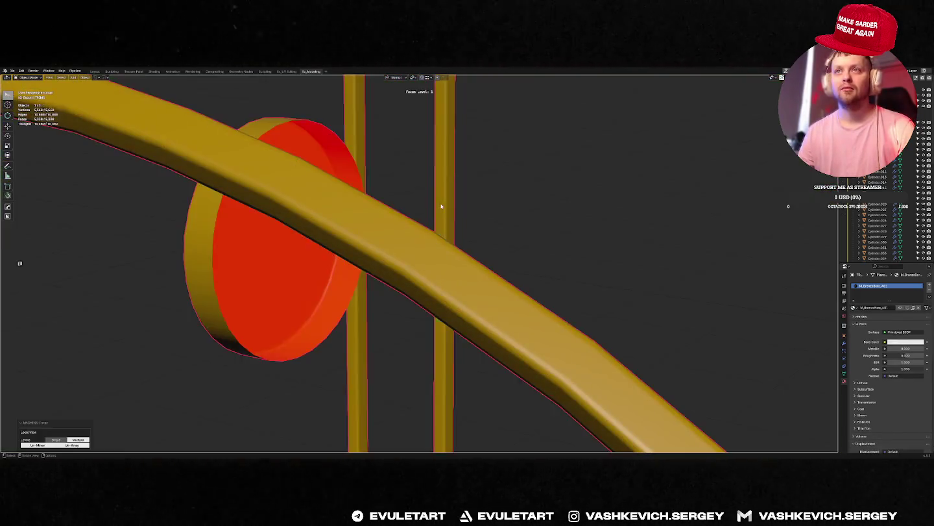
key("Tab")
mouse_move(409, 200)
middle_mouse_down()
mouse_move(389, 194)
mouse_move(392, 184)
mouse_move(418, 219)
middle_mouse_up()
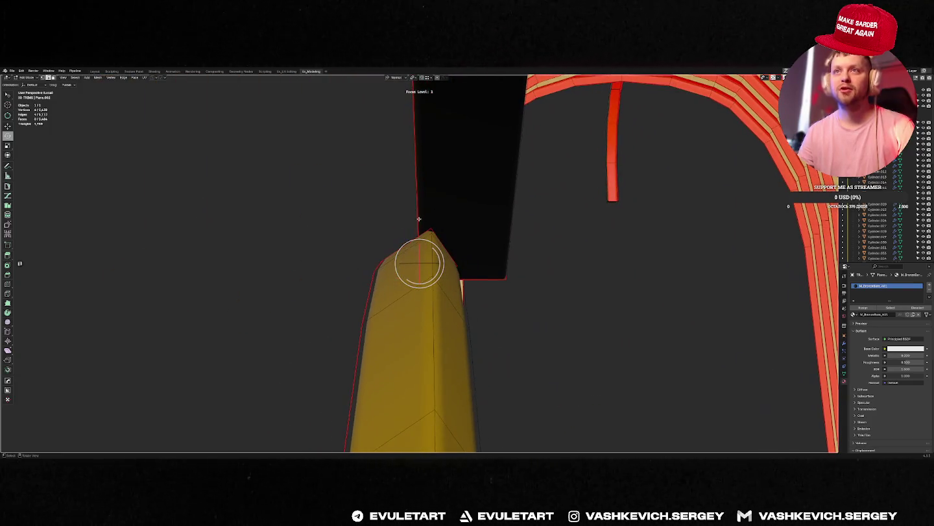
key("r")
left_click(419, 263)
middle_click_drag(419, 263, 419, 262)
key("r")
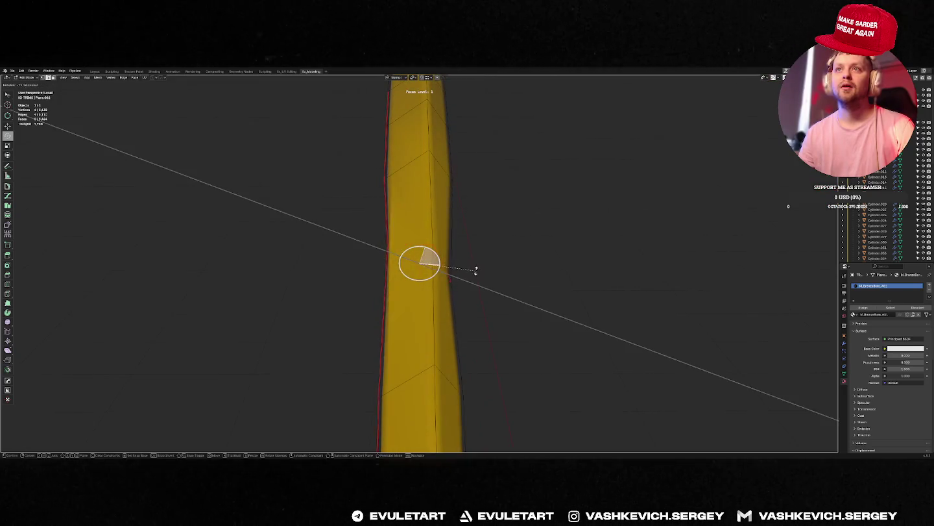
right_click(435, 256)
middle_click_drag(435, 257, 453, 248)
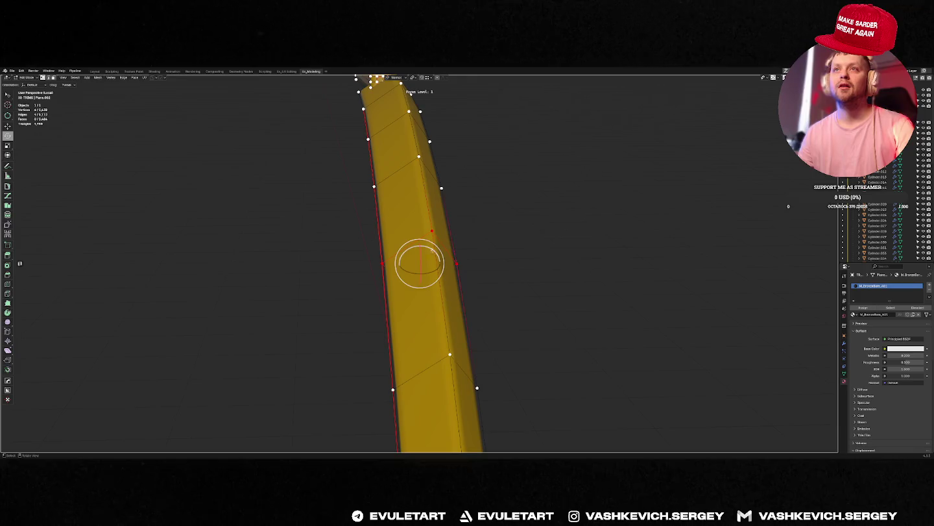
key("r")
mouse_move(450, 256)
middle_mouse_down()
mouse_move(411, 268)
mouse_move(447, 259)
middle_mouse_up()
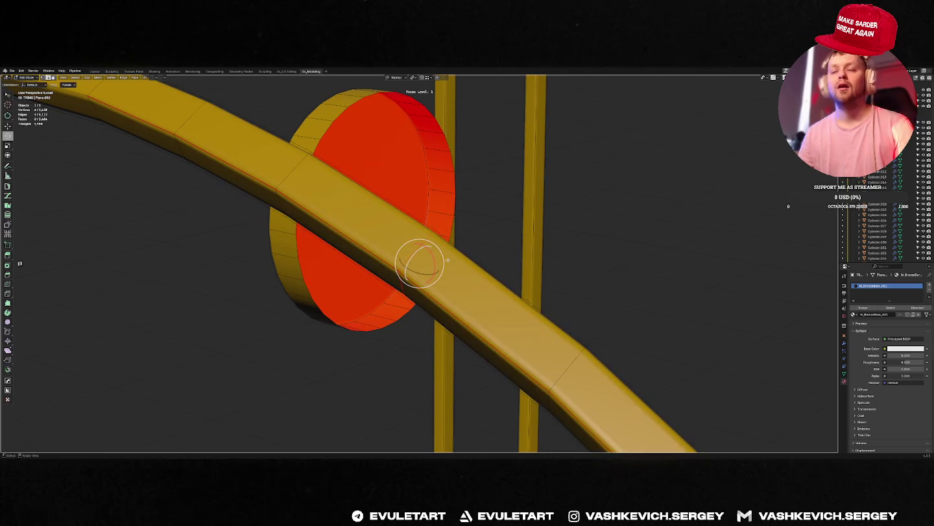
Select the rail's edge rings and rotate them in Normal orientation to follow the cabin wall.
key("period")
left_click(416, 277)
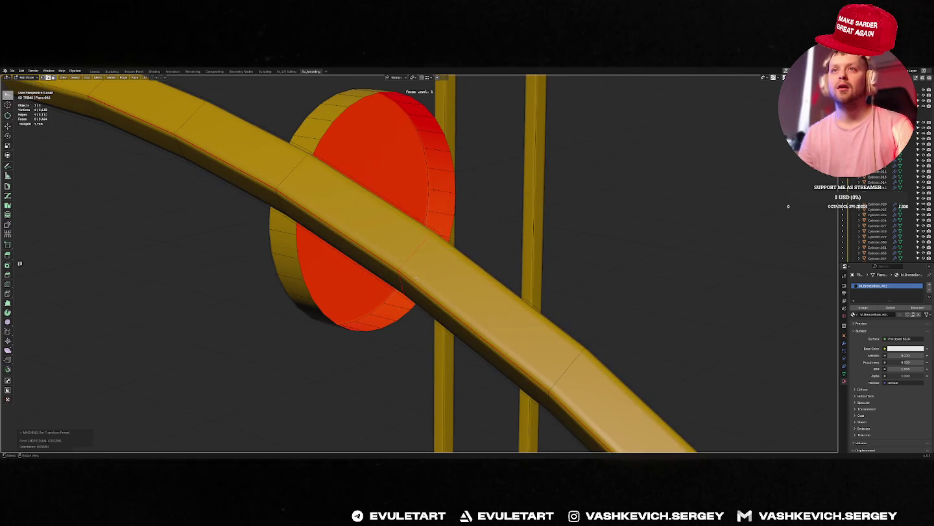
middle_click_drag(416, 278, 452, 269)
key("ctrl+alt+r")
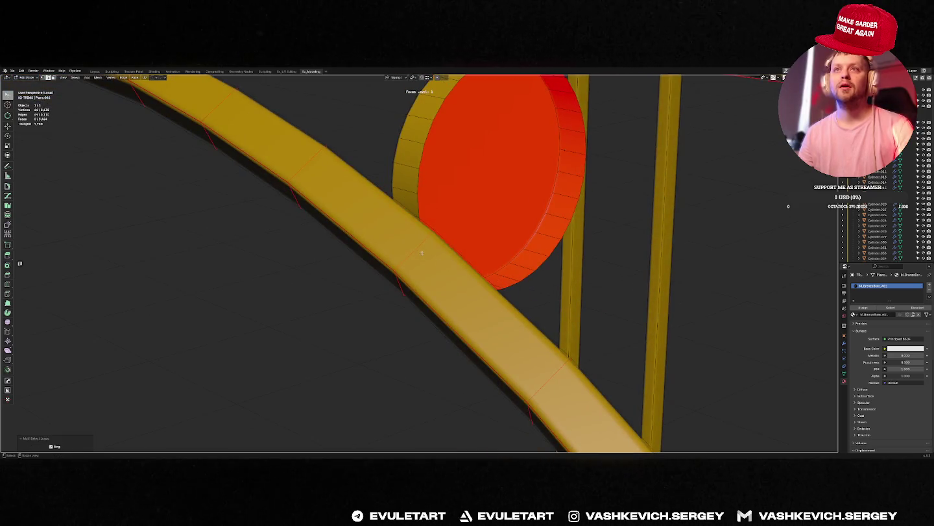
key("shift+space")
key("r")
left_click_drag(419, 250, 409, 272)
middle_click_drag(408, 273, 390, 295)
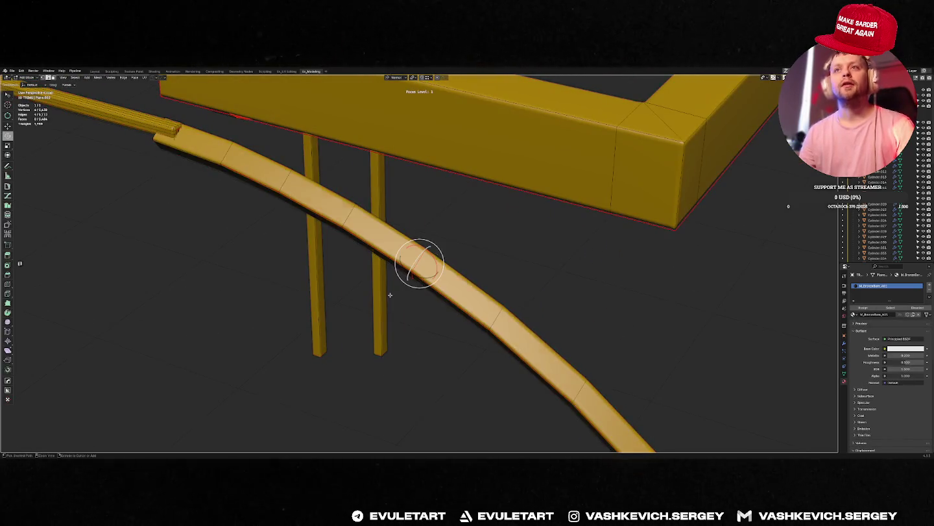
key("Tab")
Frame the whole barge and cabin in view and save the blend file.
key("f")
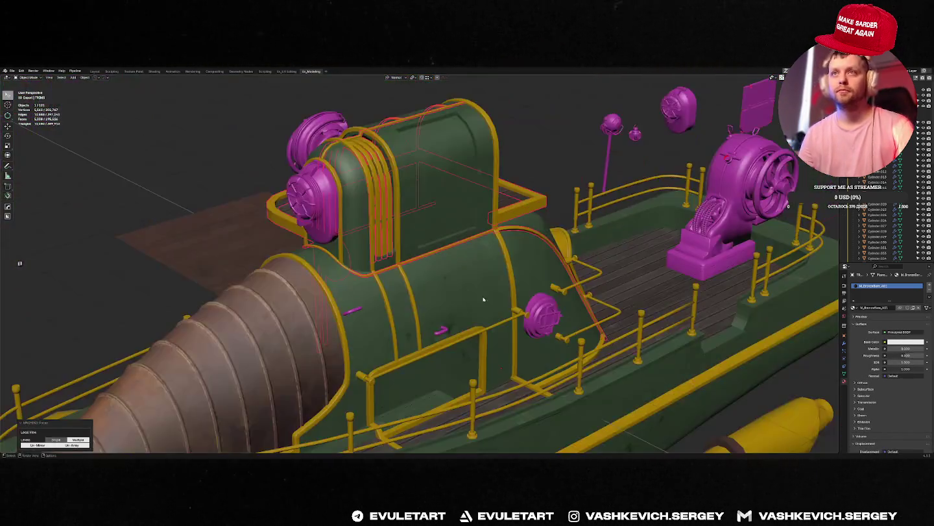
middle_click_drag(426, 314, 515, 289)
key("ctrl+s")
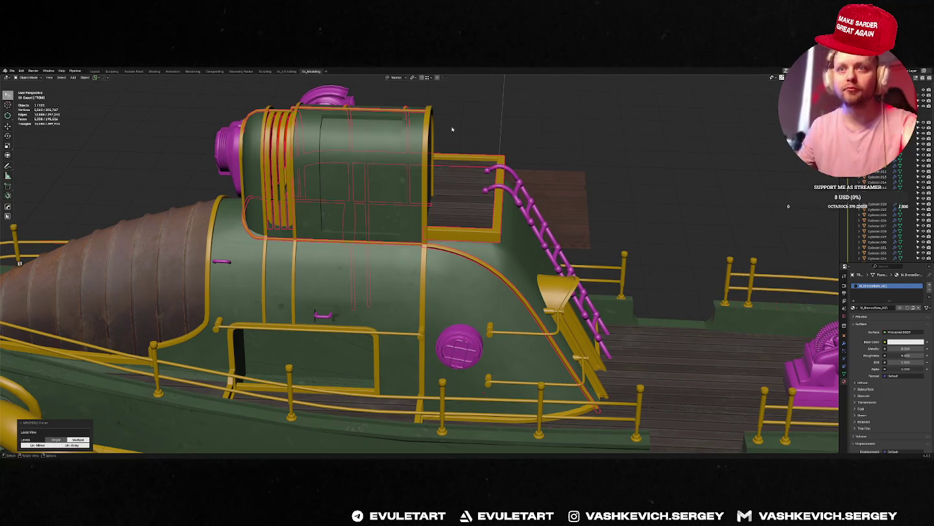
Select the rectangular rail frame on the hull and view it from above.
middle_click_drag(453, 129, 494, 273)
scroll(511, 333, "up", 2)
scroll(511, 333, "up", 2)
left_click(506, 328)
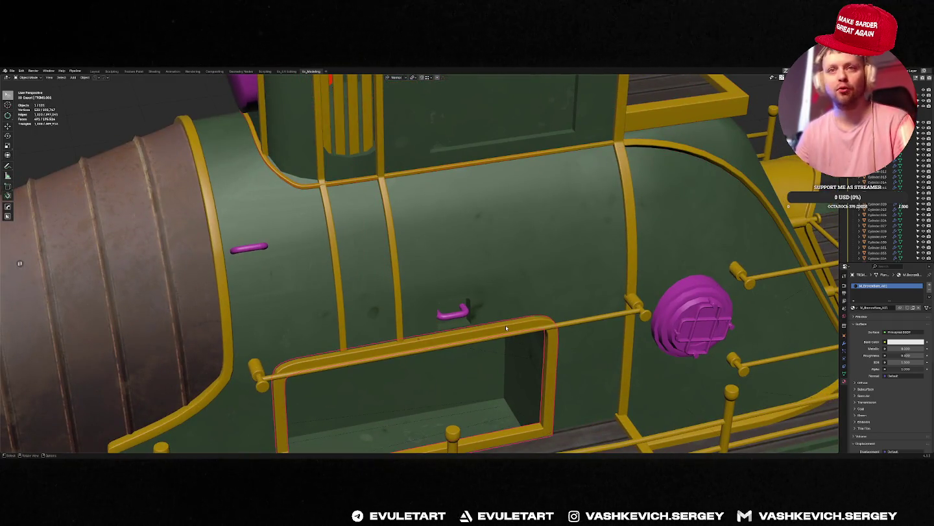
scroll(505, 324, "down", 5)
mouse_move(505, 325)
middle_mouse_down()
mouse_move(455, 312)
mouse_move(410, 334)
middle_mouse_up()
Review the boat from the side, then bring up the Alt+Tab window switcher.
scroll(454, 312, "up", 3)
scroll(428, 317, "up", 4)
scroll(411, 333, "down", 4)
mouse_move(505, 297)
middle_mouse_down()
mouse_move(571, 254)
mouse_move(532, 247)
mouse_move(552, 194)
mouse_move(585, 261)
mouse_move(506, 272)
middle_mouse_up()
scroll(558, 266, "down", 4)
key("alt+Tab")
key("alt+Tab")
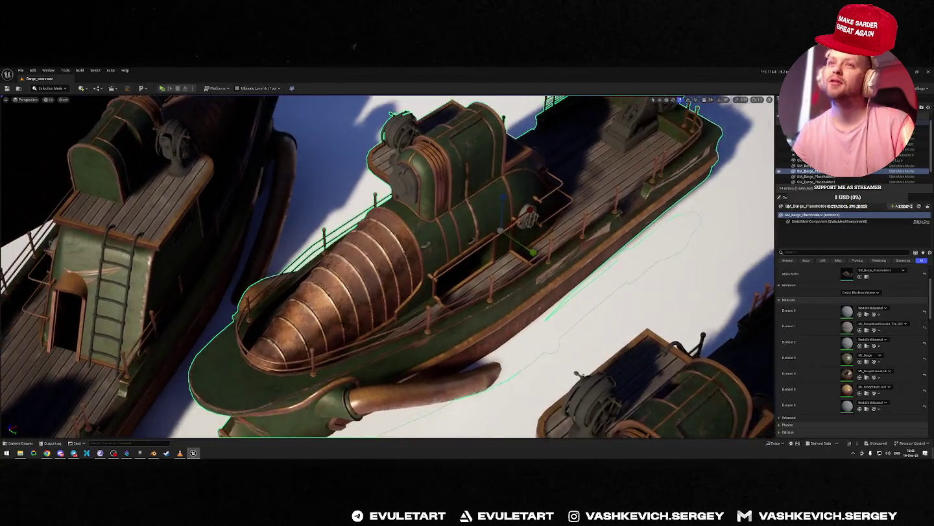
Fly close to the ribbed cone and railing, then browse the ArtContent folder in the Content Drawer.
scroll(389, 266, "up", 5)
right_click_drag(389, 266, 389, 266)
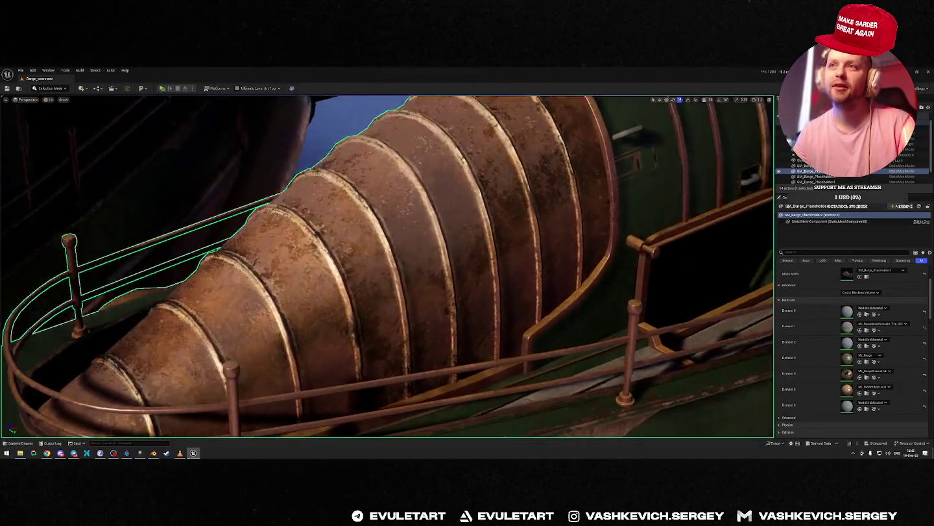
right_click_drag(476, 256, 475, 256)
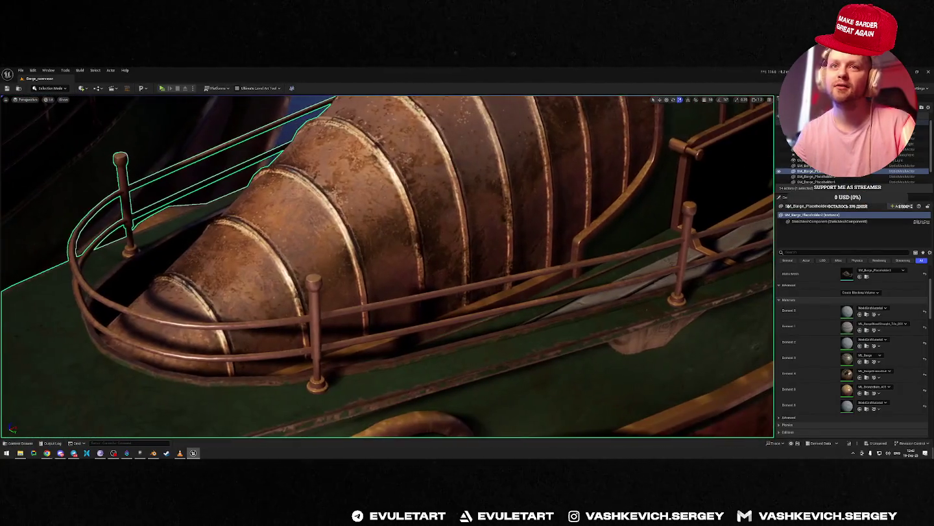
key("ctrl+space")
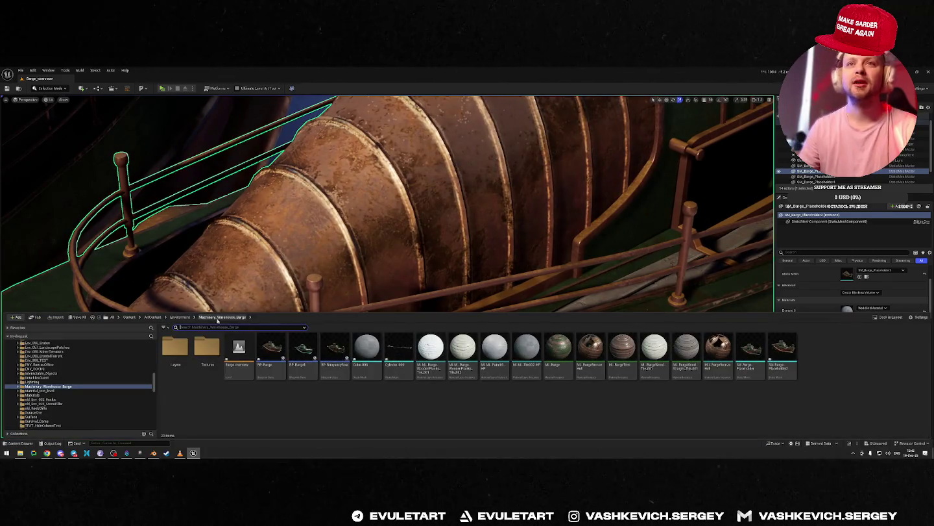
left_click(153, 316)
Search the project assets for "metal" materials.
left_click(189, 327)
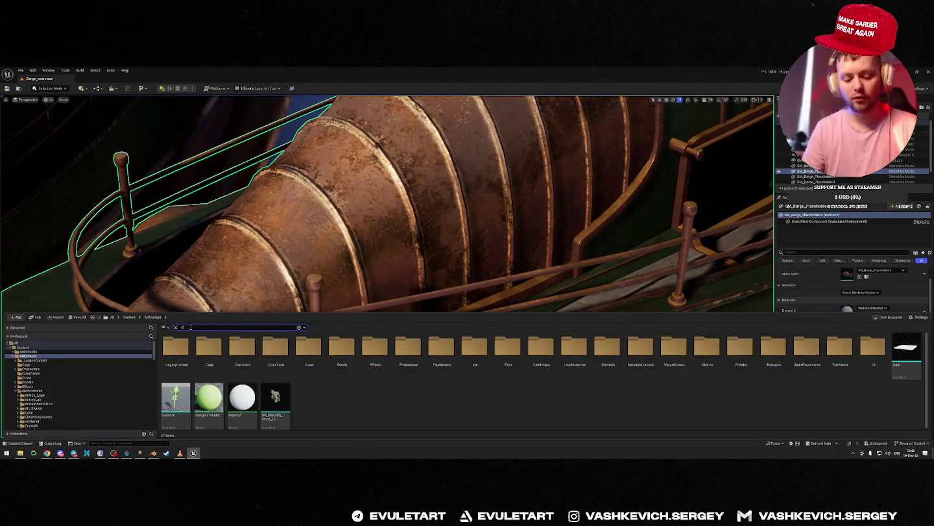
type("ct")
type("rome")
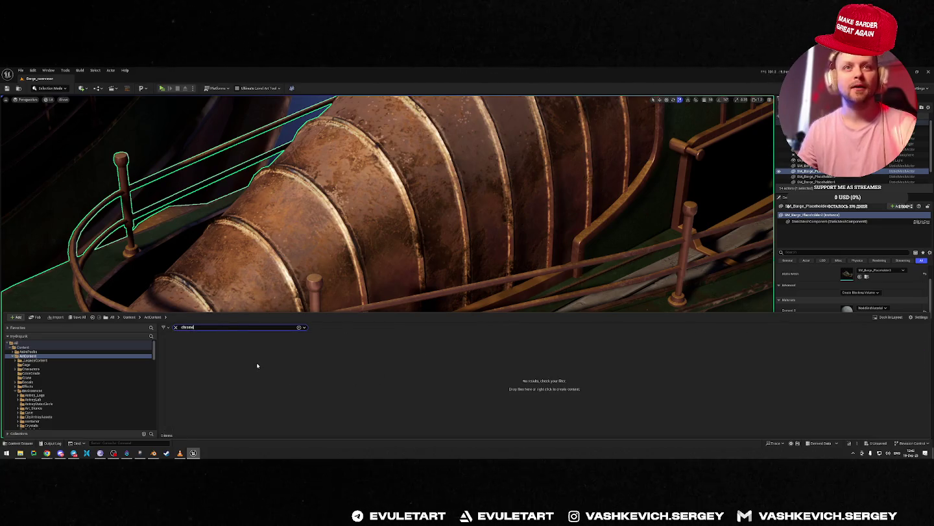
key("BackSpace")
key("BackSpace")
key("BackSpace")
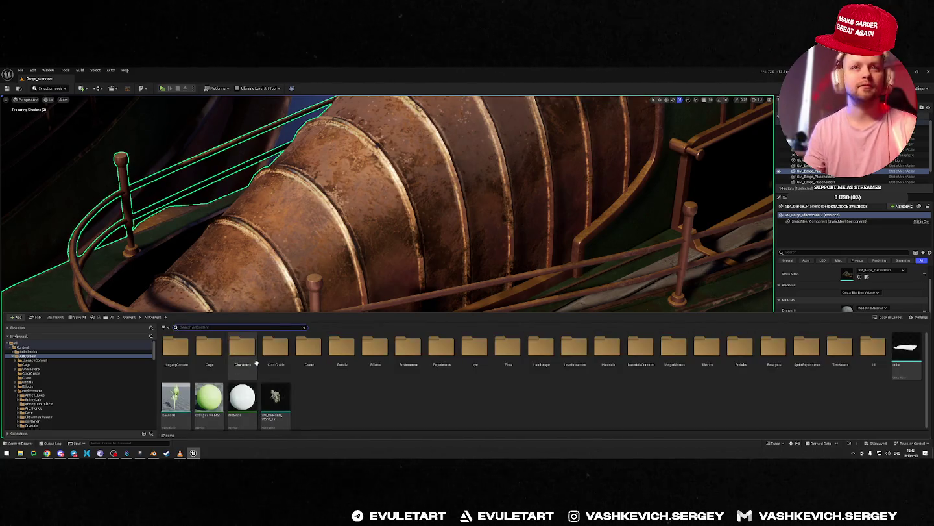
type("metal")
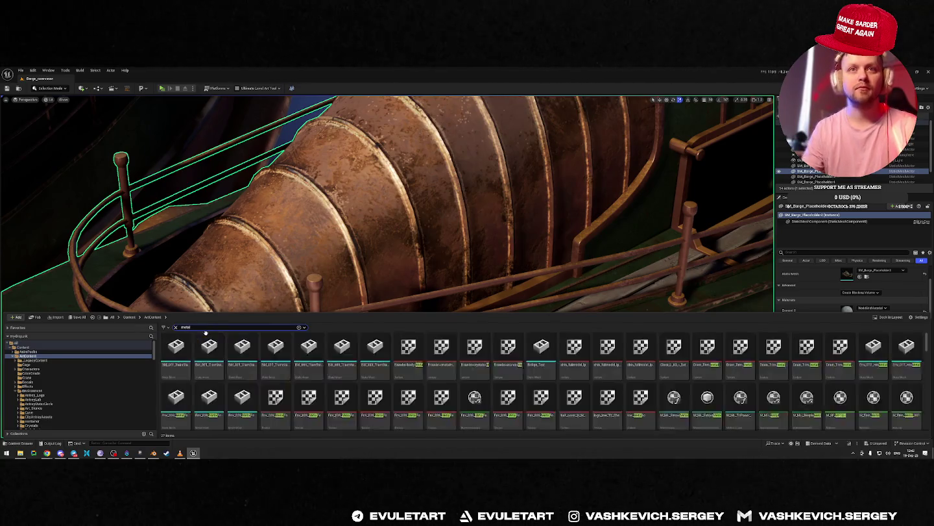
Try a dark metal material on the railing, then undo it back to copper.
mouse_move(707, 395)
left_mouse_down()
mouse_move(660, 248)
mouse_move(704, 283)
left_mouse_up()
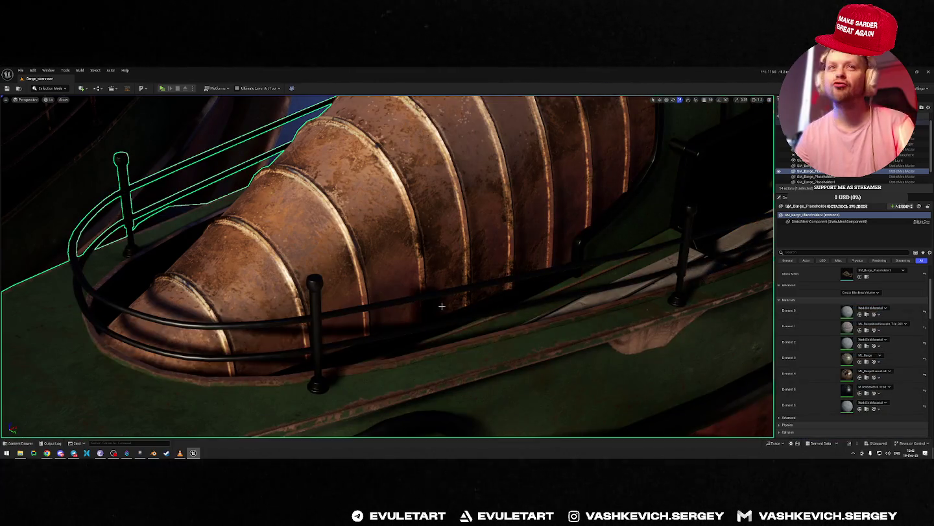
key("ctrl+z")
key("alt+space")
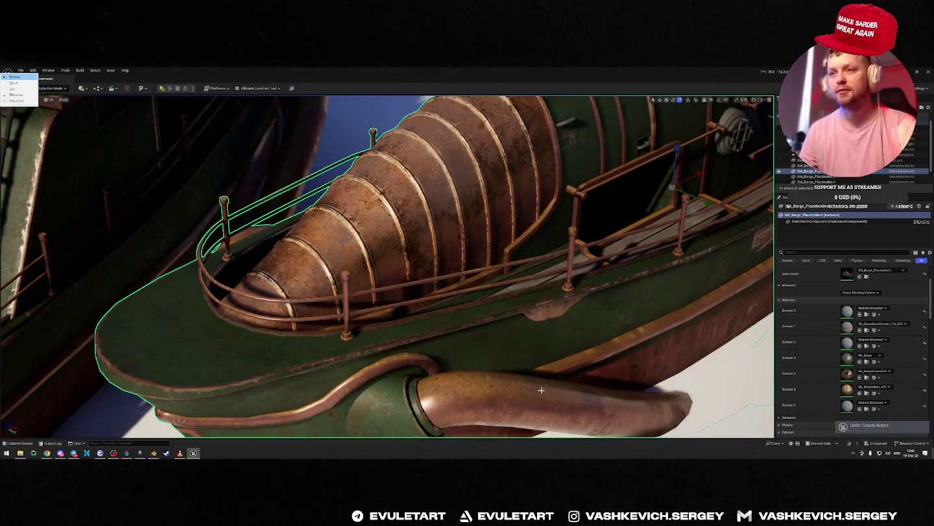
key("Escape")
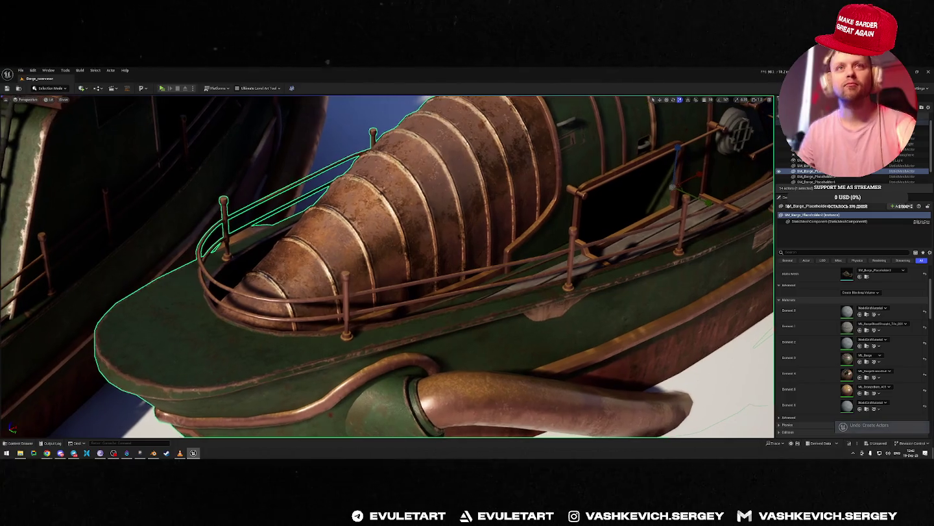
Move the camera around the bow and barges, then reopen the metal materials list.
right_click_drag(443, 322, 482, 310)
key("alt+space")
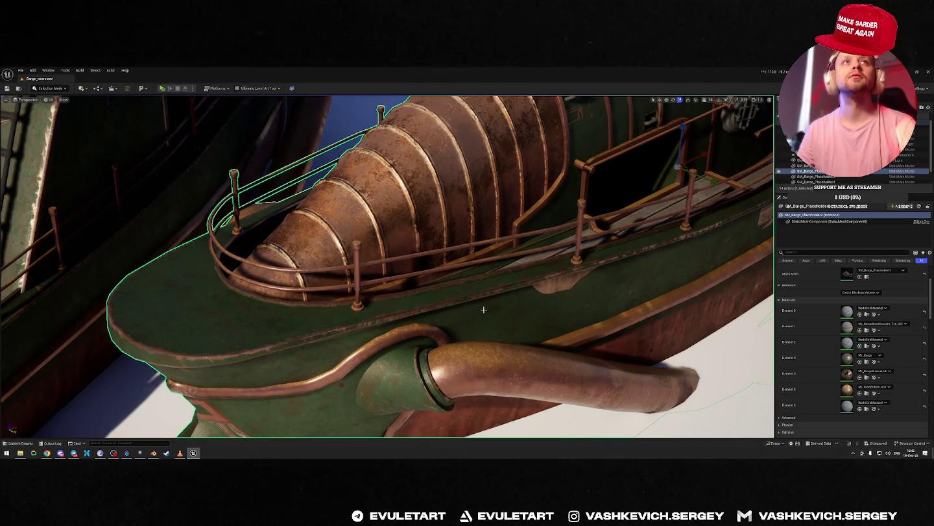
mouse_move(510, 276)
right_mouse_down()
mouse_move(519, 273)
mouse_move(506, 273)
right_mouse_up()
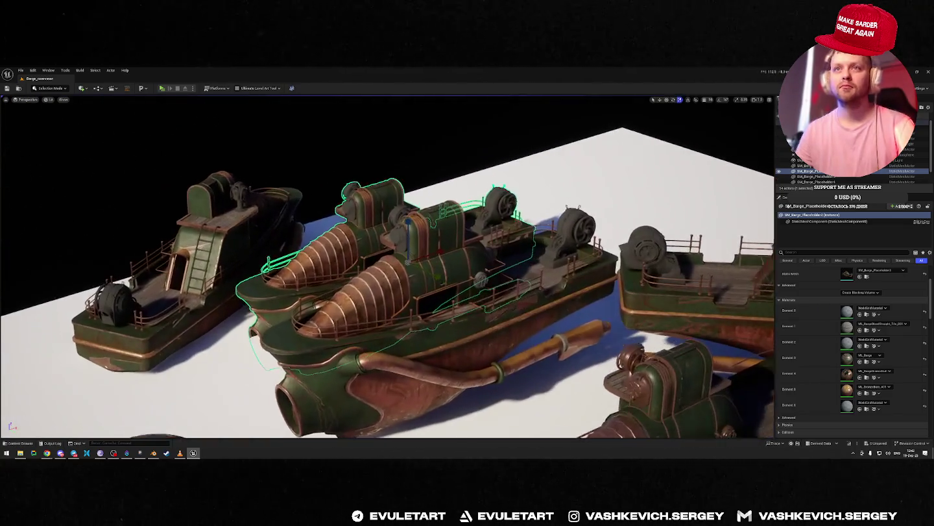
right_click_drag(373, 284, 381, 279)
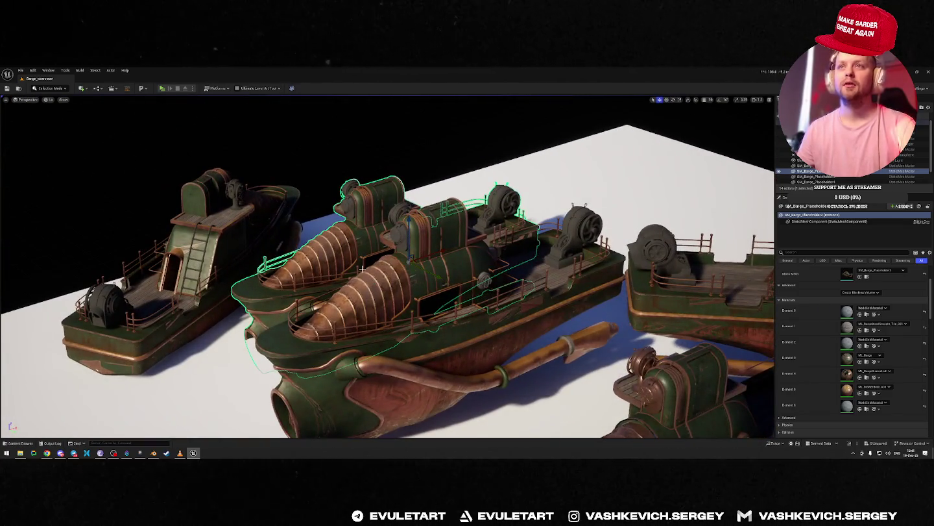
key("ctrl+space")
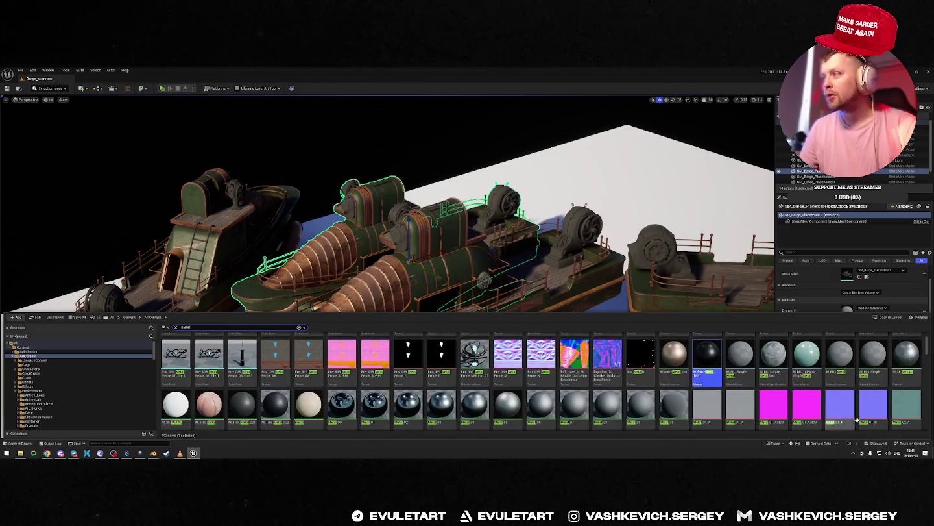